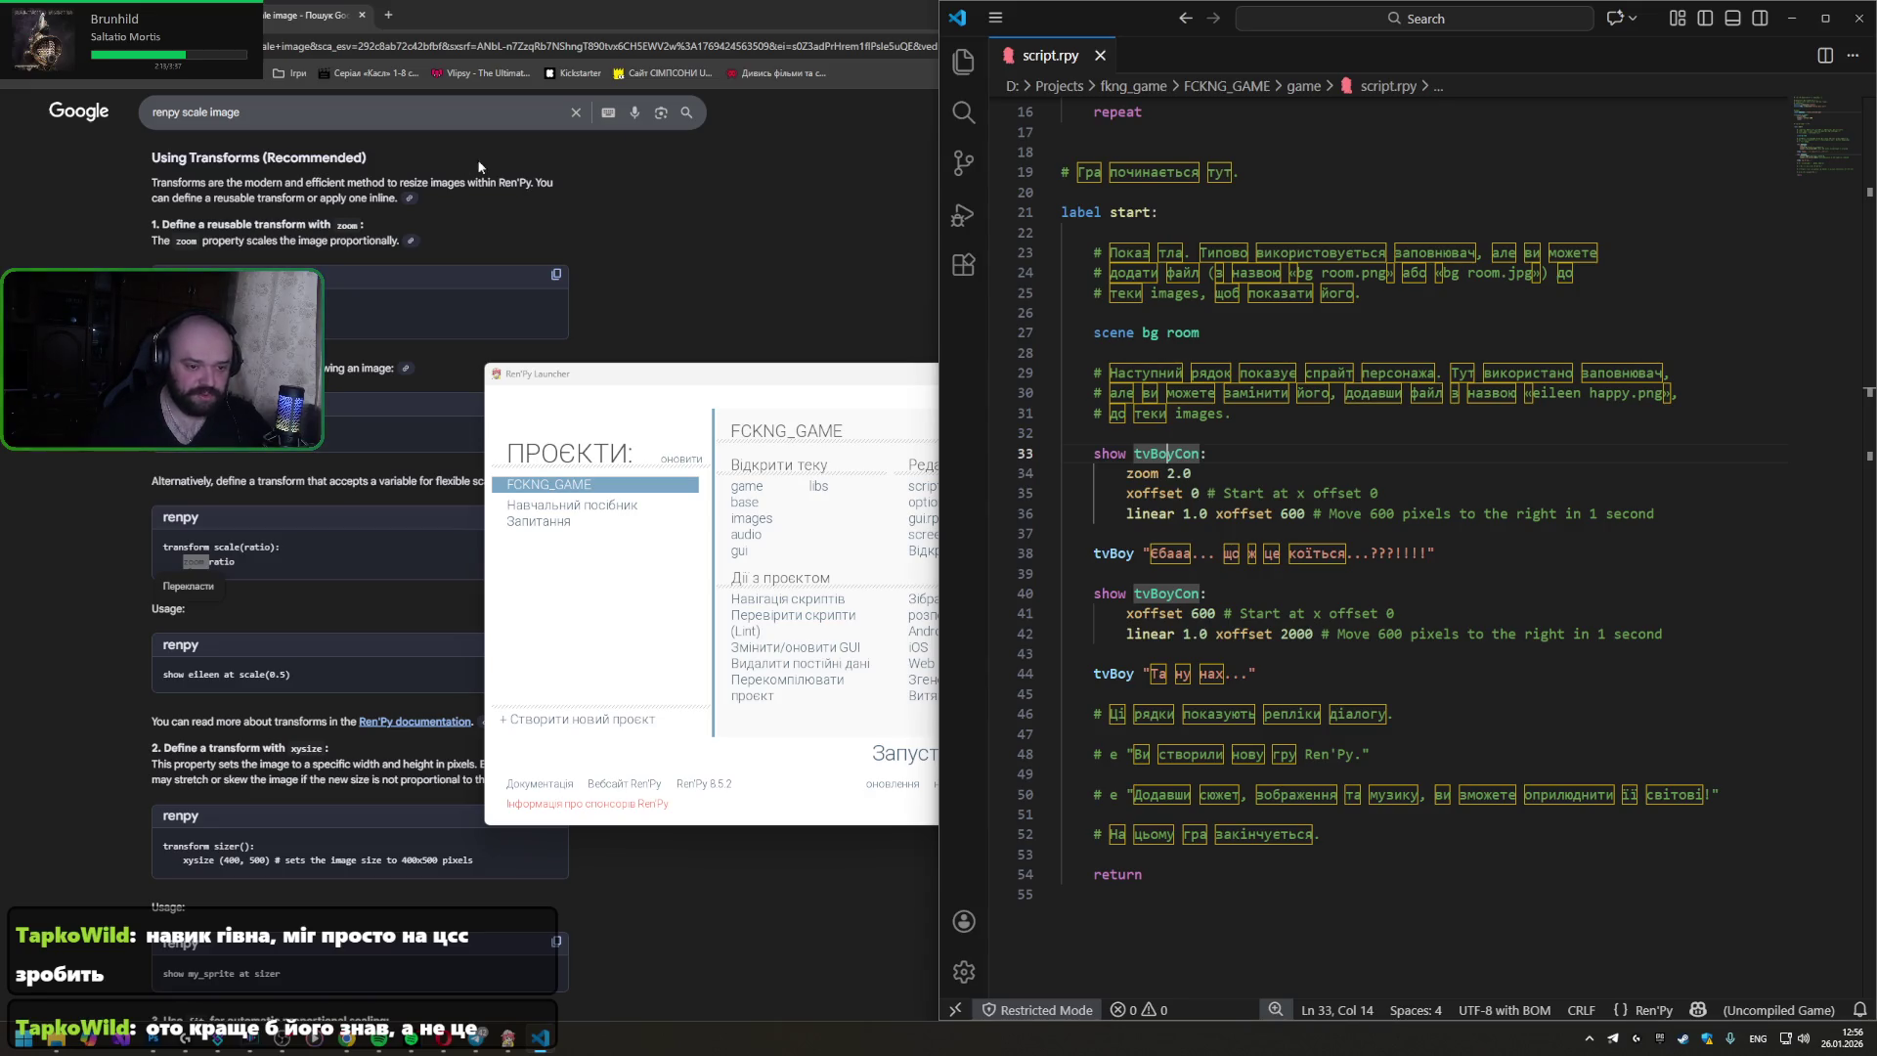
# - Review the tvBoy character and tvBoyCon image definitions, then switch to the Photoshop drawing
pyautogui.click(1257, 419)
pyautogui.scroll(4, 1257, 435)
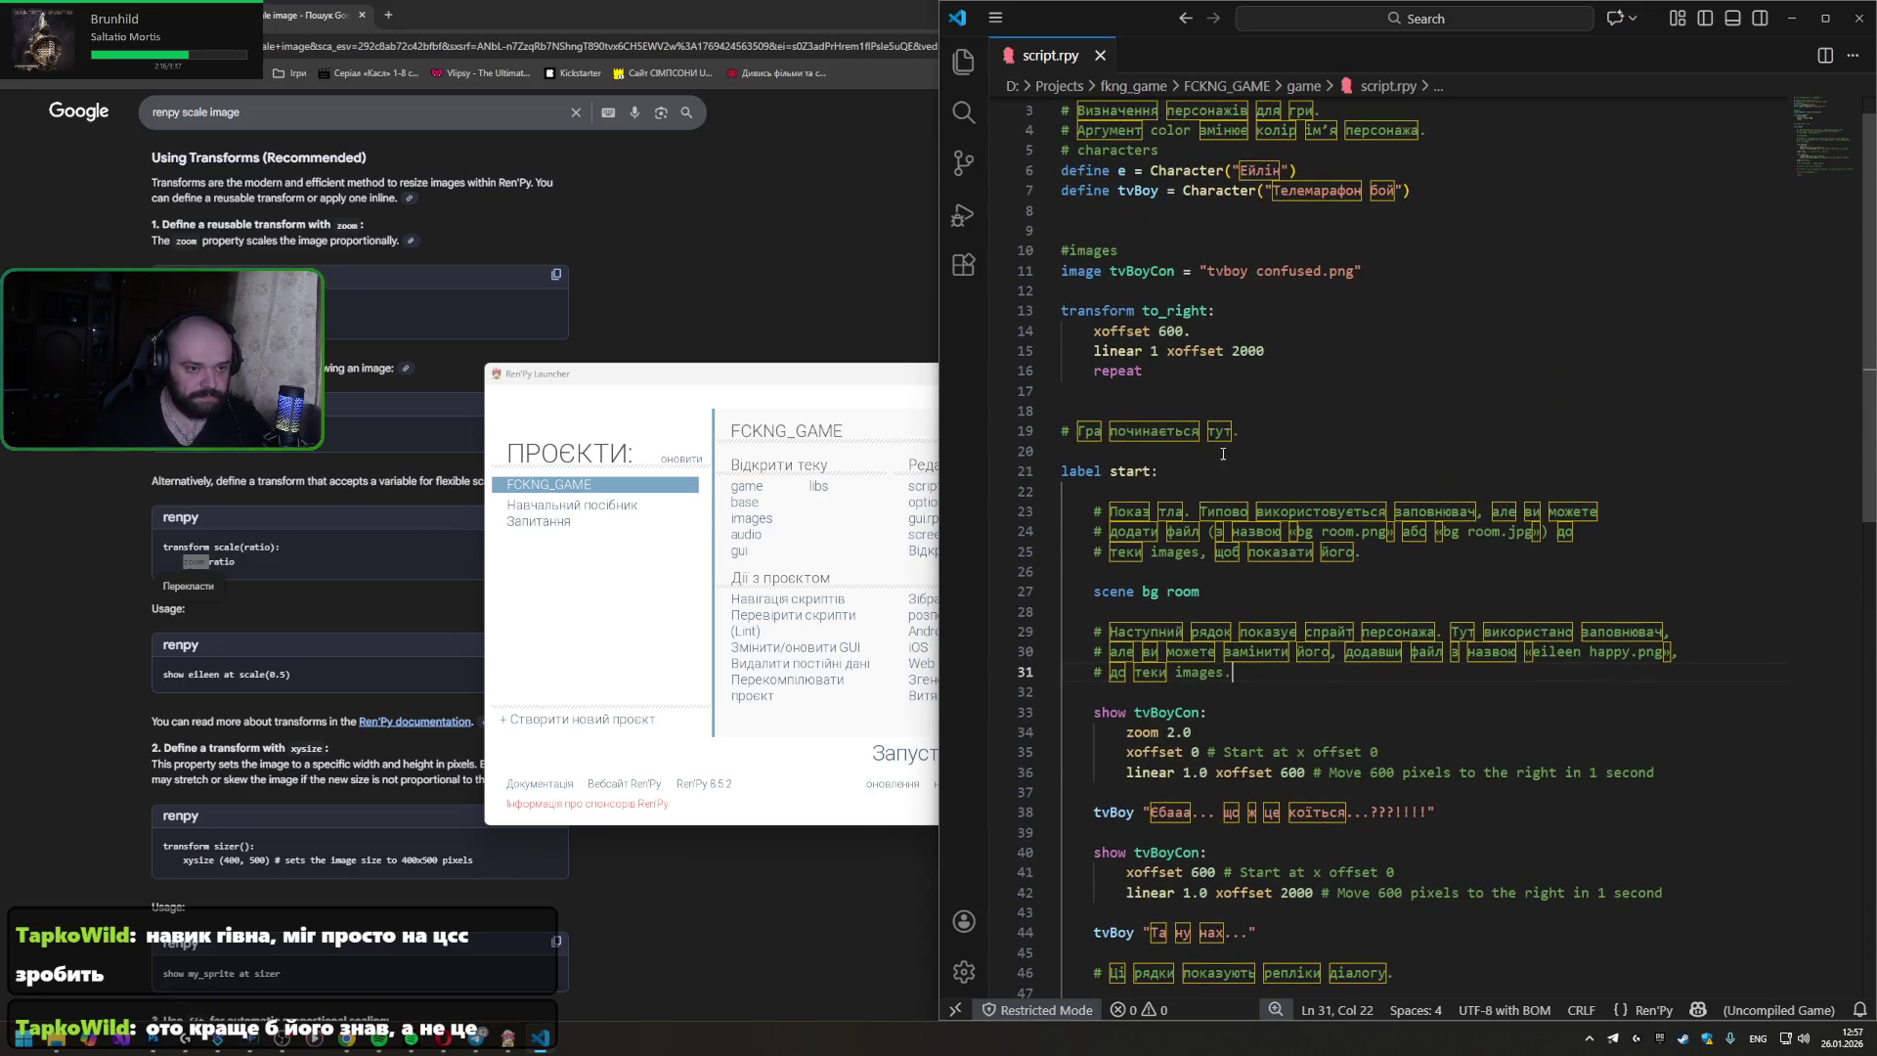
pyautogui.click(1236, 273)
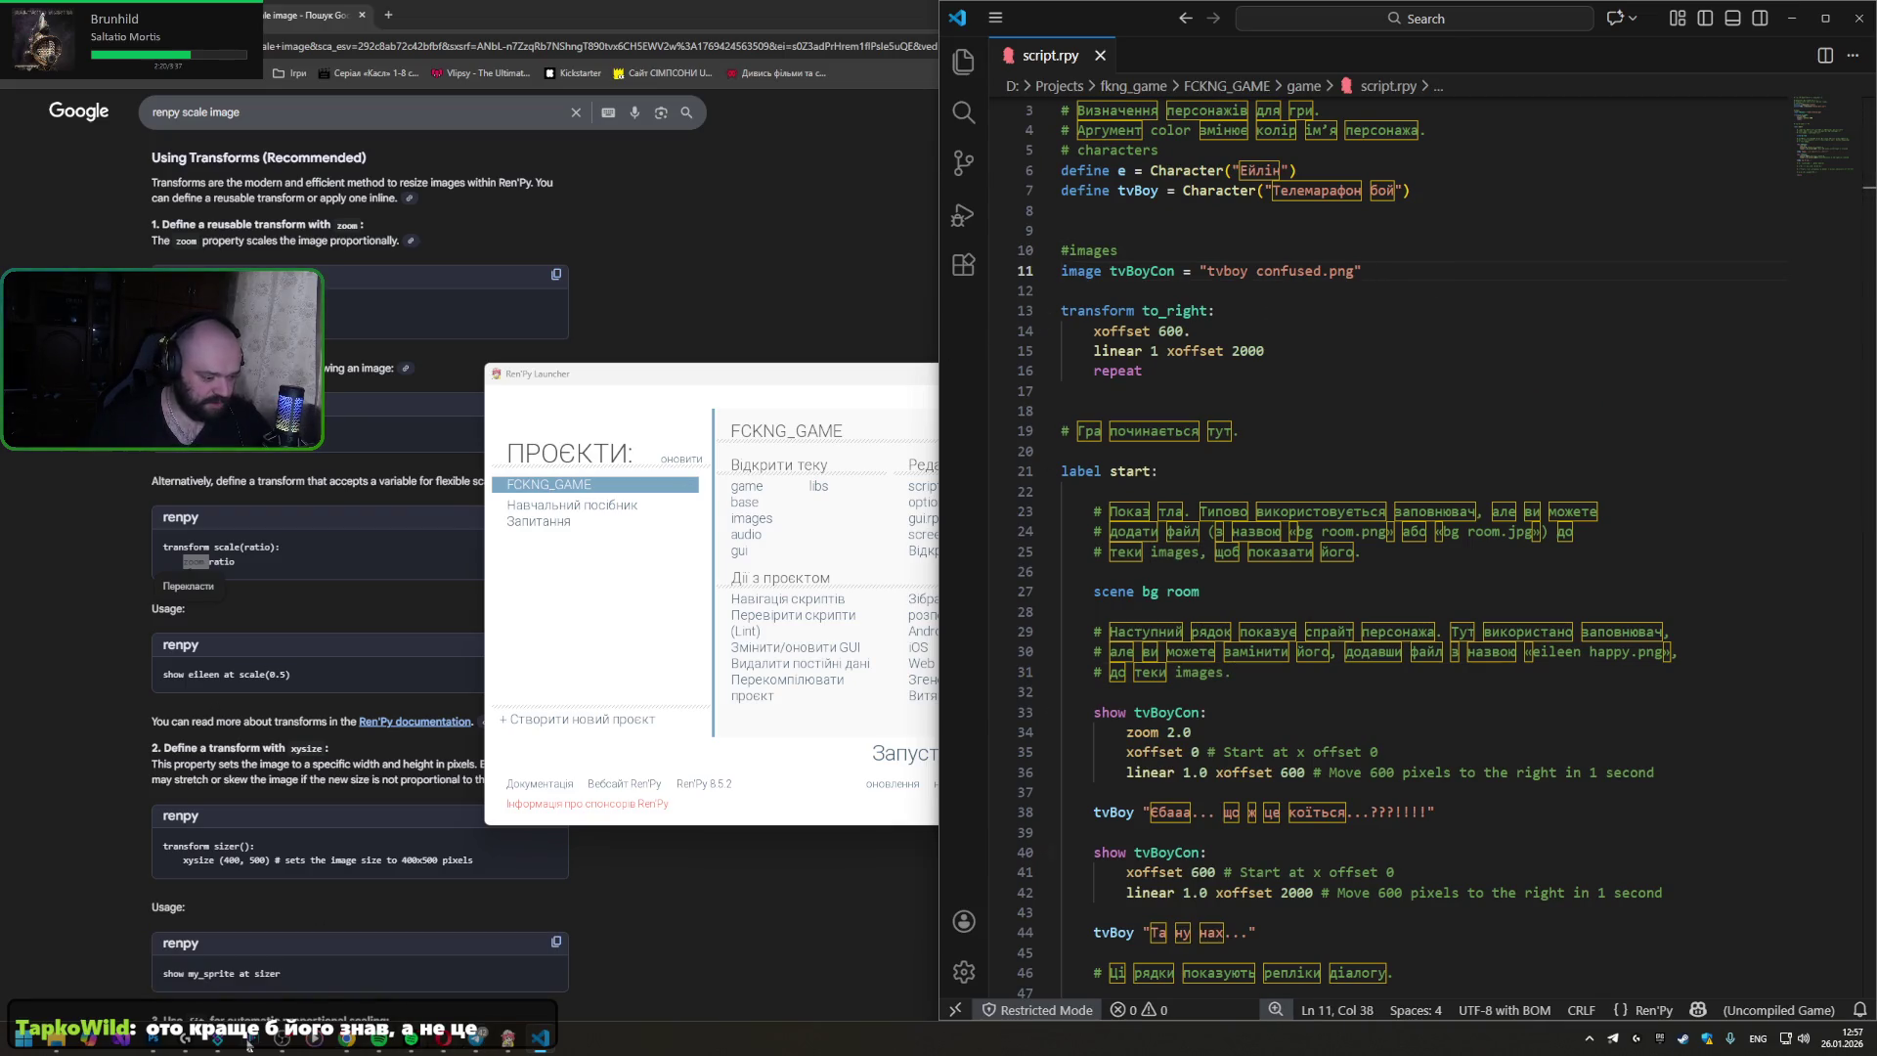
pyautogui.click(167, 1044)
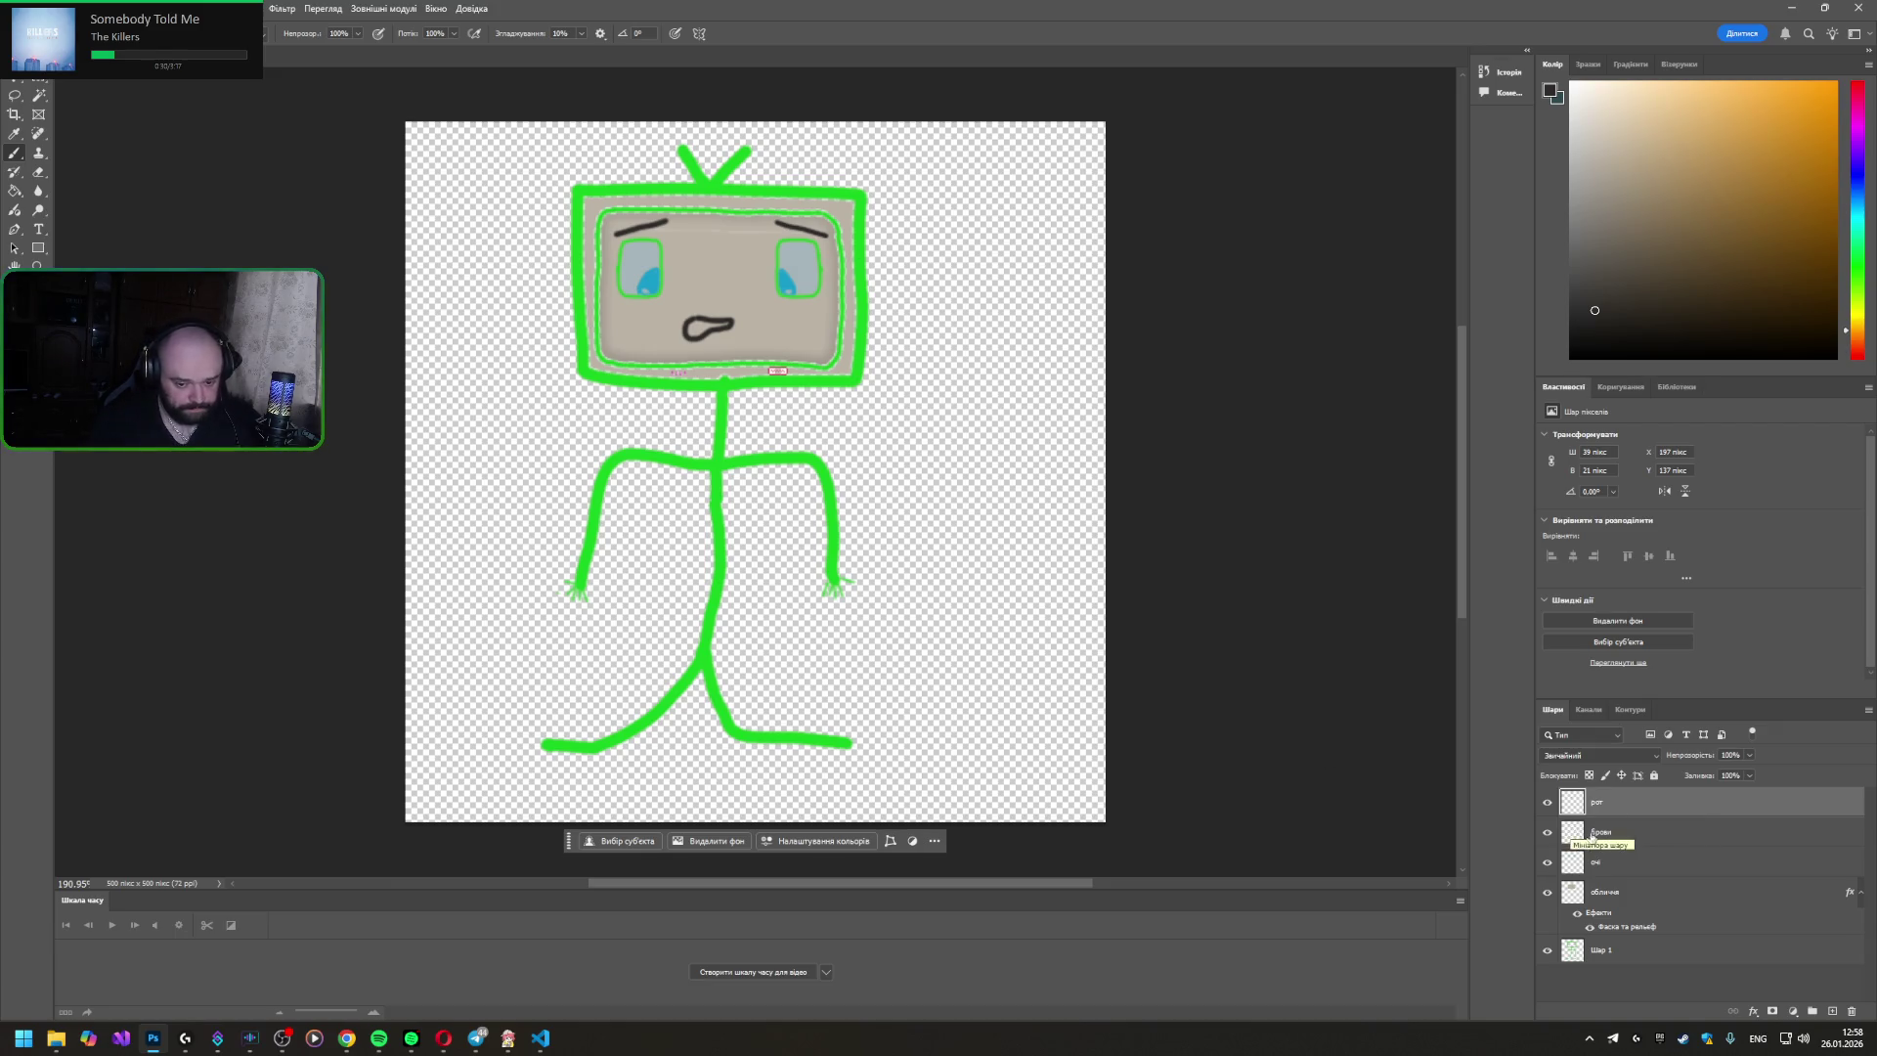
# - Make the брови layer active and ready the canvas for zooming
pyautogui.click(1576, 832)
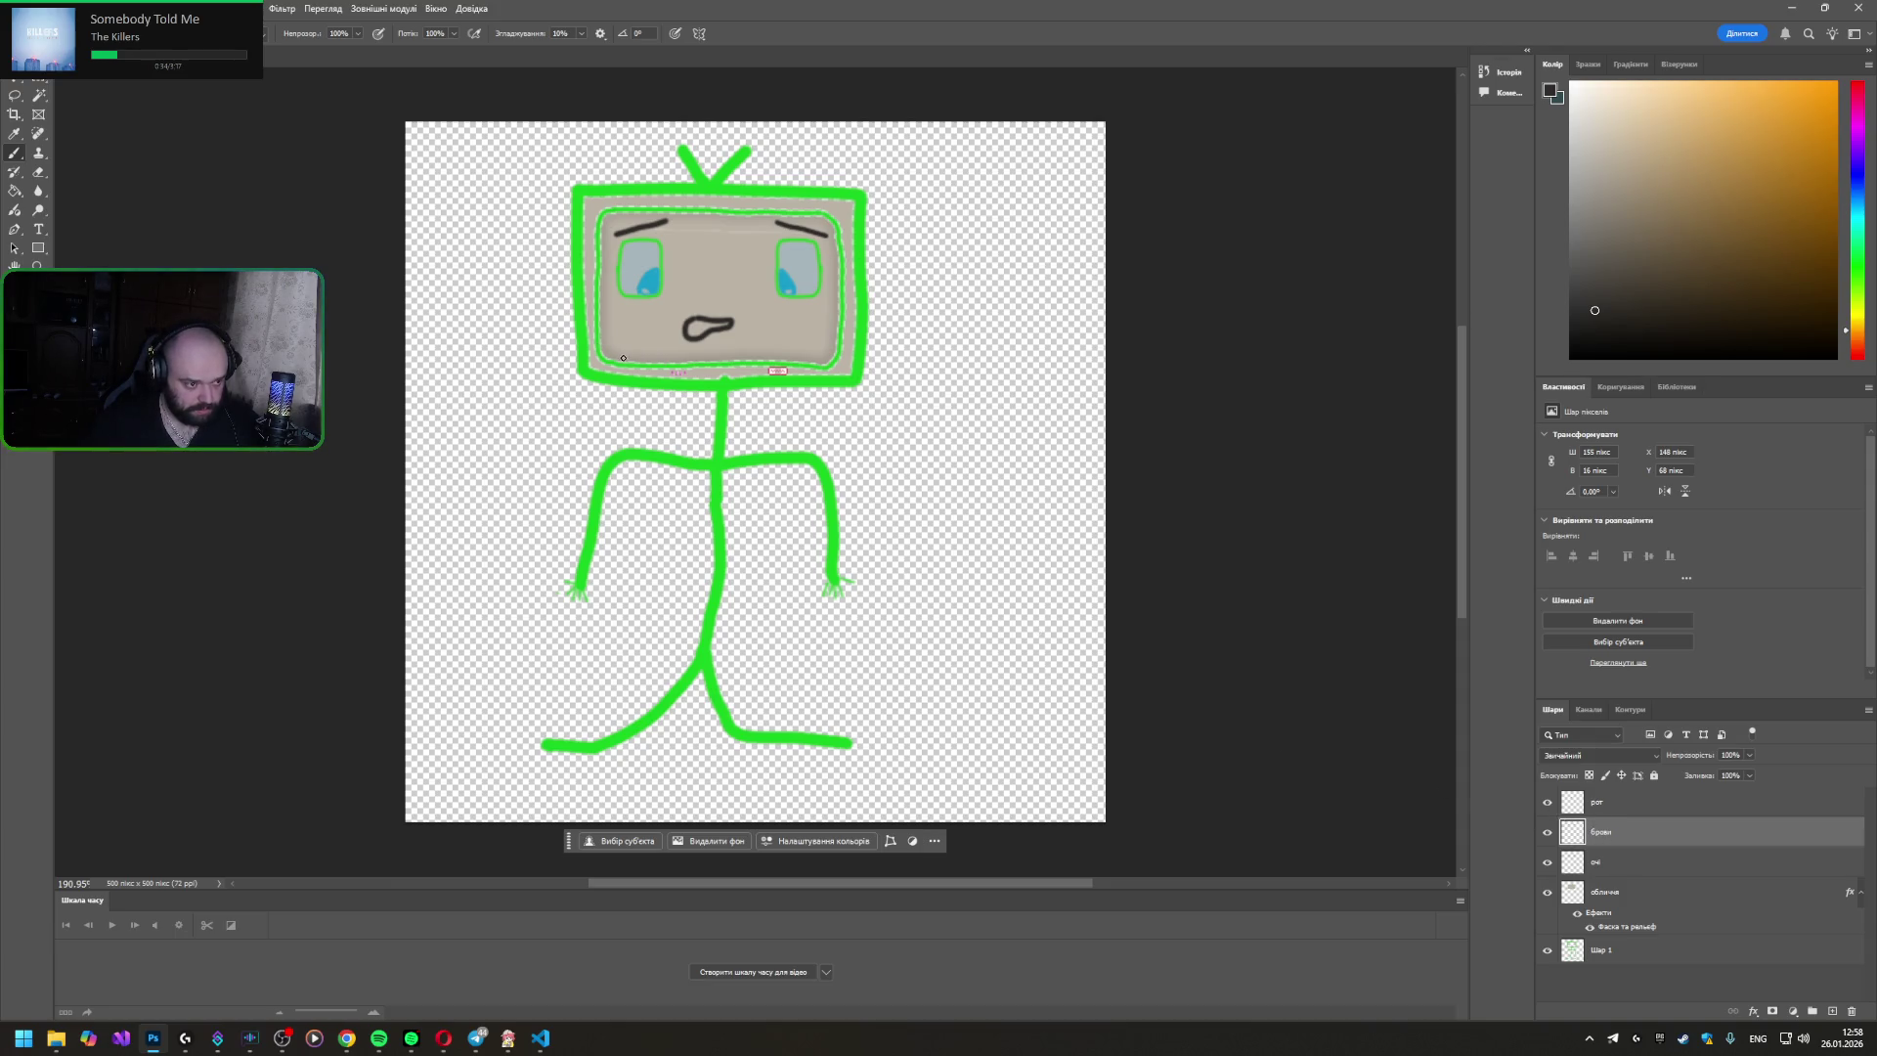
pyautogui.scroll(-1, 227, 733)
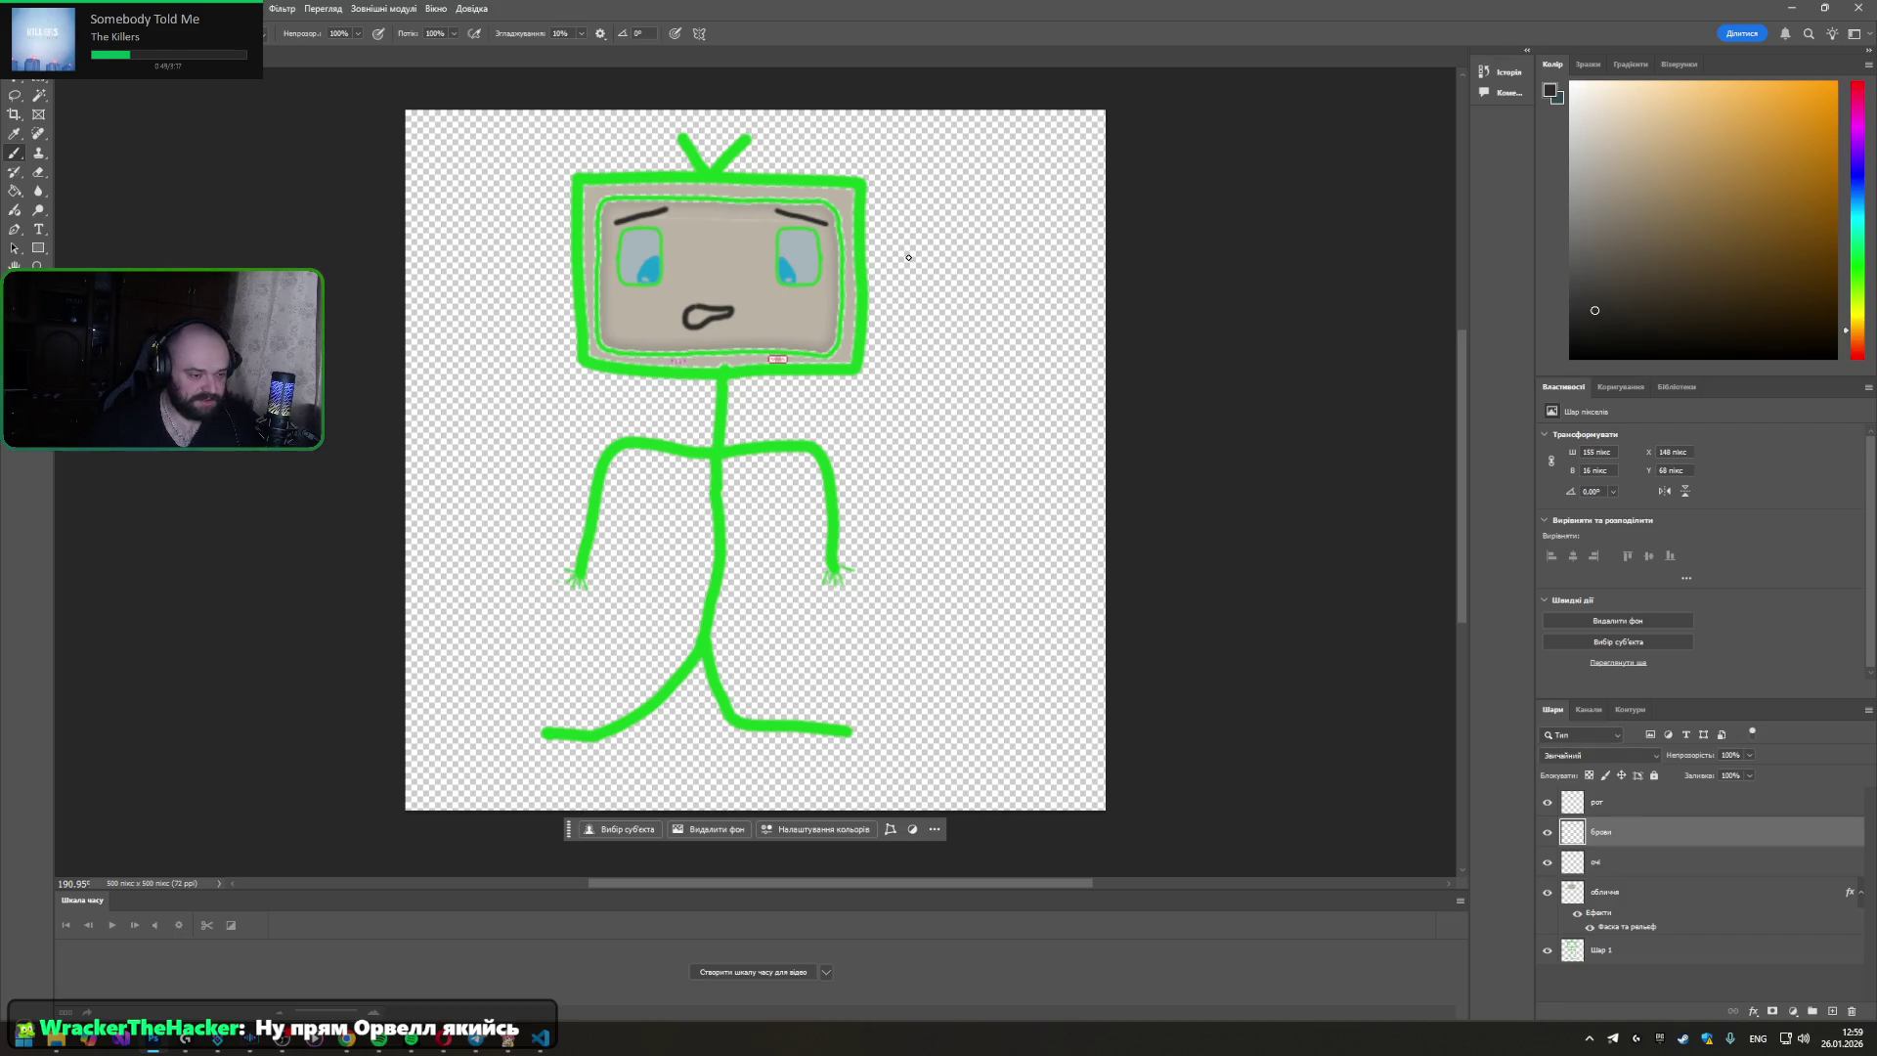
pyautogui.press('h')
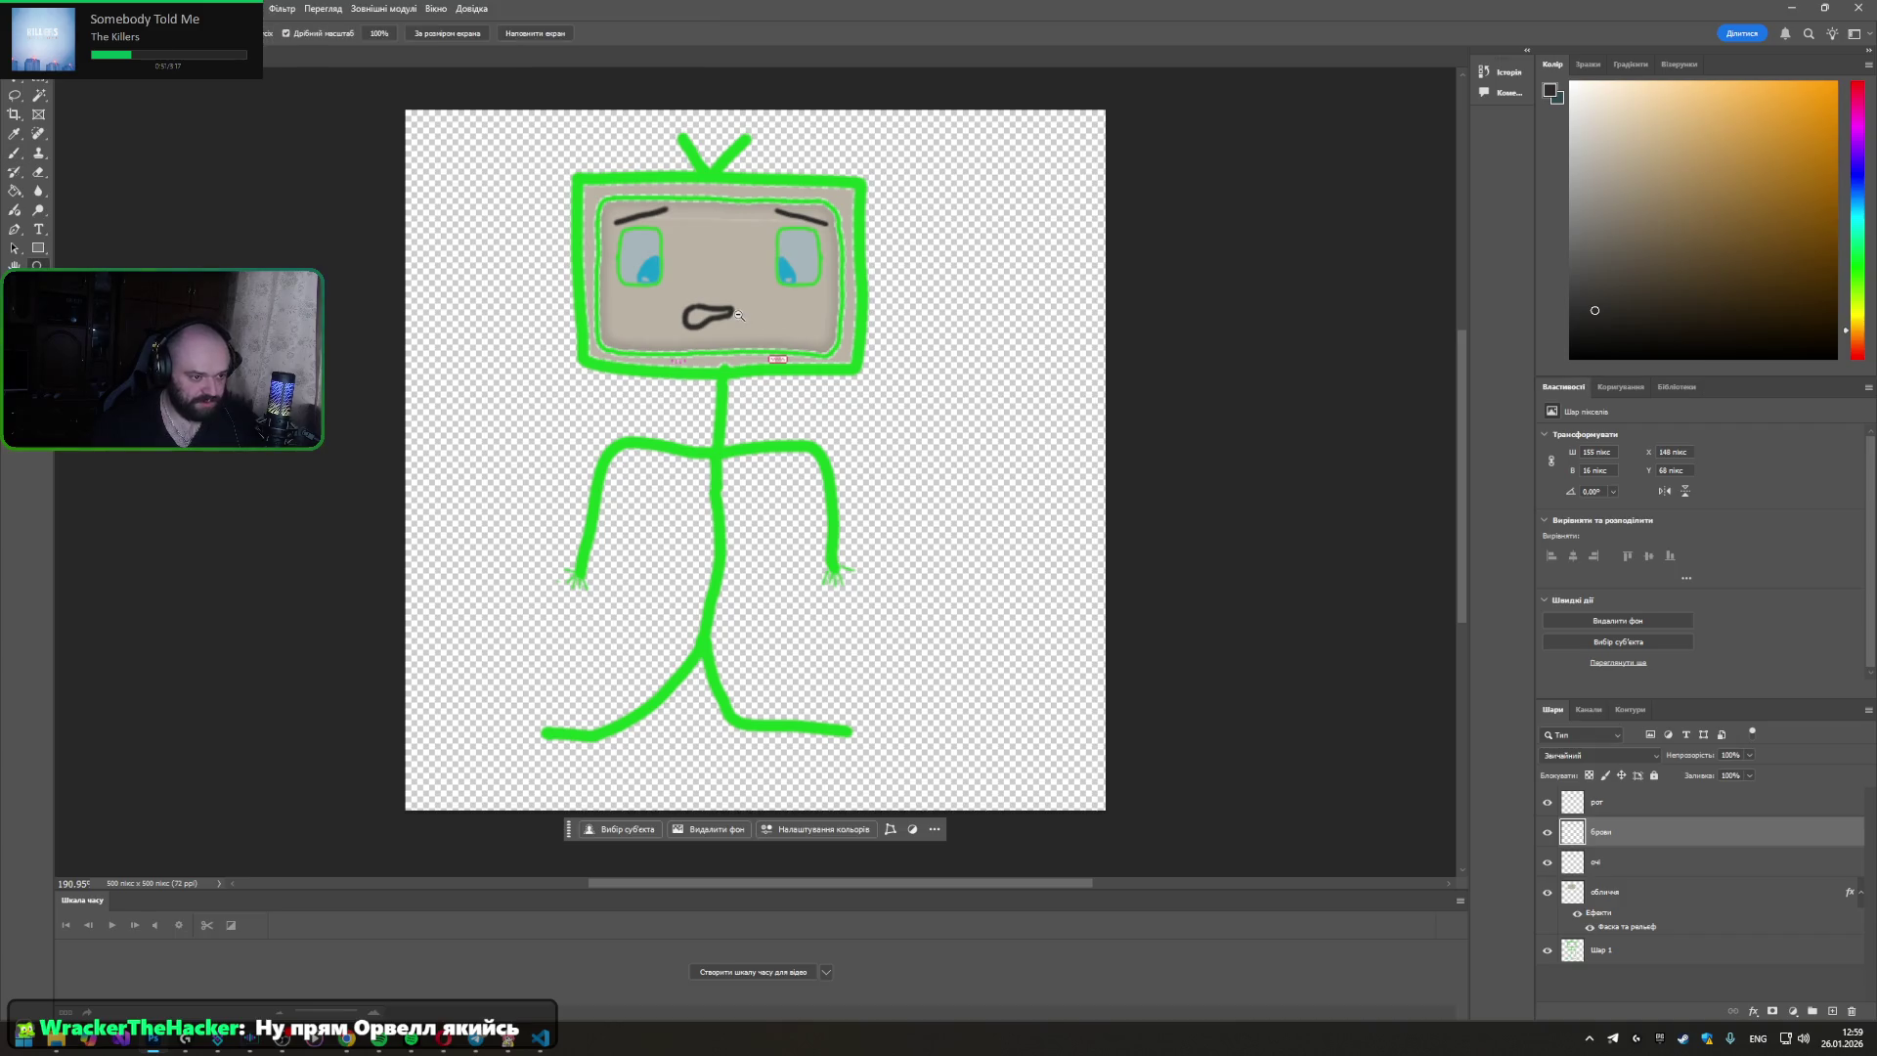
# - Zoom in on the TV face, check the eyebrow selection, and make the рот layer active with the Brush
pyautogui.click(737, 315)
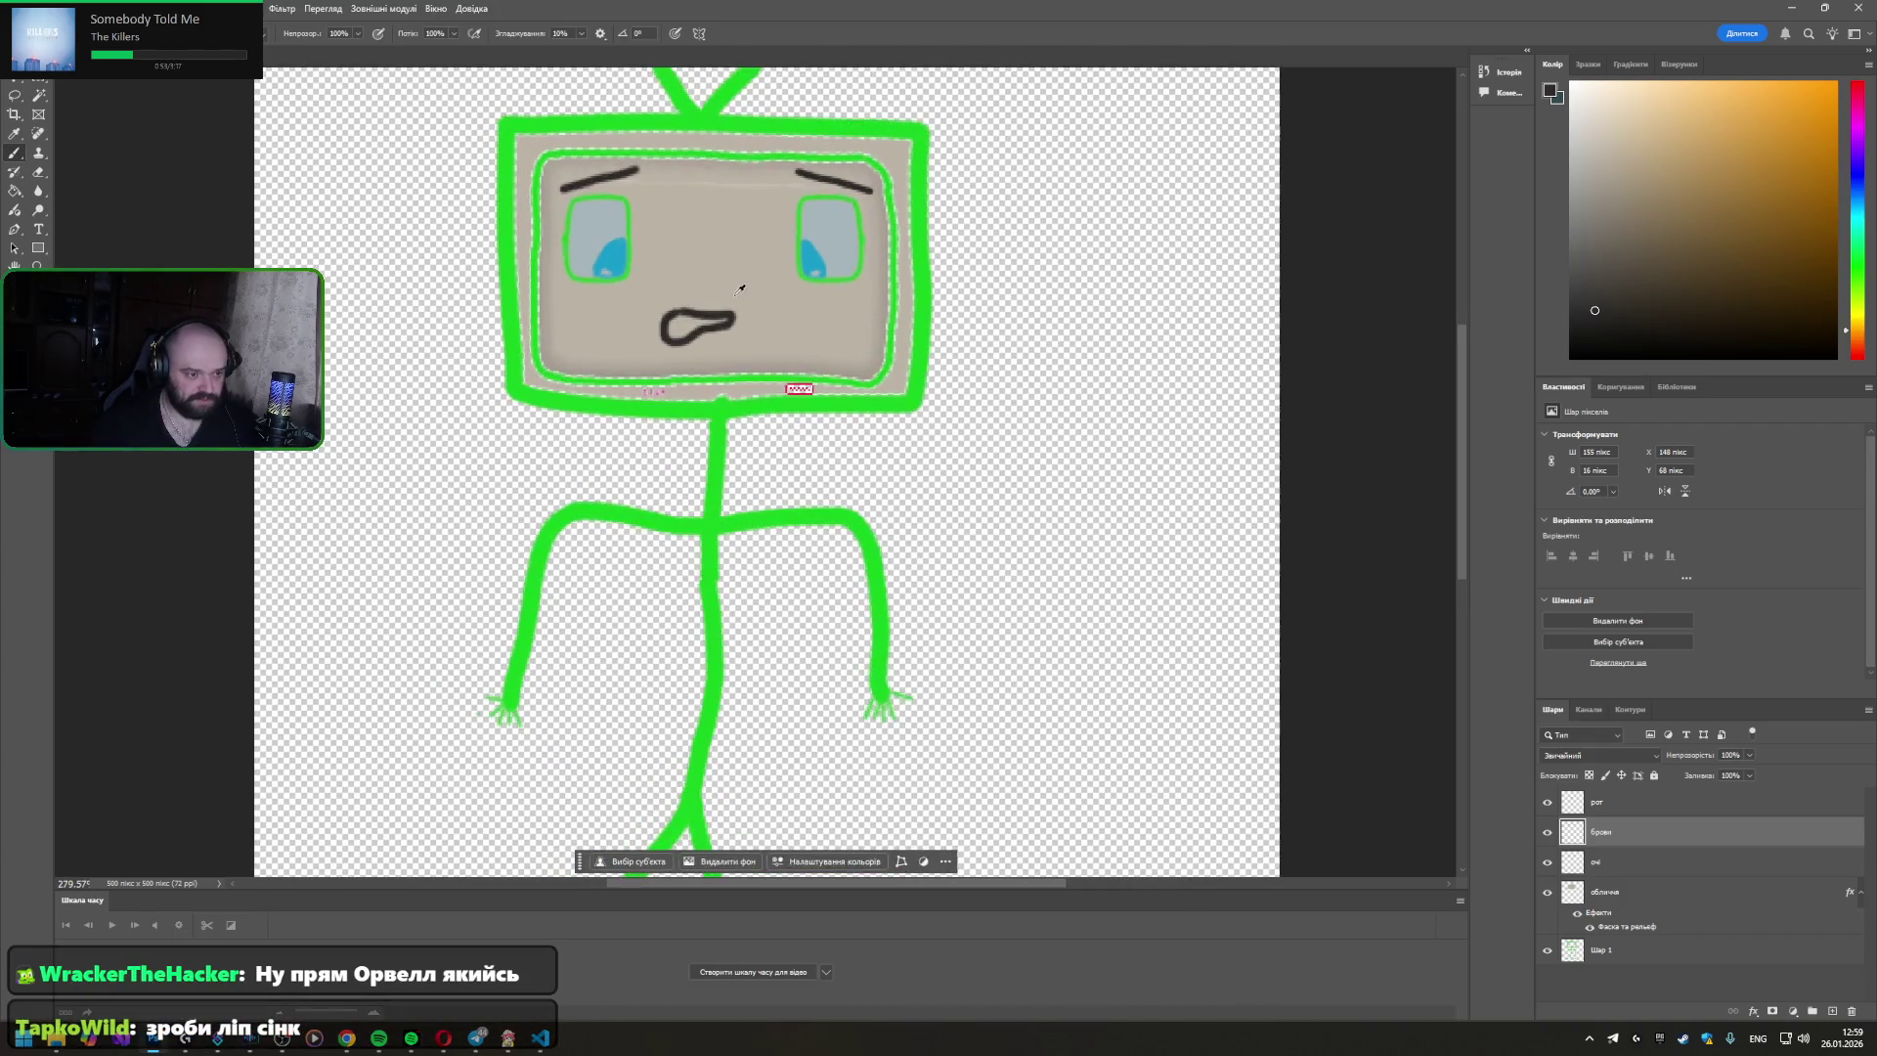
pyautogui.scroll(-2, 639, 260)
pyautogui.scroll(3, 628, 319)
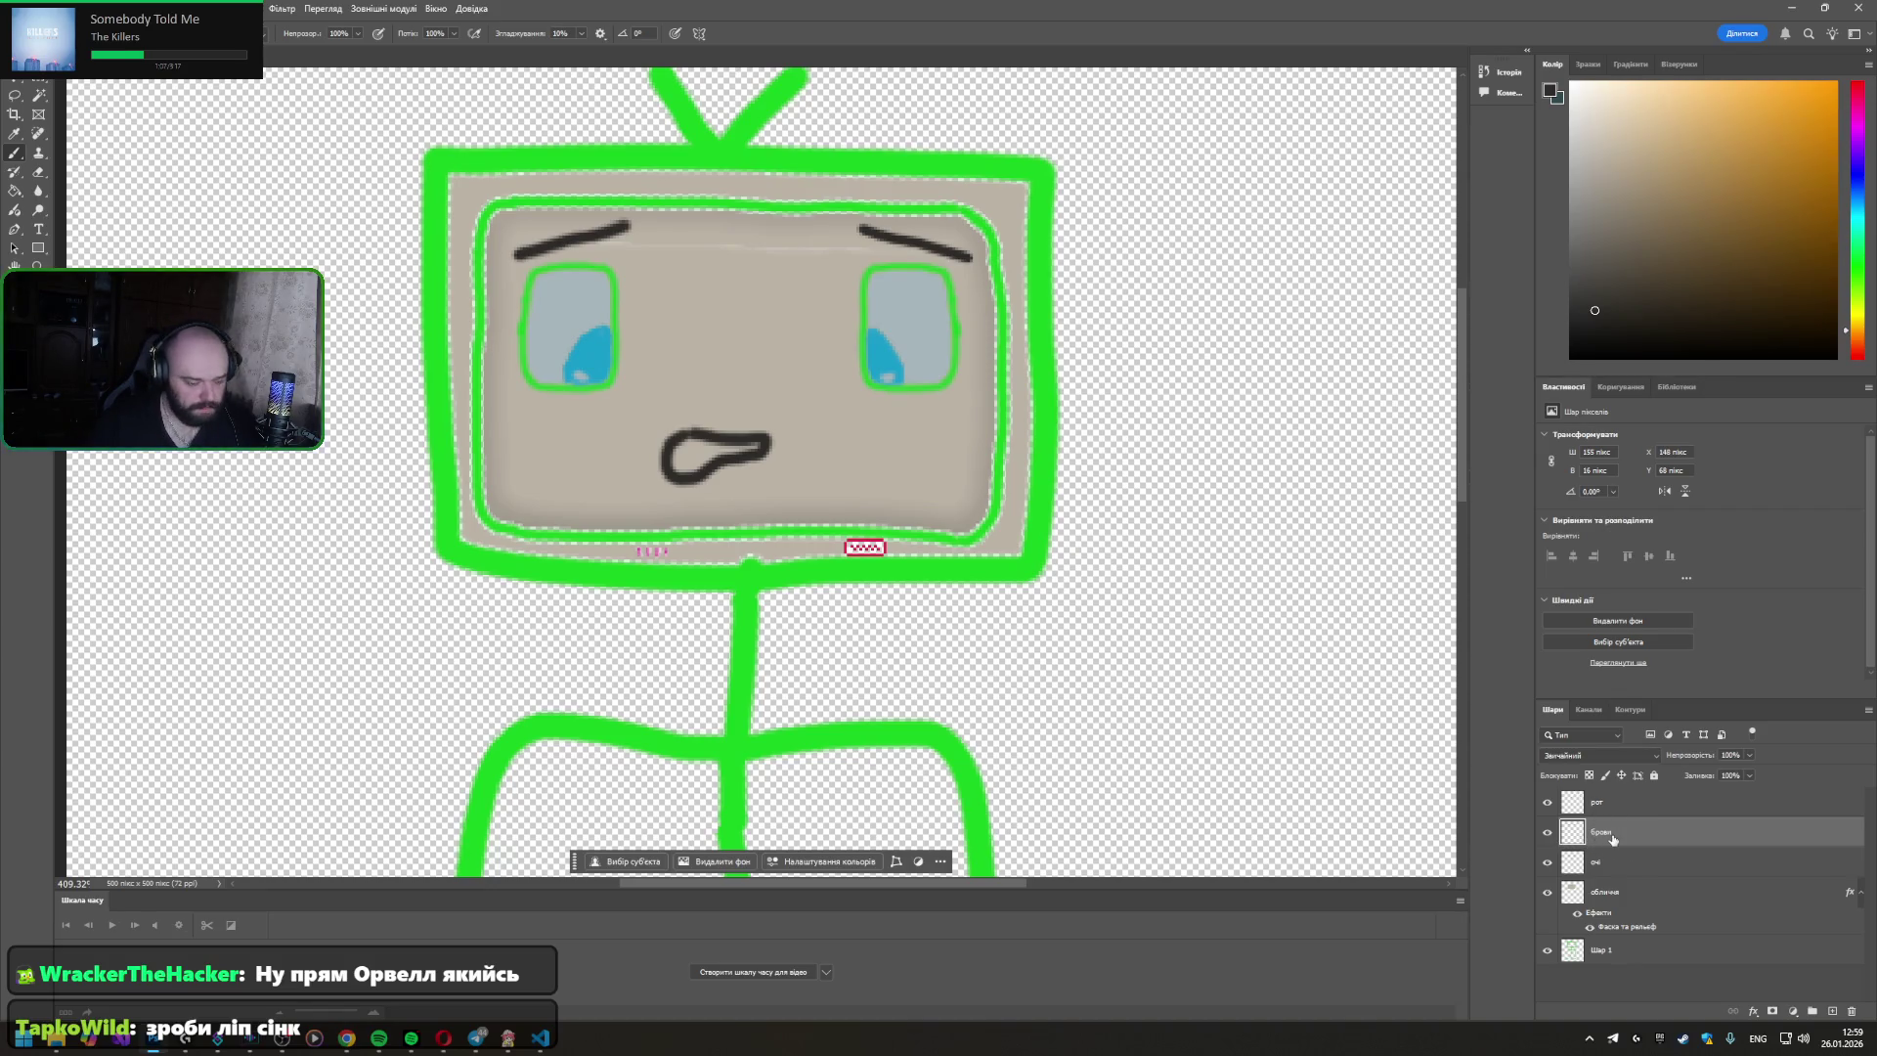
pyautogui.keyDown('ctrl'); pyautogui.click(1572, 832); pyautogui.keyUp('ctrl')
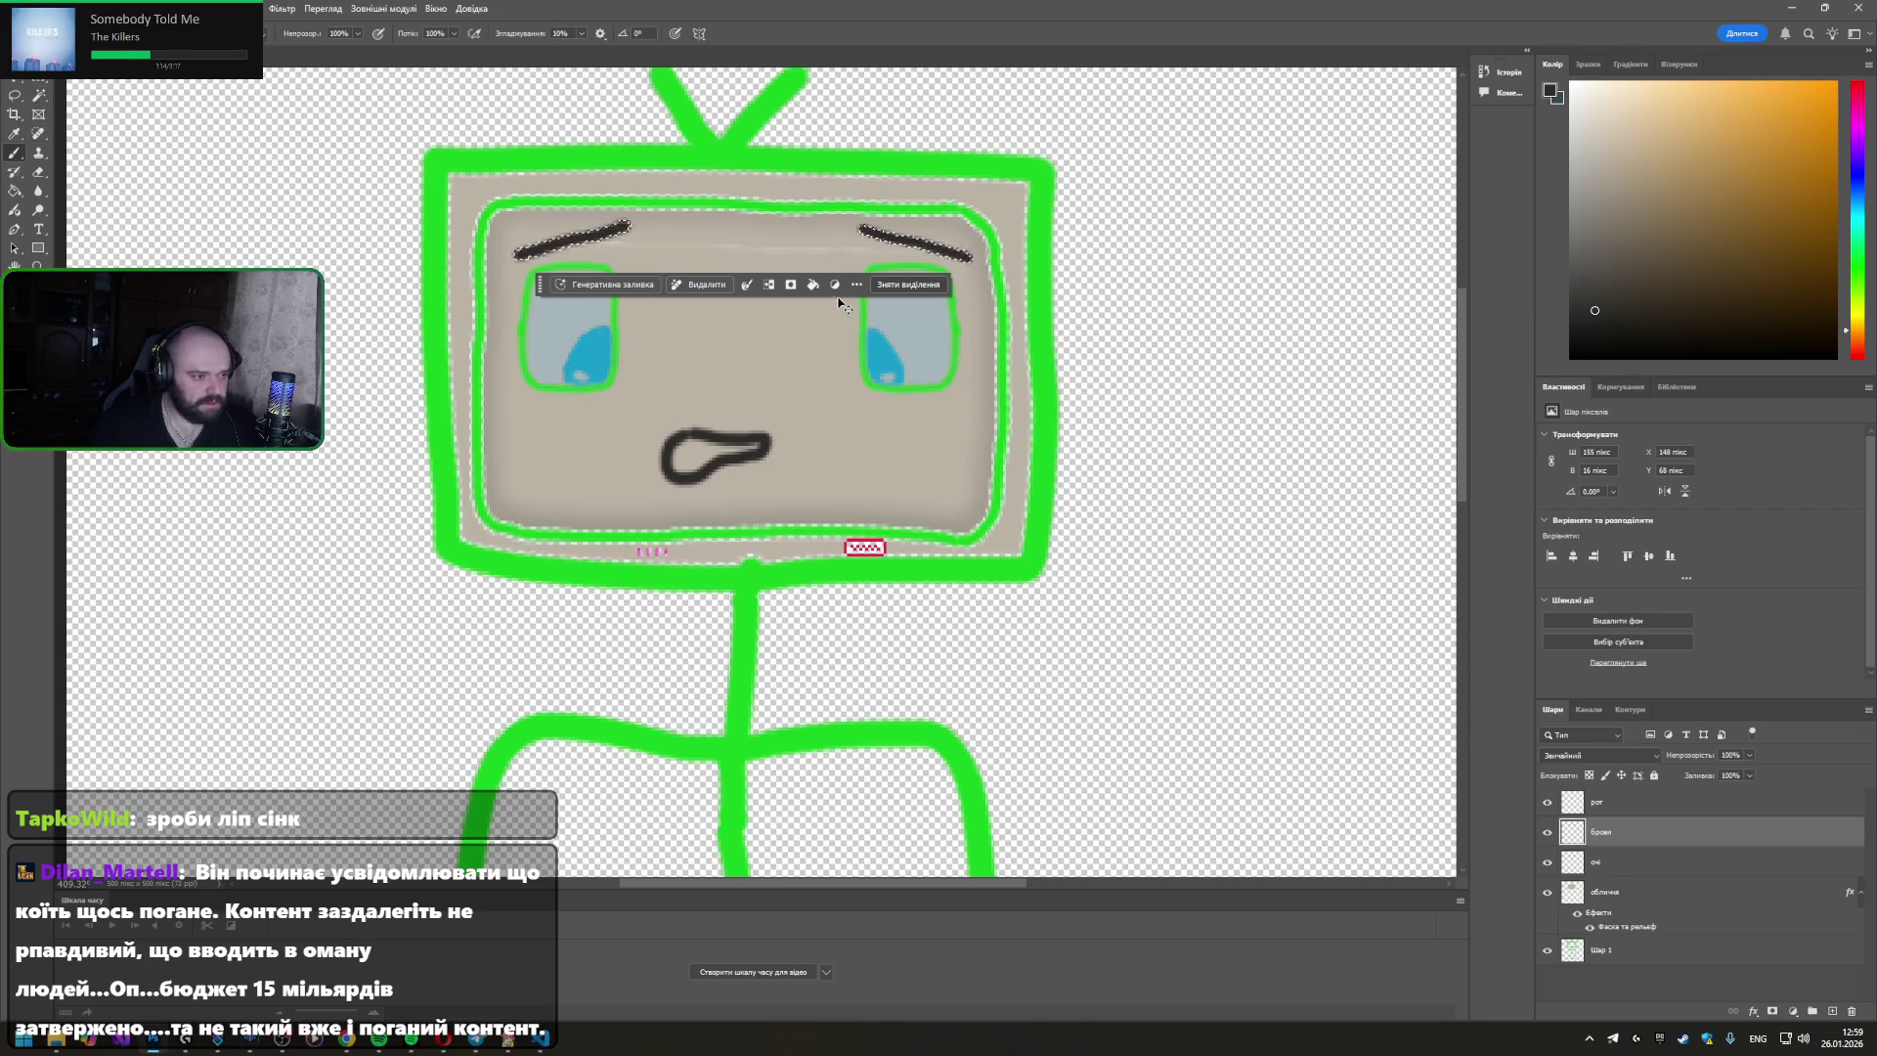
pyautogui.click(907, 283)
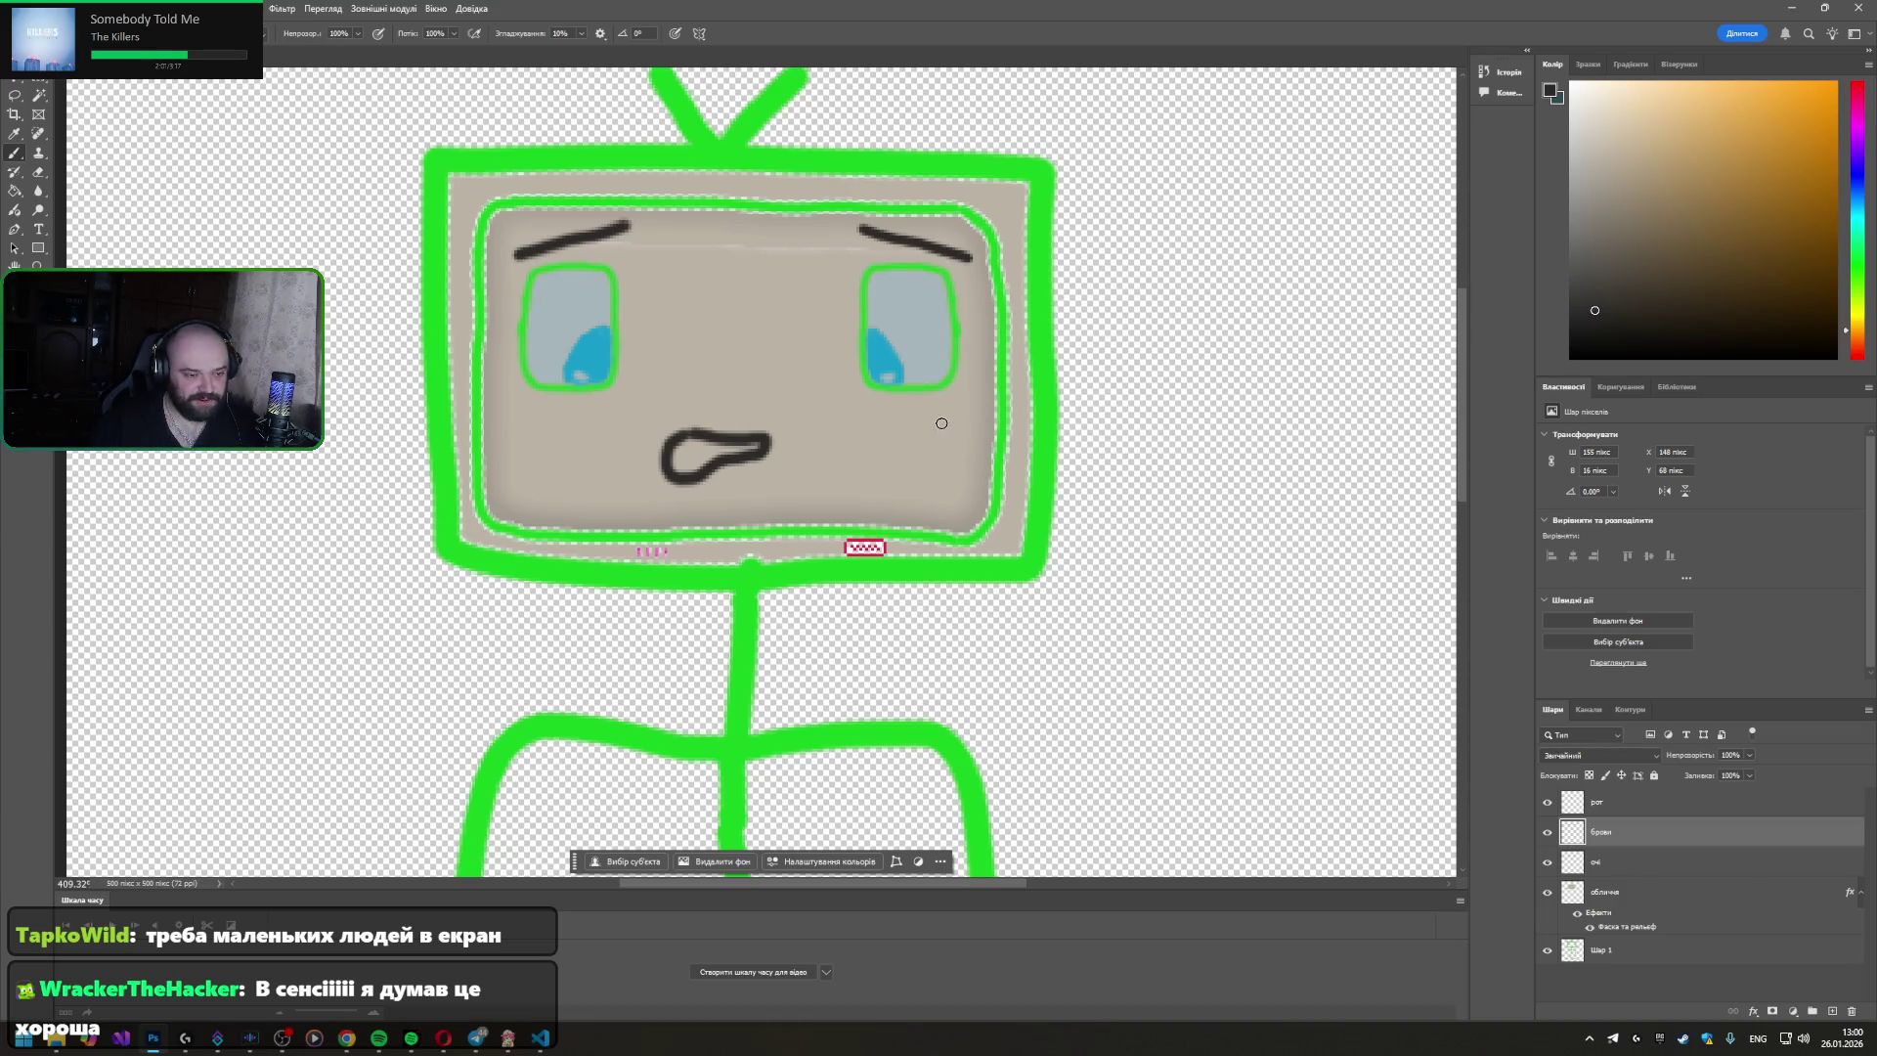
pyautogui.click(14, 151)
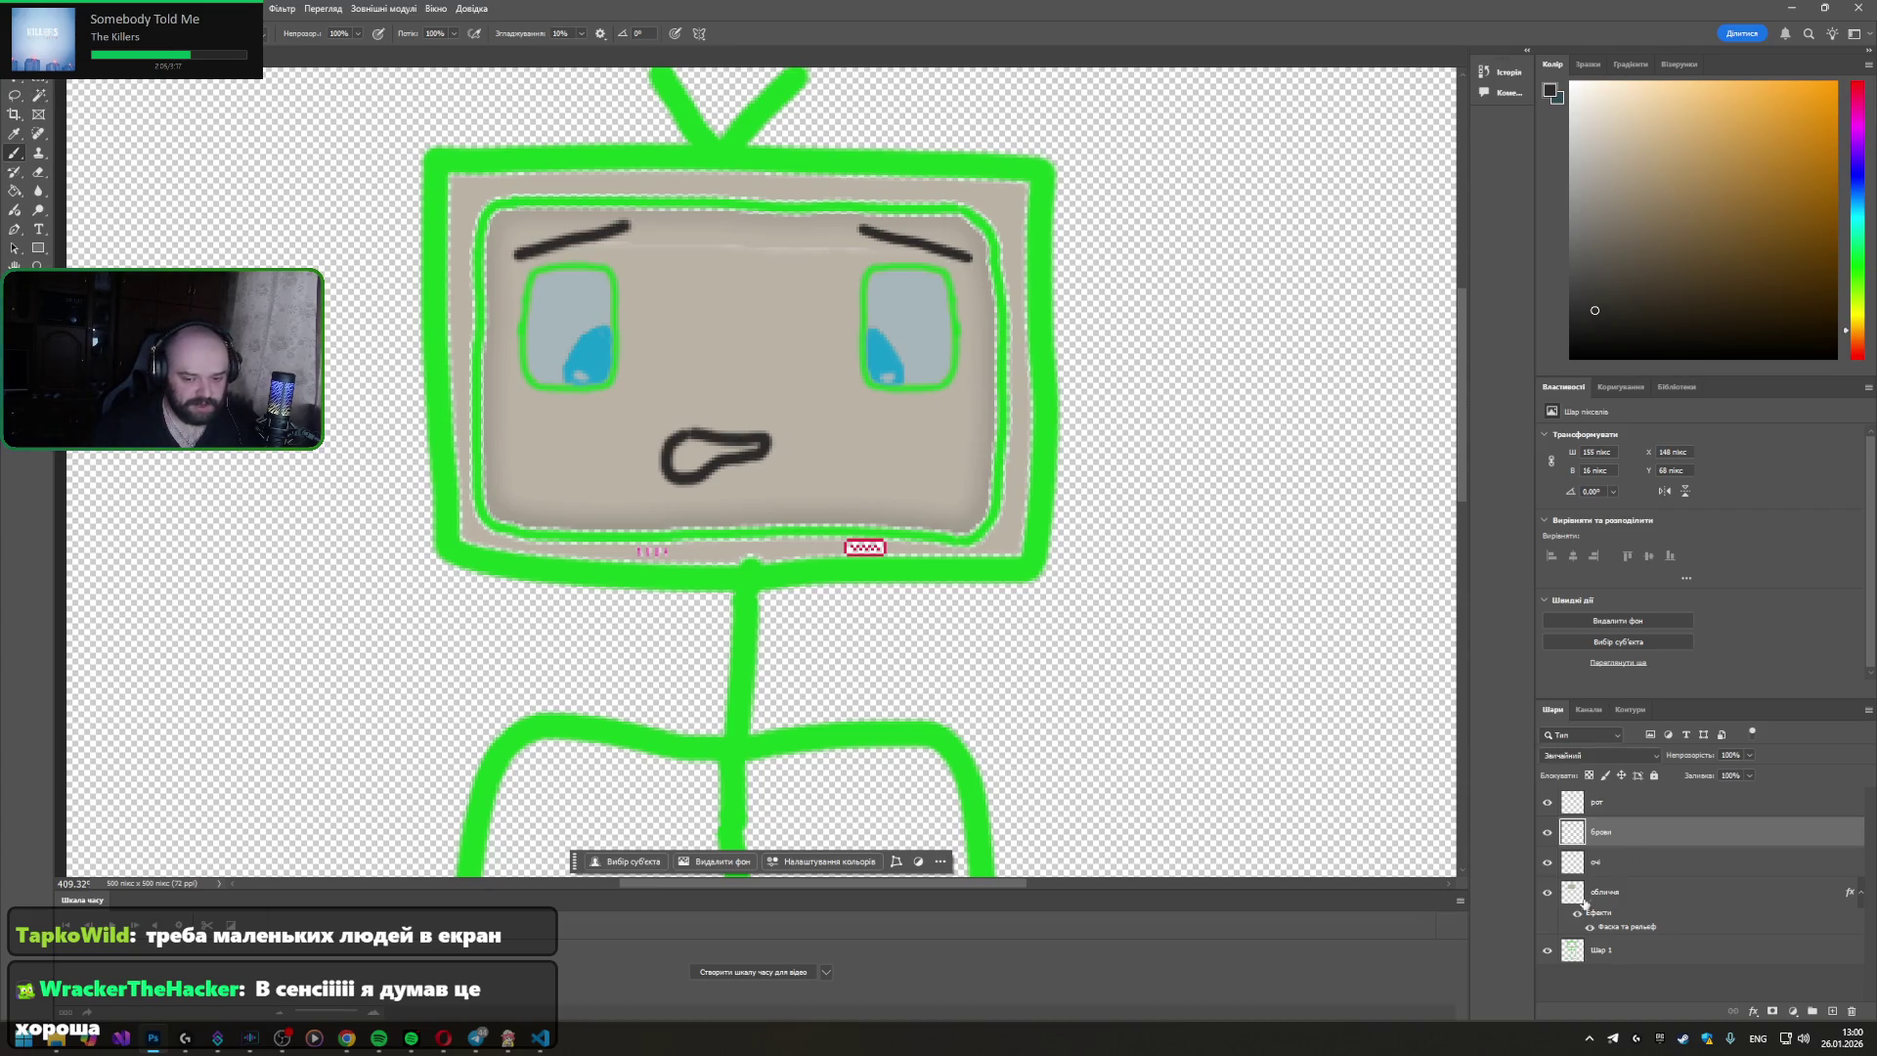
pyautogui.click(1603, 807)
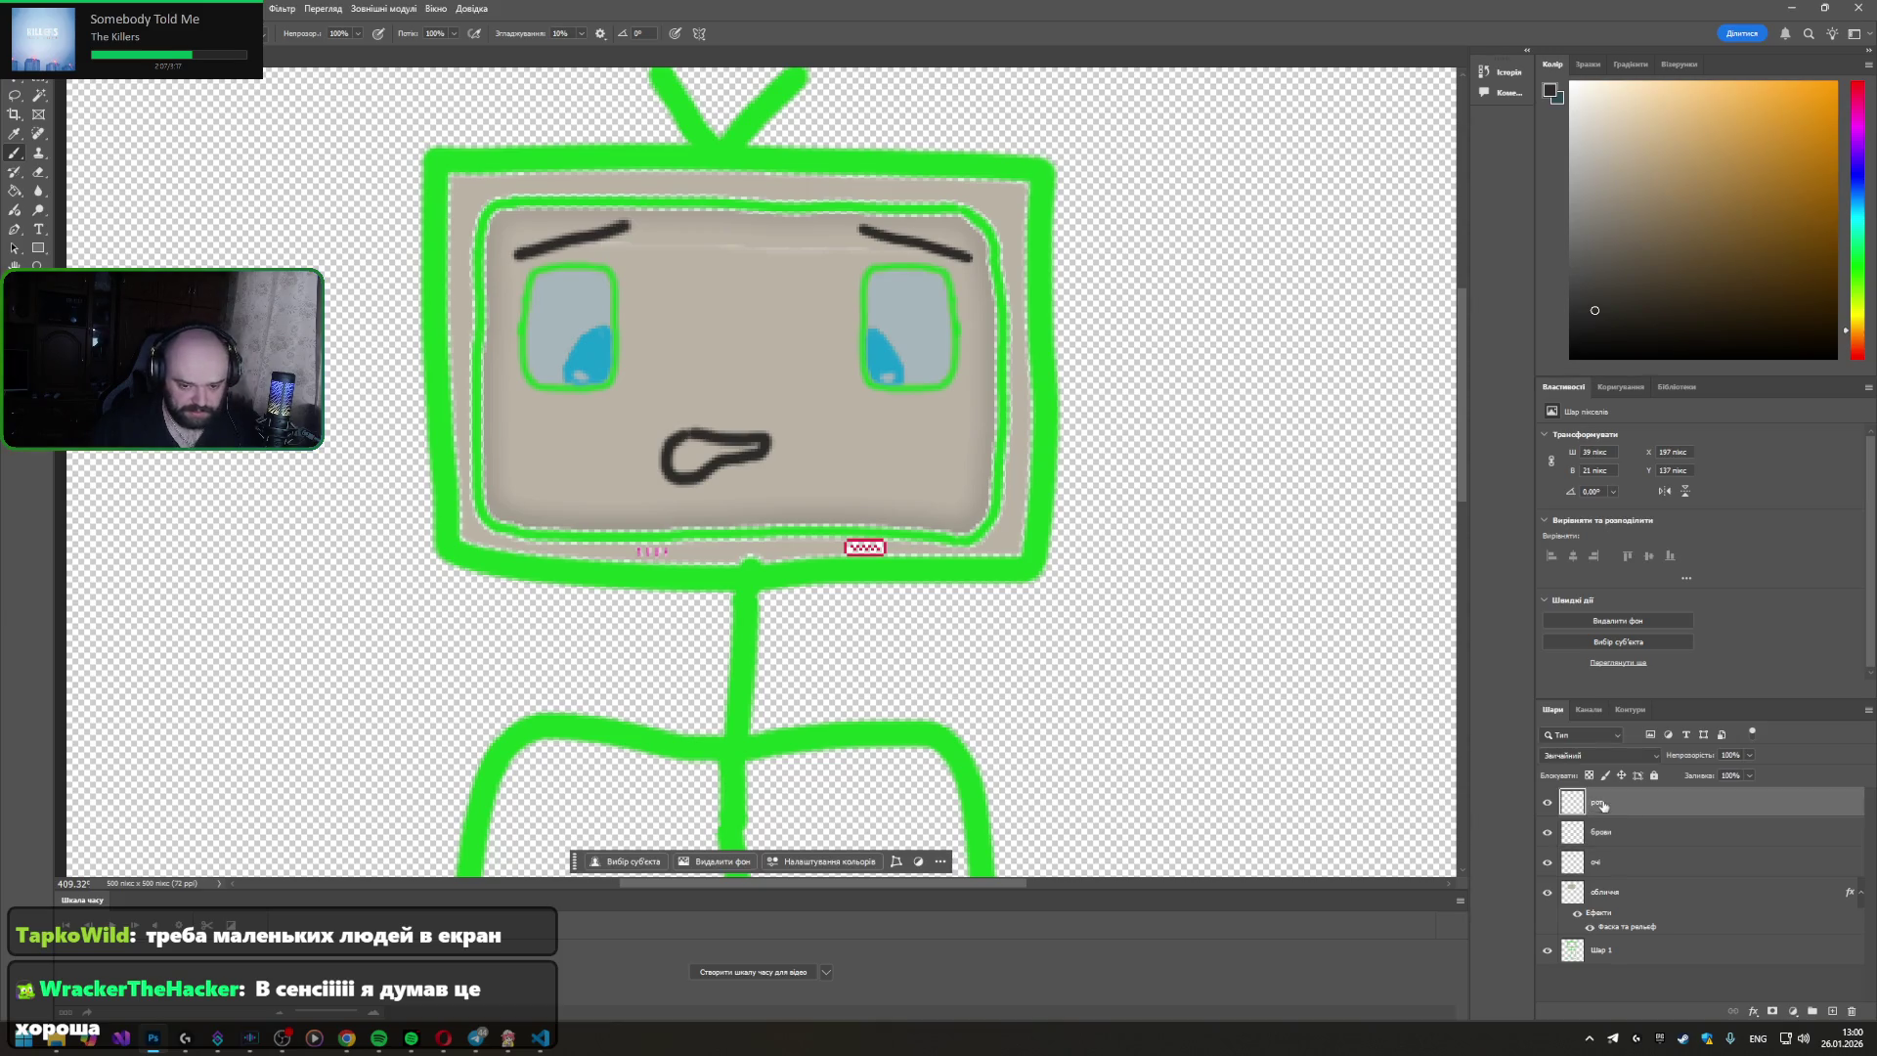
# - Duplicate the рот layer and hide the original mouth
pyautogui.rightClick(1607, 817)
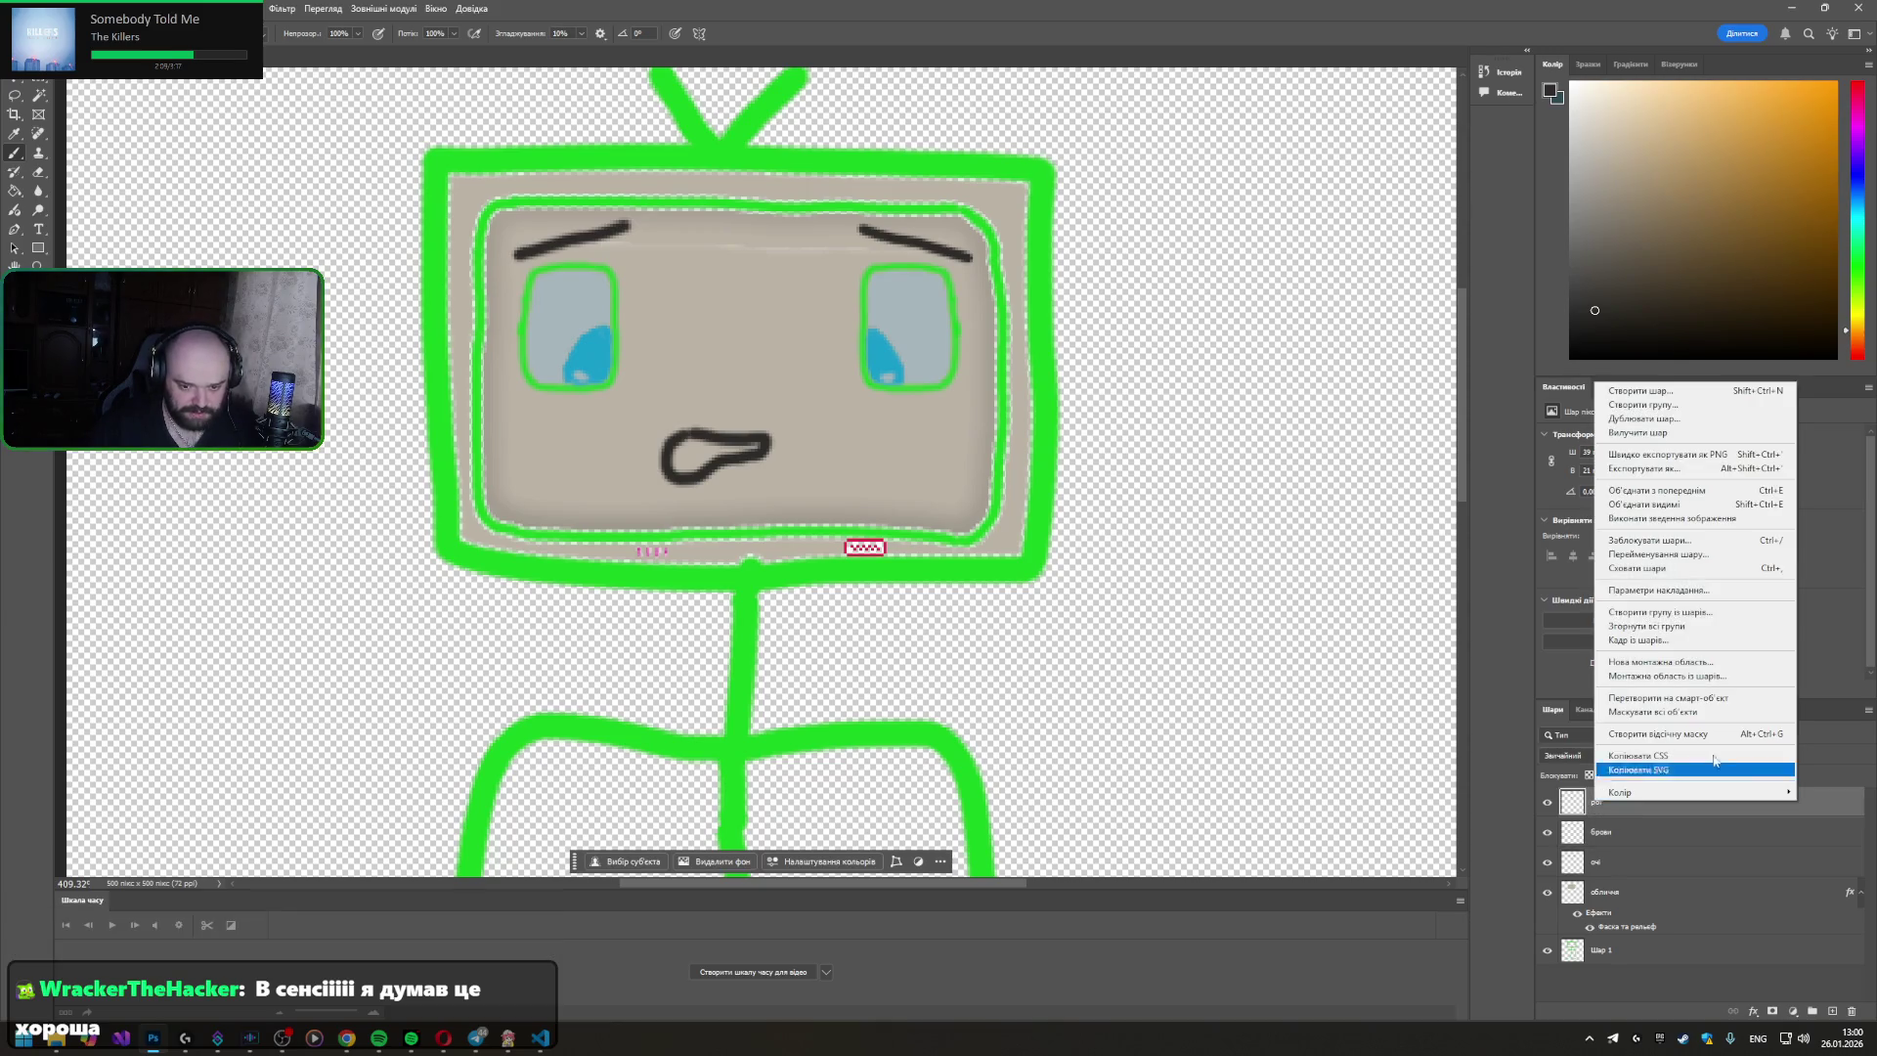
pyautogui.click(1641, 423)
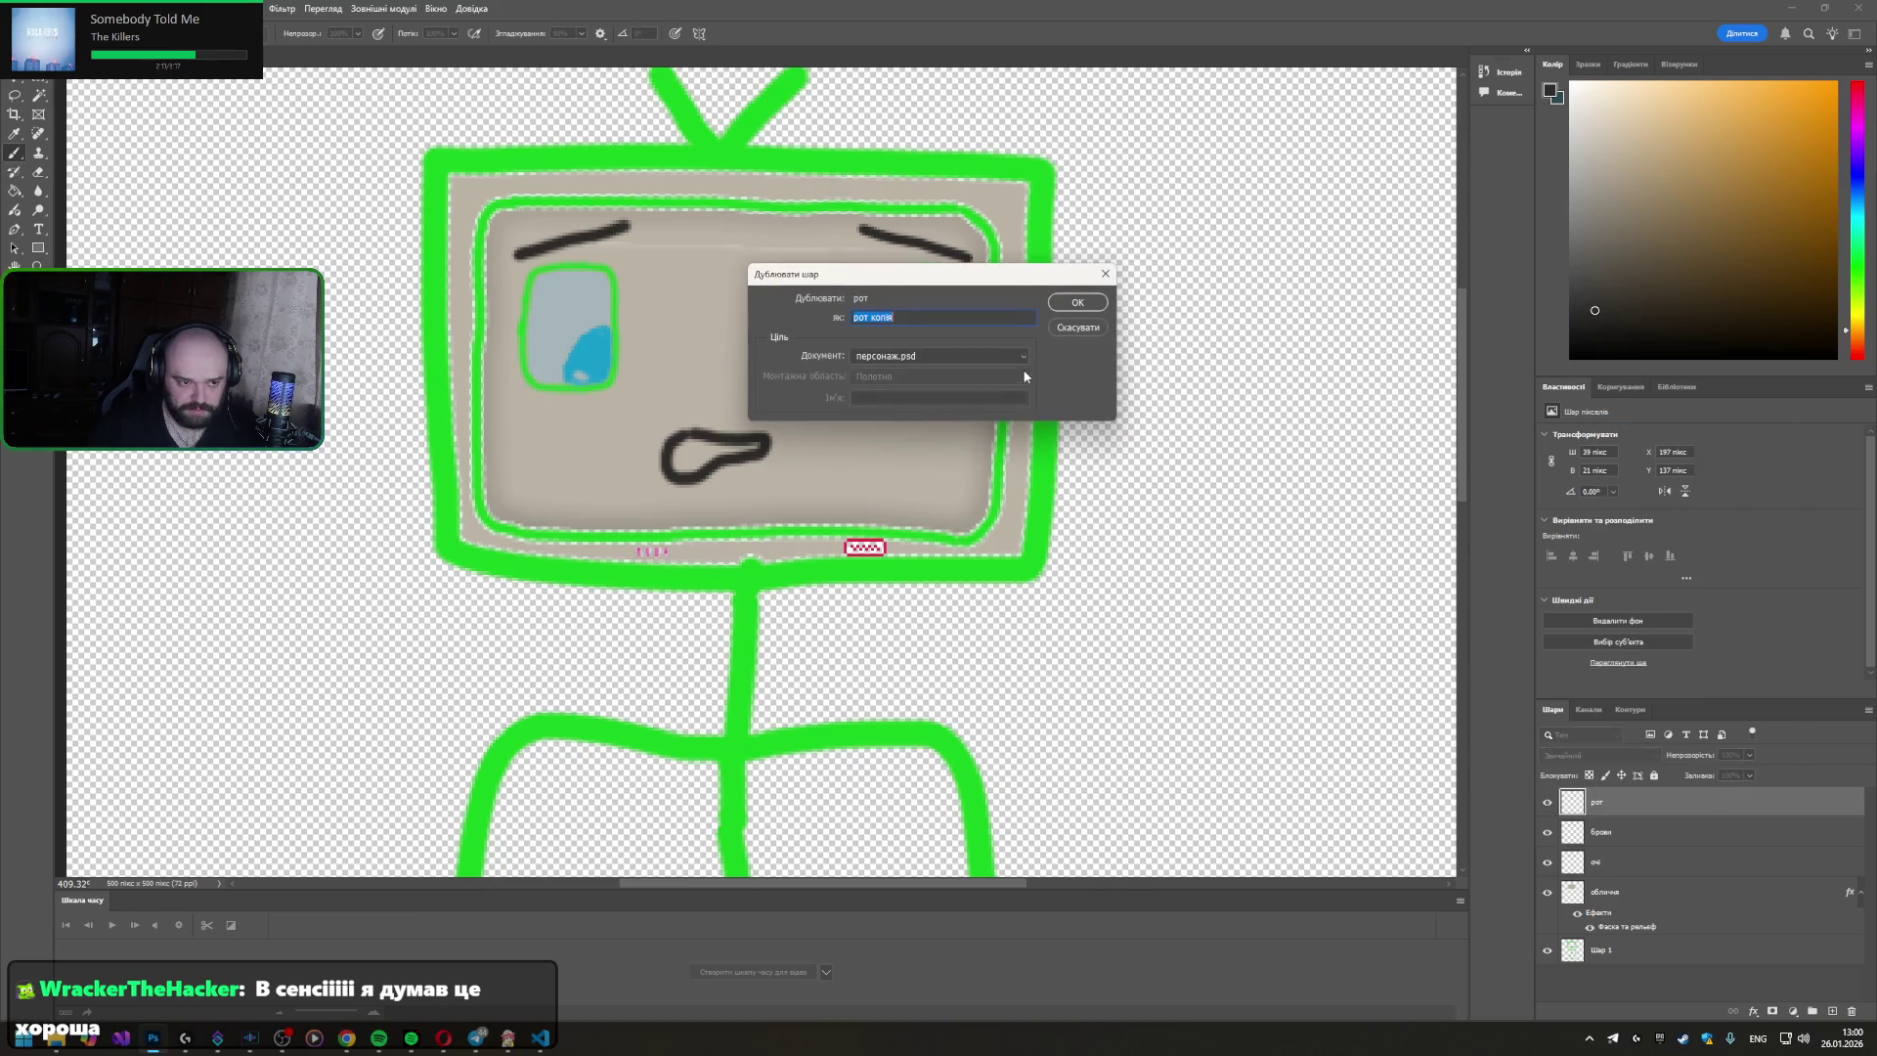
pyautogui.click(1076, 301)
pyautogui.click(1547, 833)
# - Rename the copy 'рот злий' and erase the old mouth from it with the Eraser
pyautogui.doubleClick(1608, 801)
pyautogui.write('рот л')
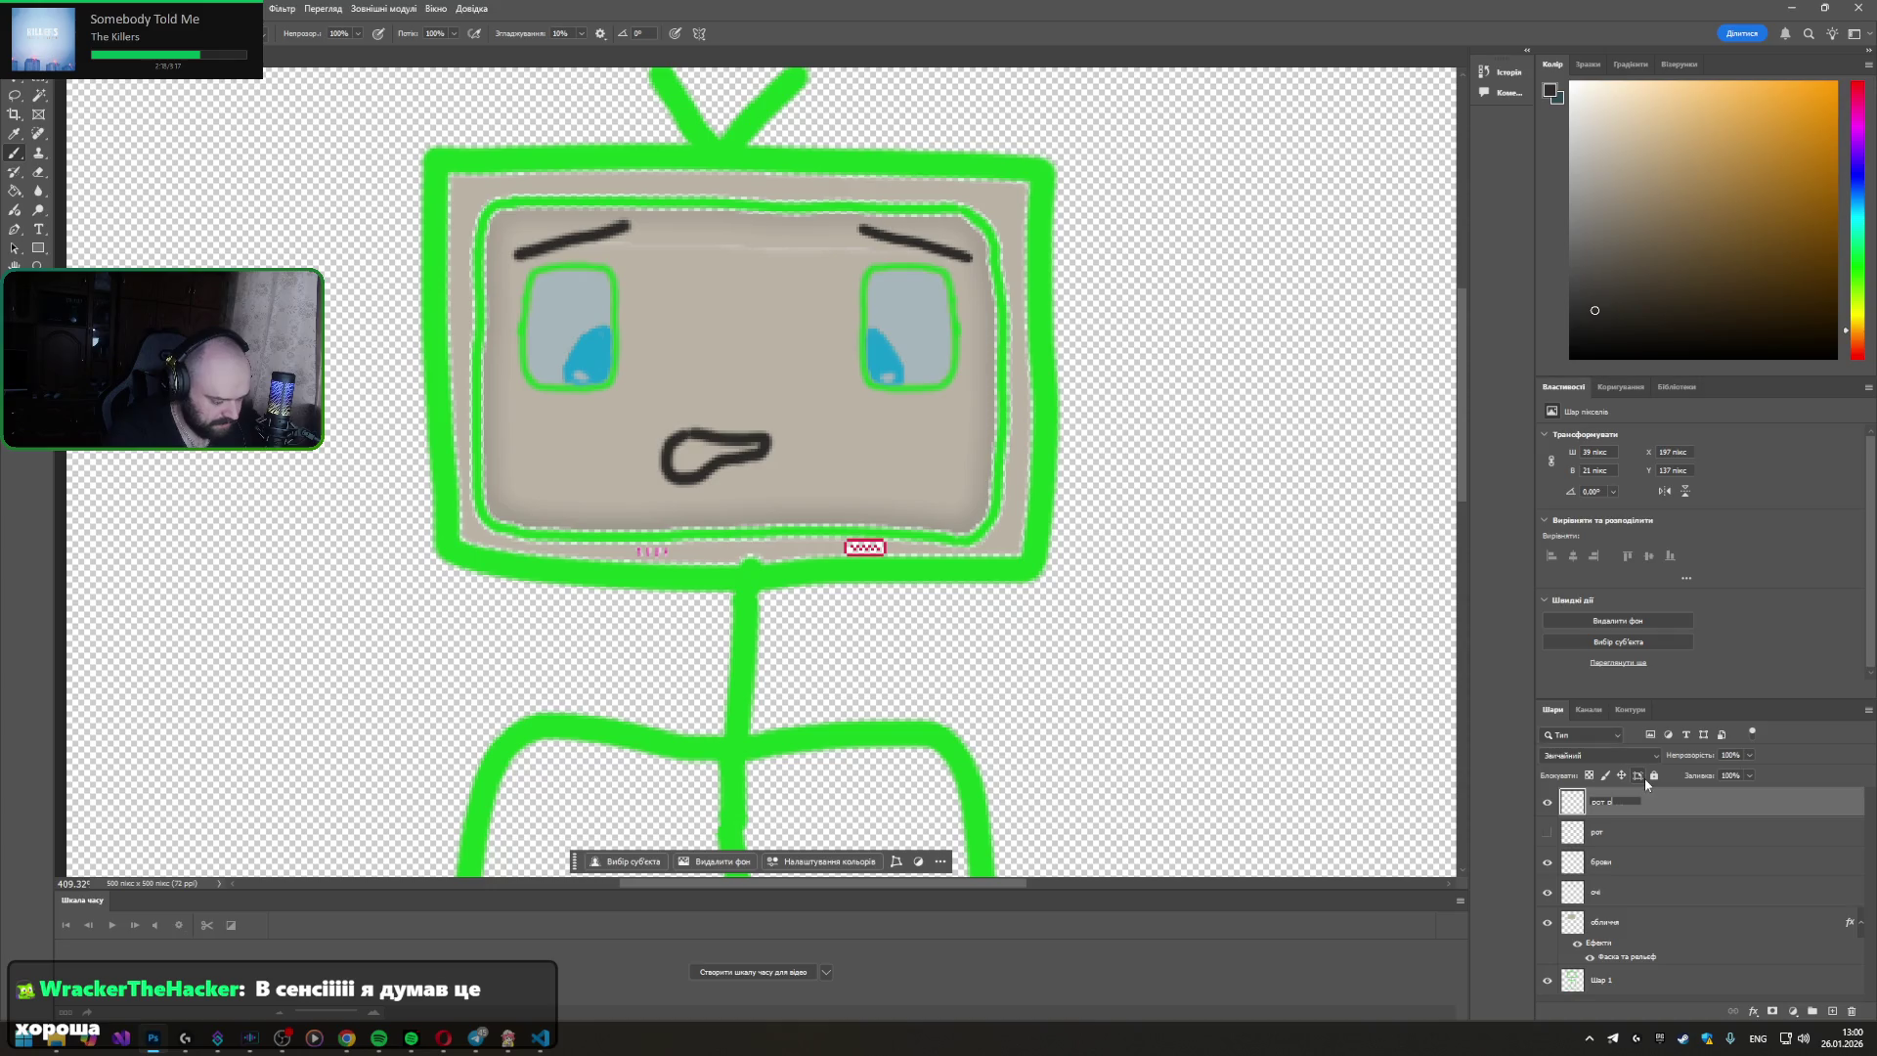
pyautogui.write('okbo')
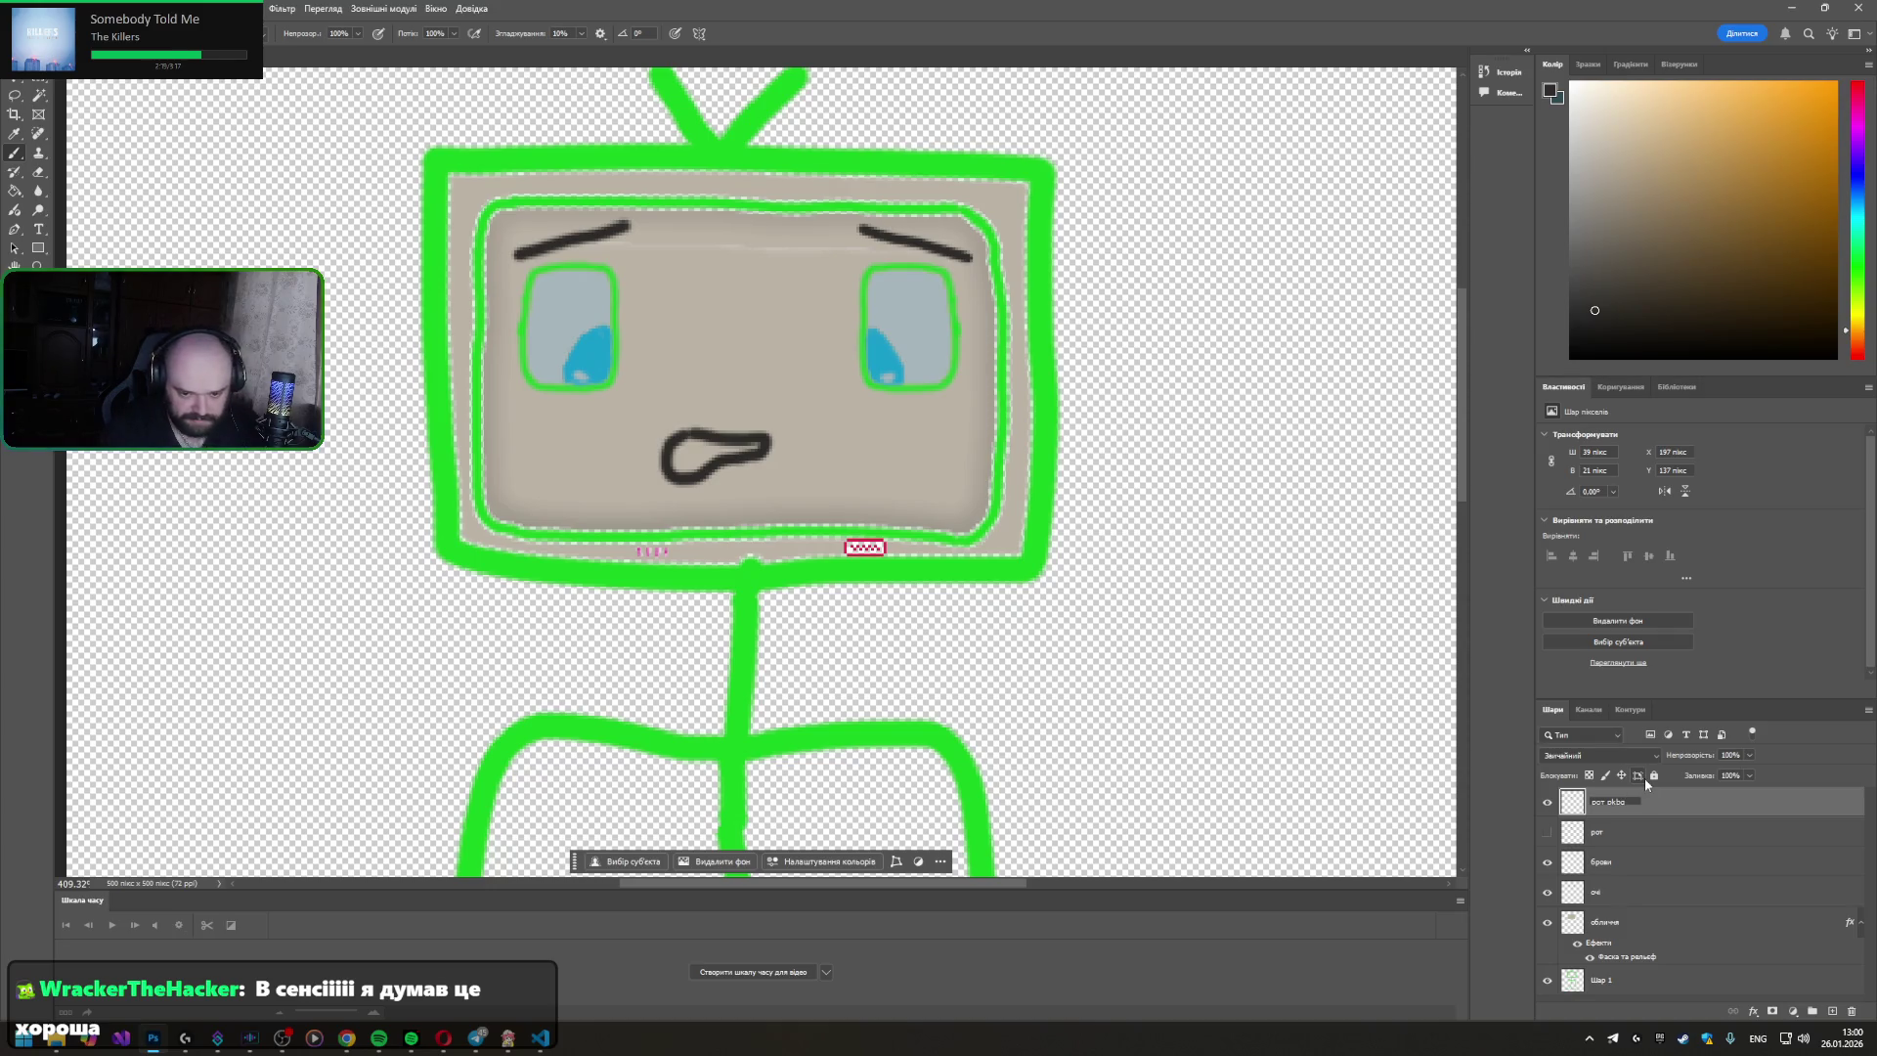
pyautogui.press('BackSpace')
pyautogui.press('BackSpace')
pyautogui.hotkey('alt', 'shift')
pyautogui.write('злий')
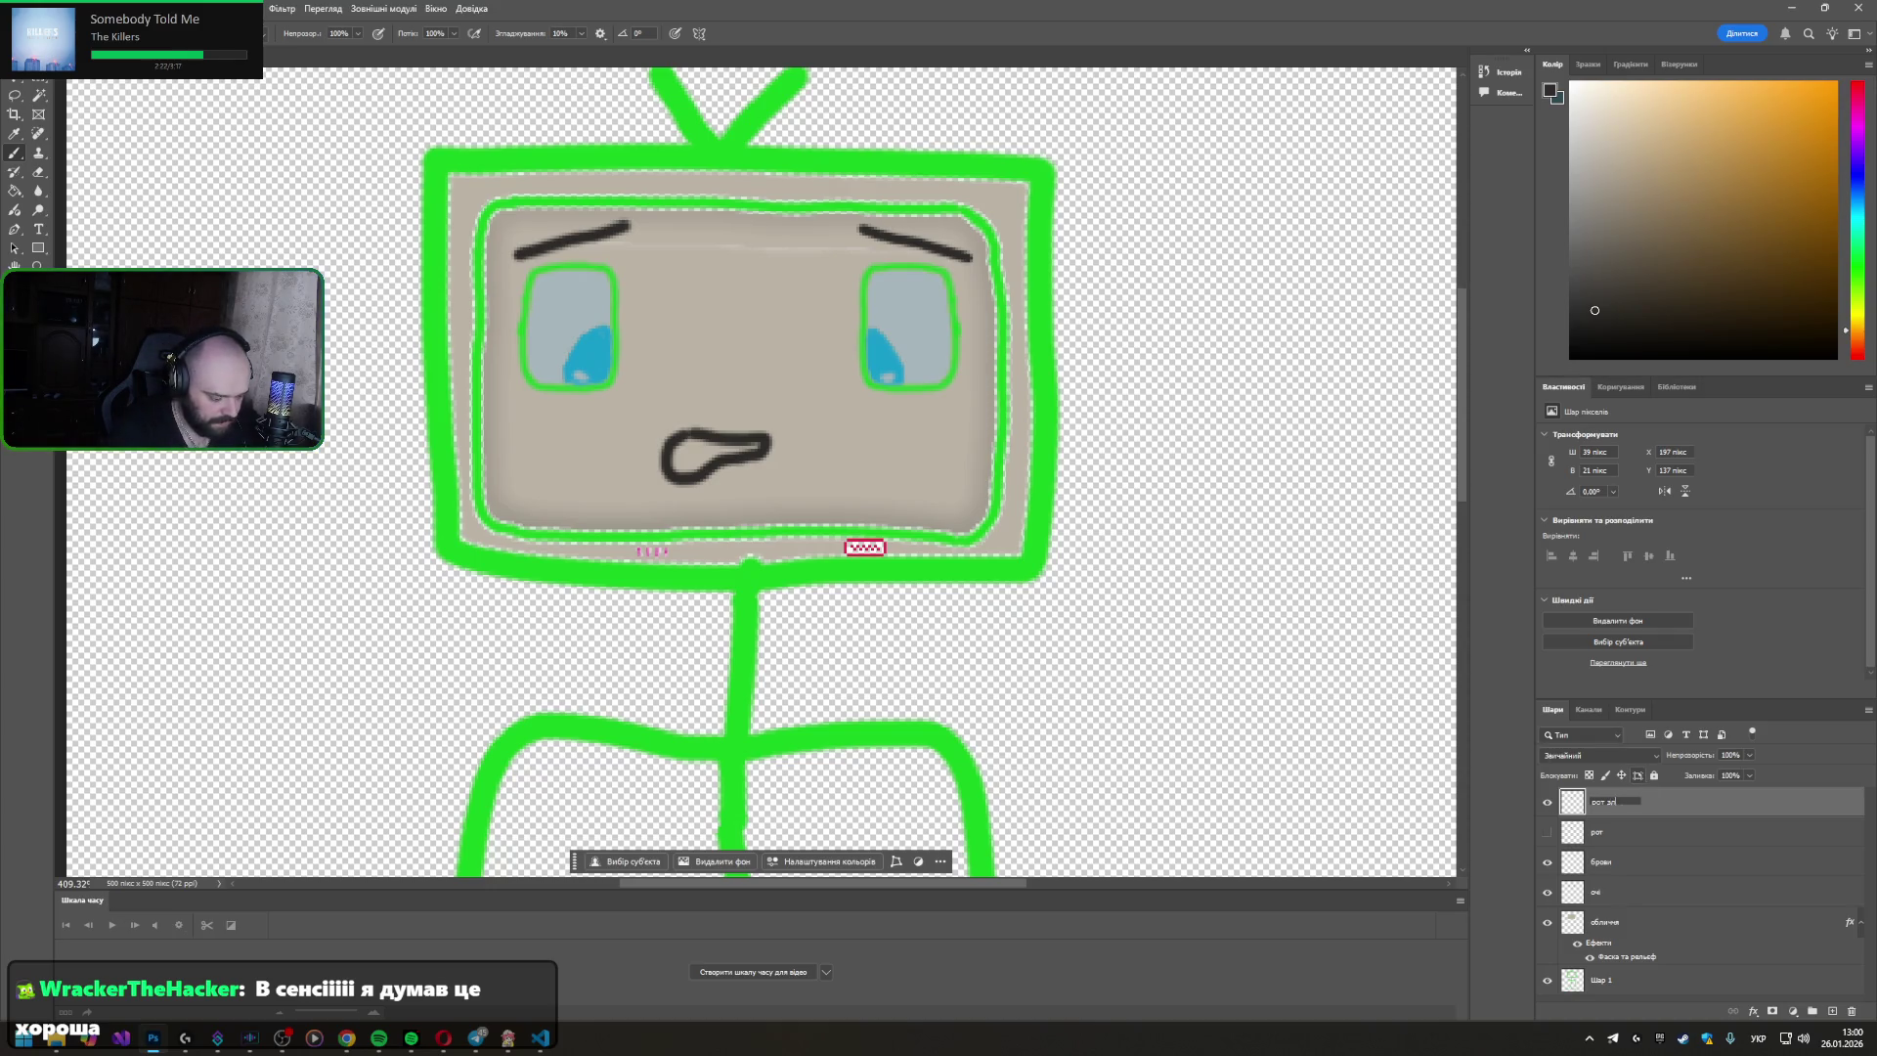
pyautogui.press('Return')
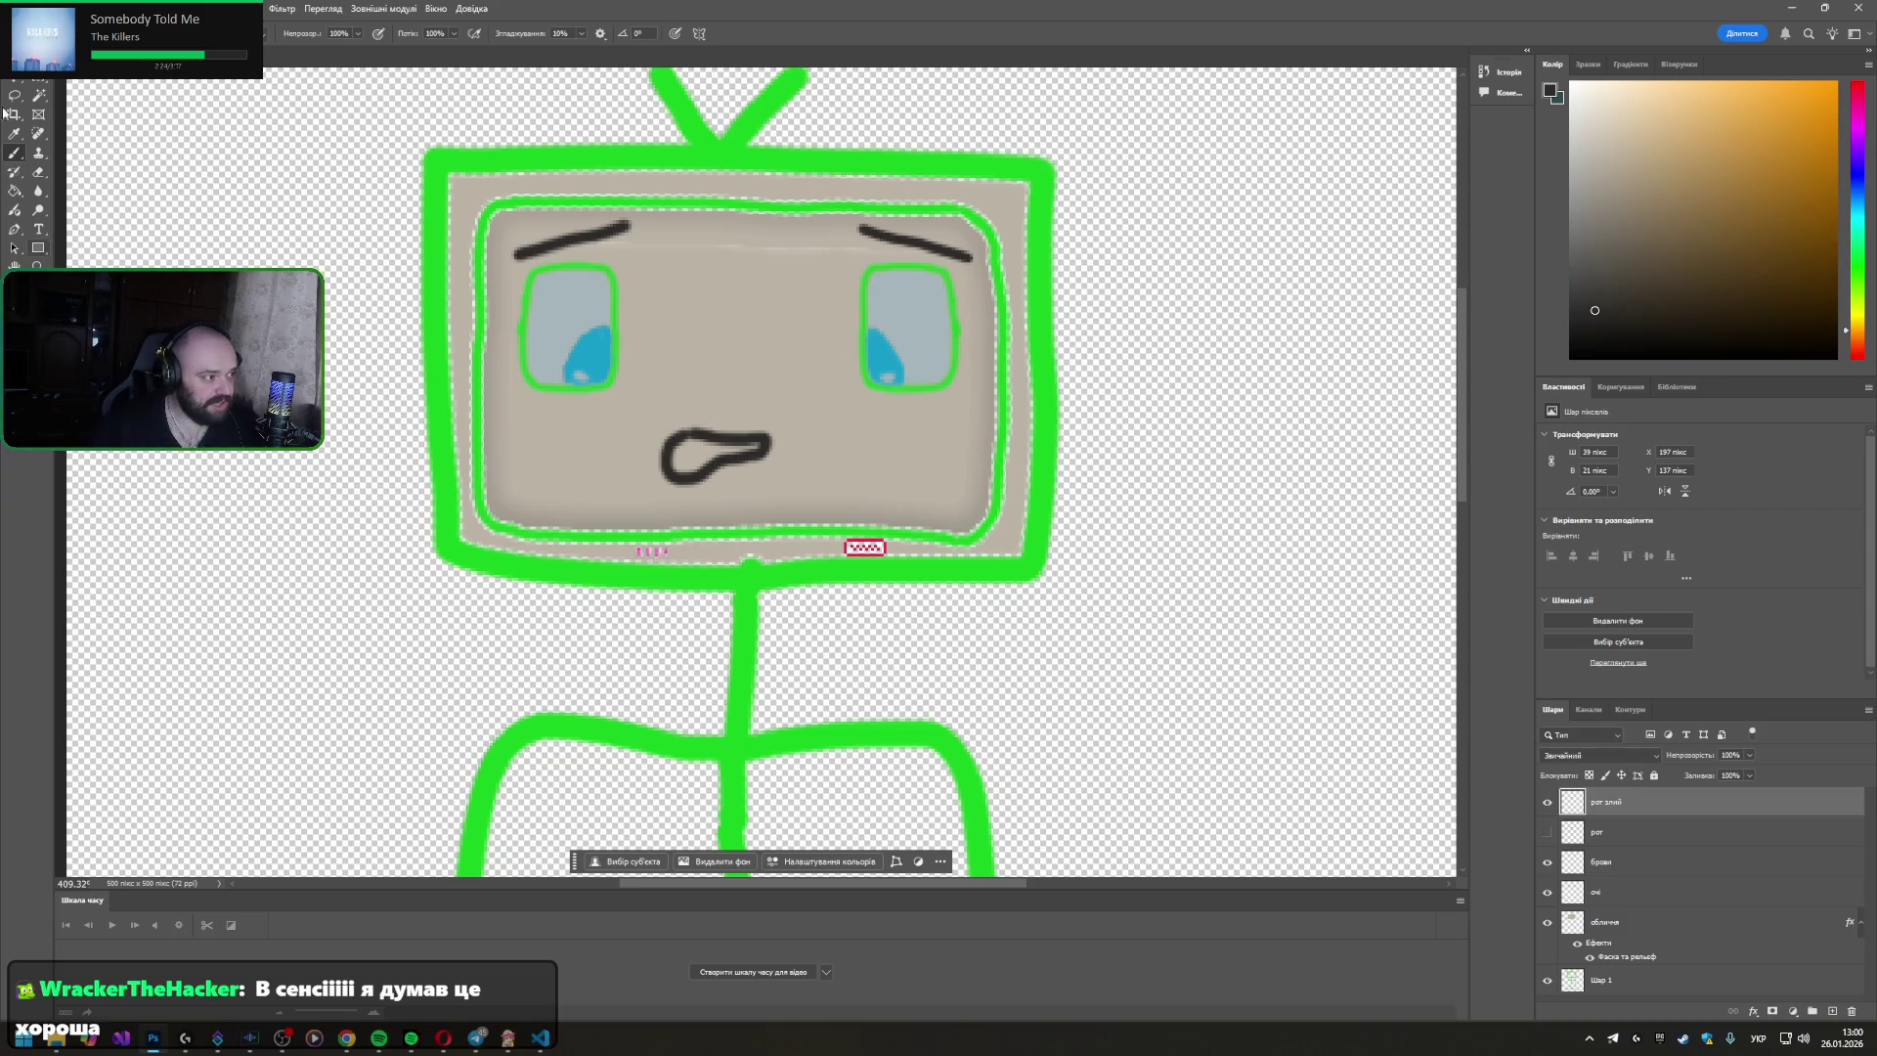
pyautogui.click(38, 172)
pyautogui.moveTo(660, 458); pyautogui.dragTo(713, 461)
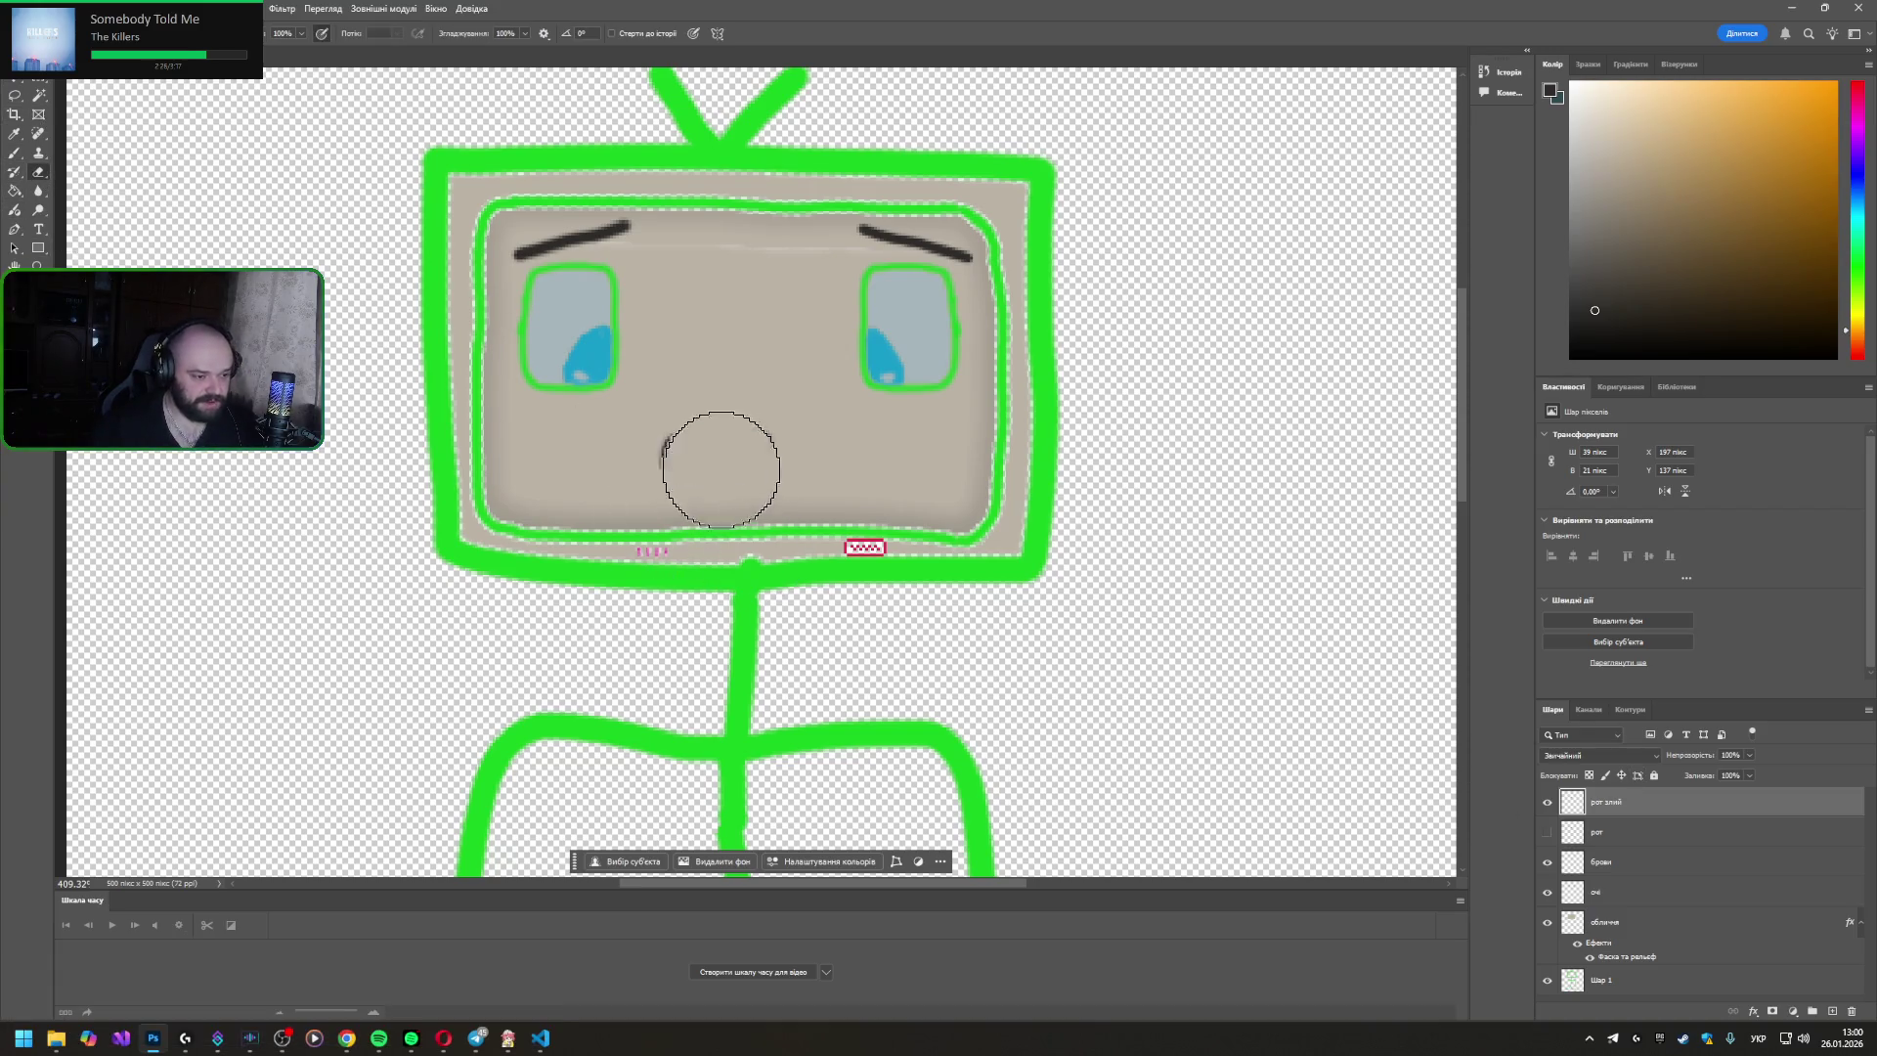
# - Sketch an inverted-V and a zigzag mouth with the Brush, undoing each attempt
pyautogui.click(777, 438)
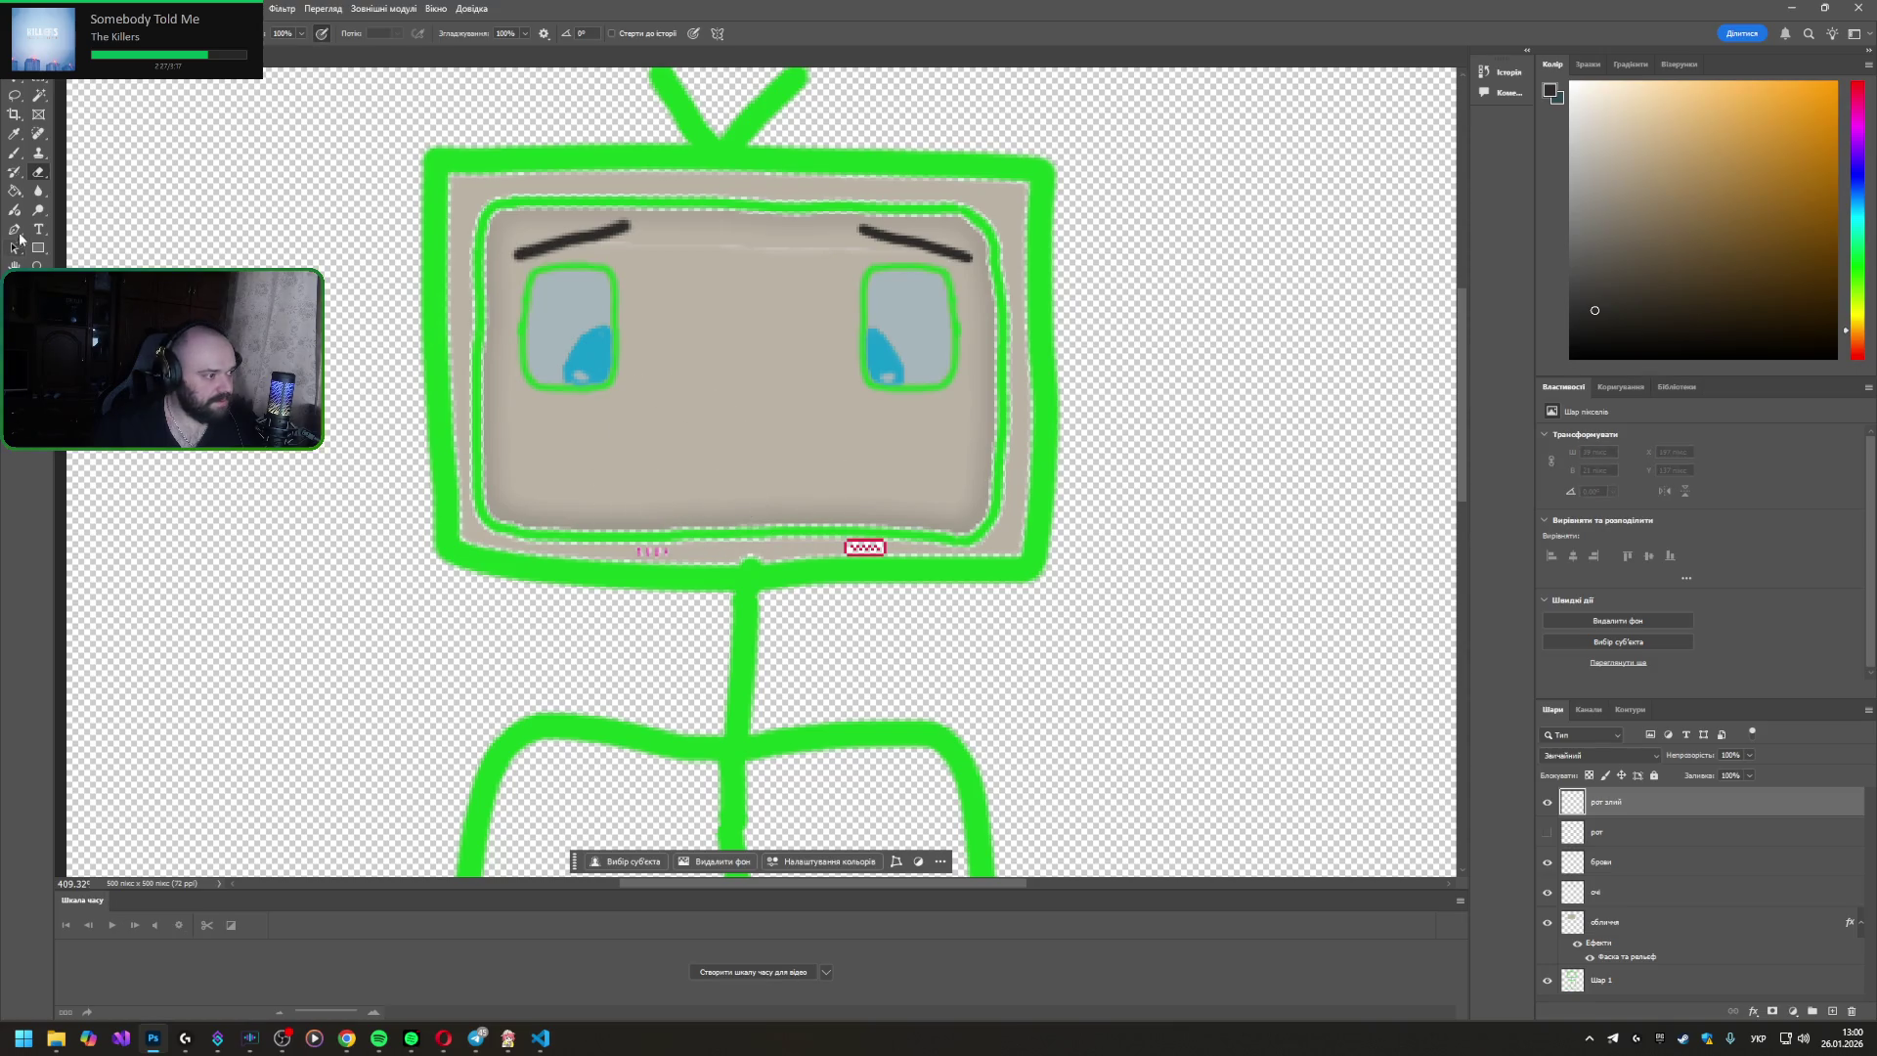
pyautogui.click(14, 153)
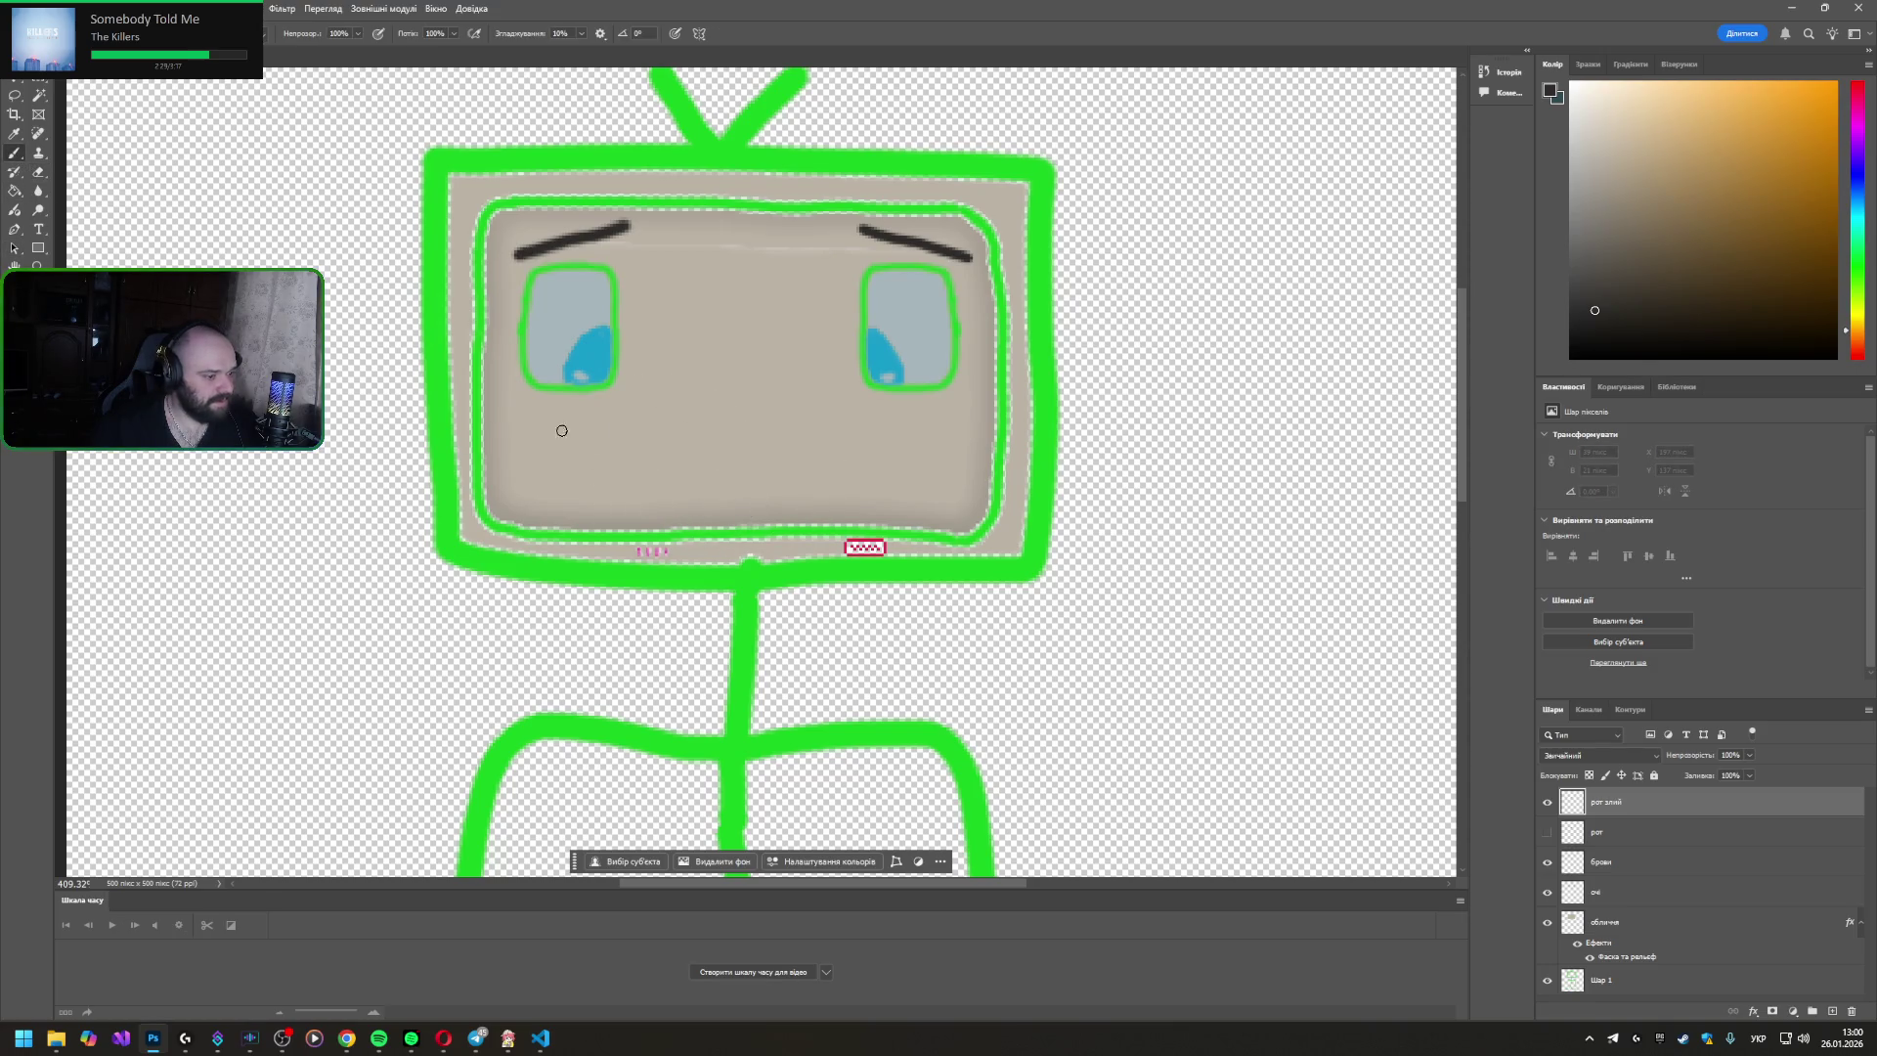
pyautogui.moveTo(674, 492)
pyautogui.mouseDown()
pyautogui.moveTo(709, 449)
pyautogui.moveTo(769, 447)
pyautogui.moveTo(816, 478)
pyautogui.mouseUp()
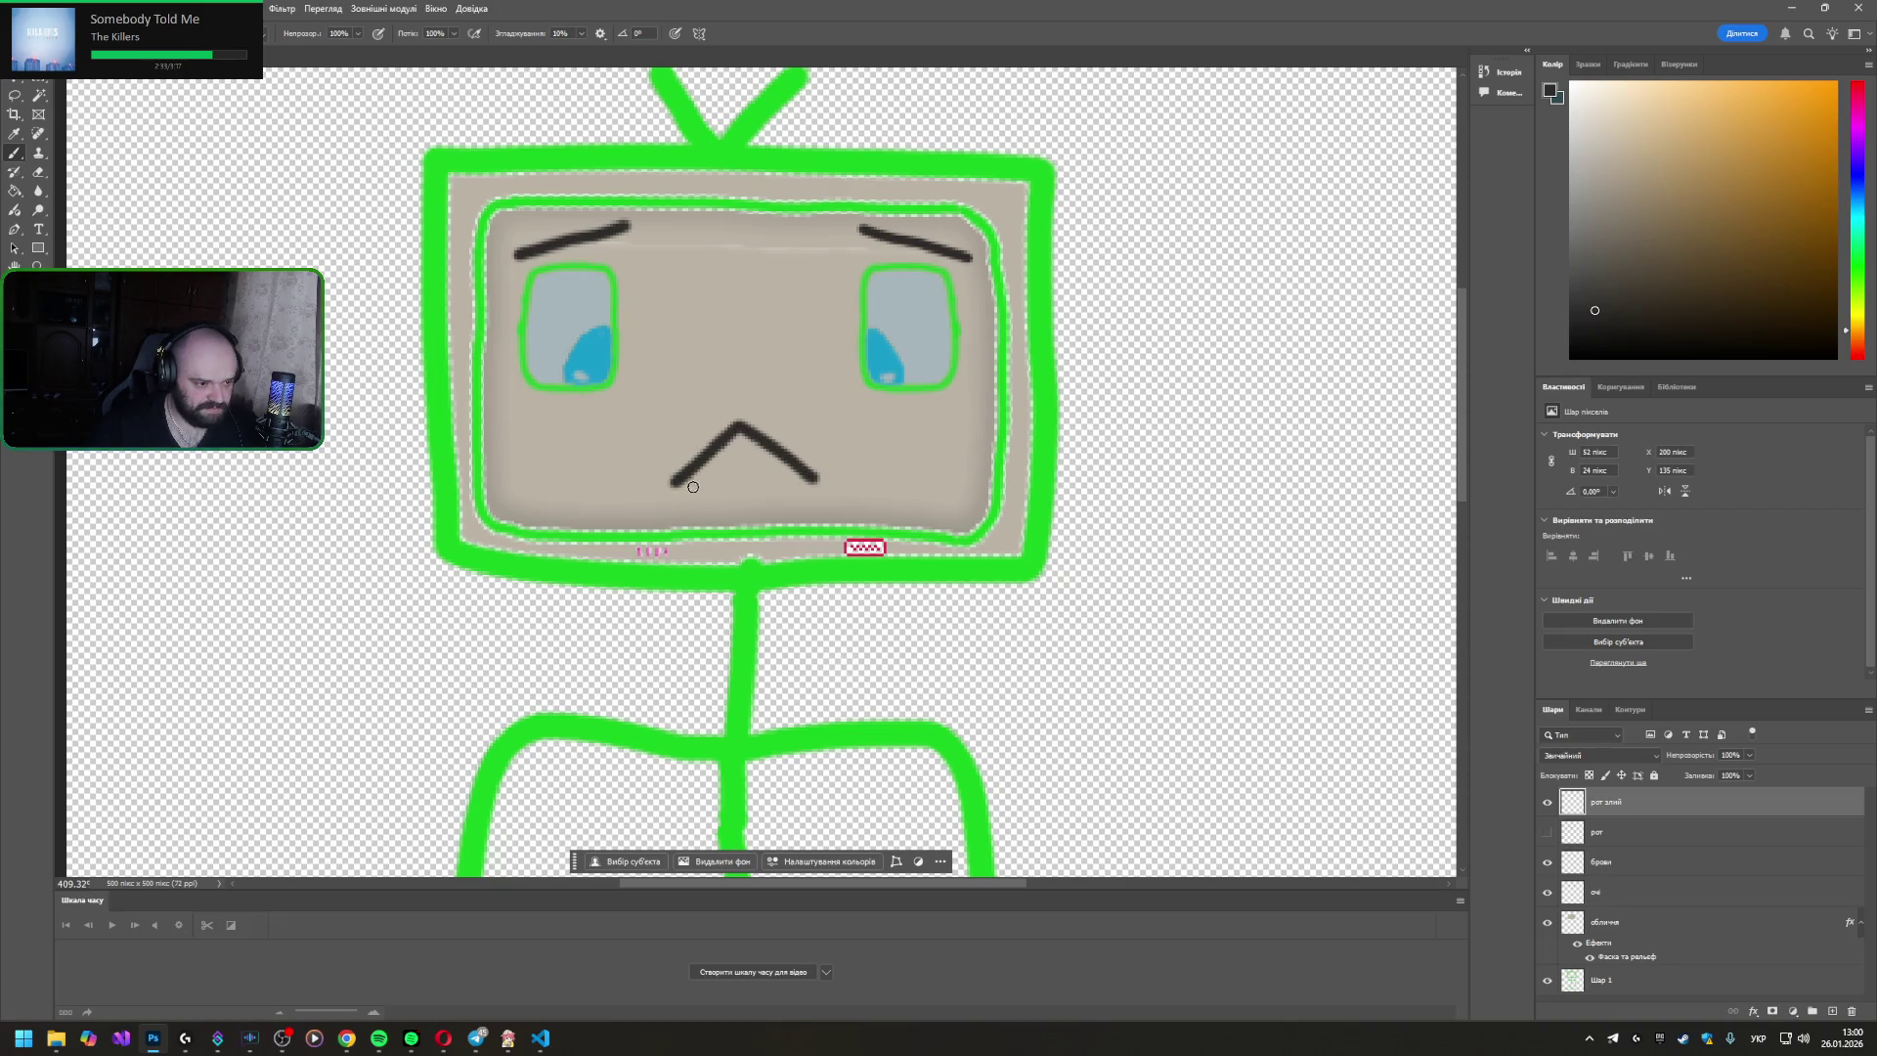
pyautogui.moveTo(683, 483)
pyautogui.mouseDown()
pyautogui.moveTo(740, 445)
pyautogui.moveTo(815, 483)
pyautogui.mouseUp()
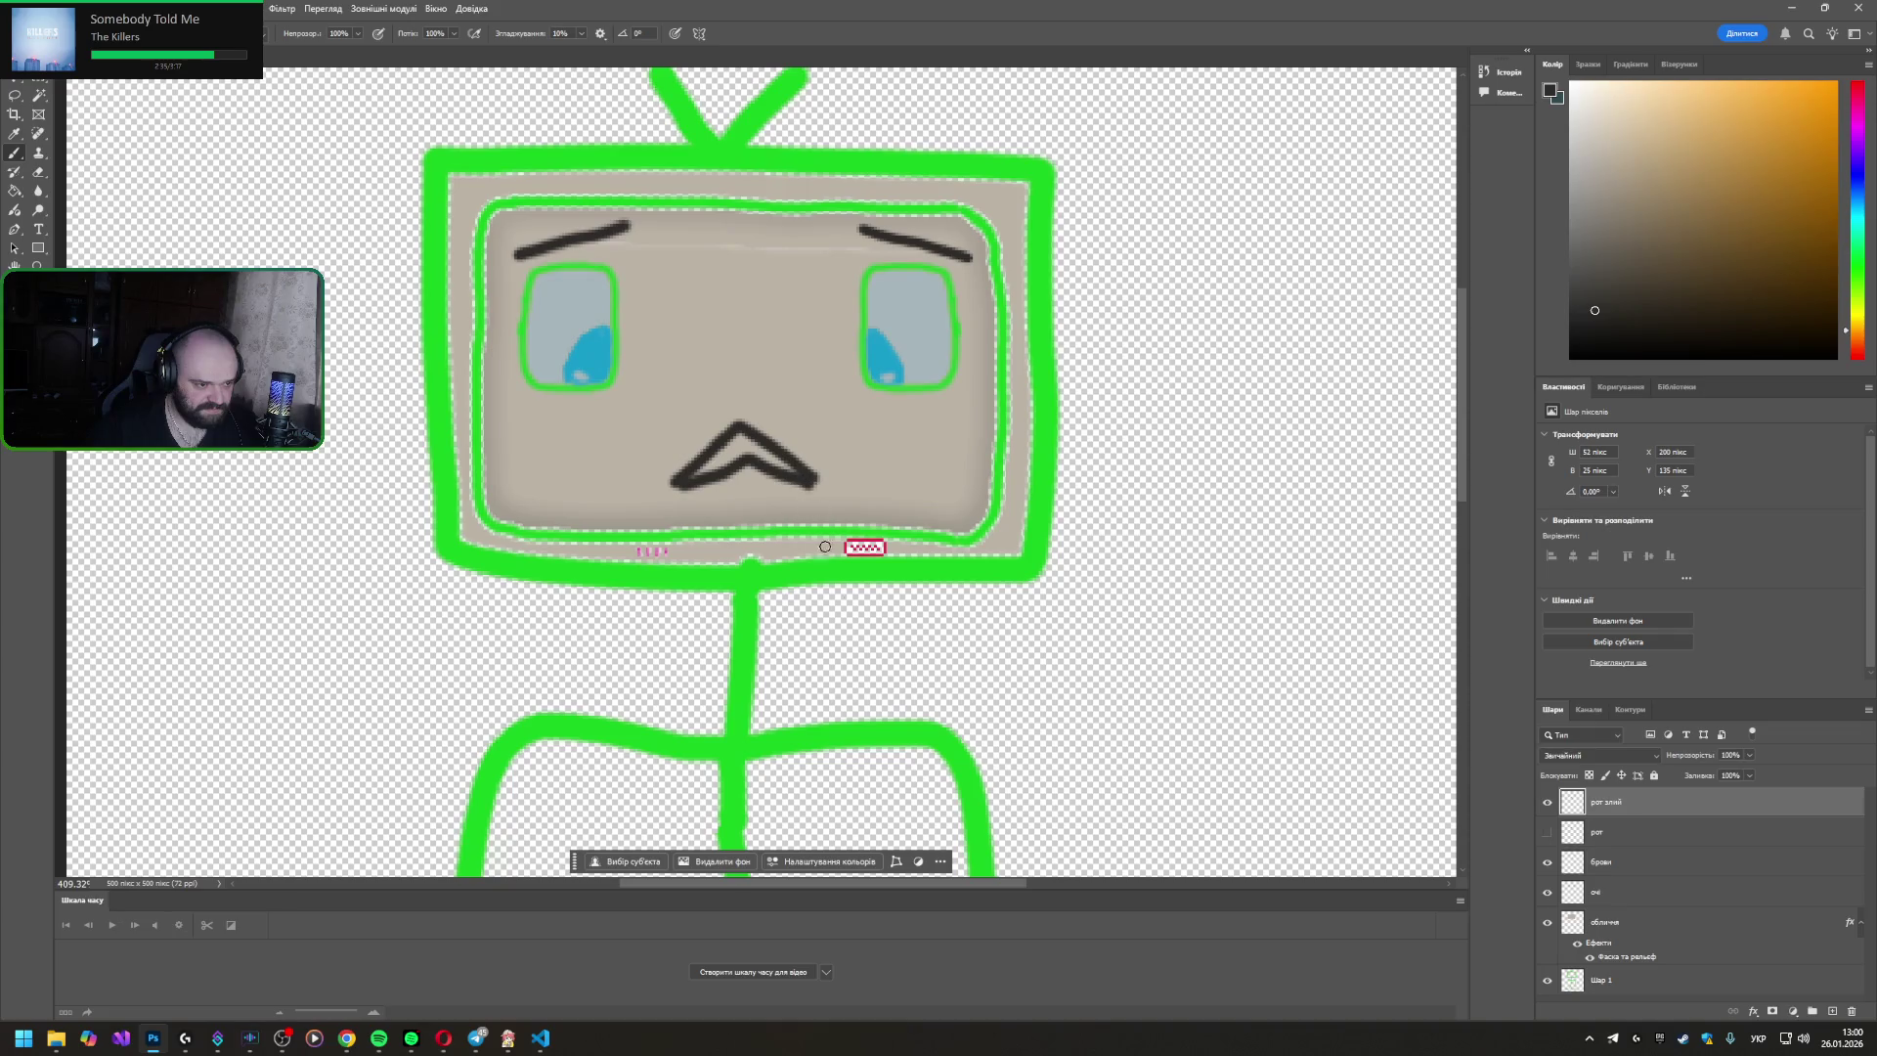
pyautogui.hotkey('ctrl', 'z')
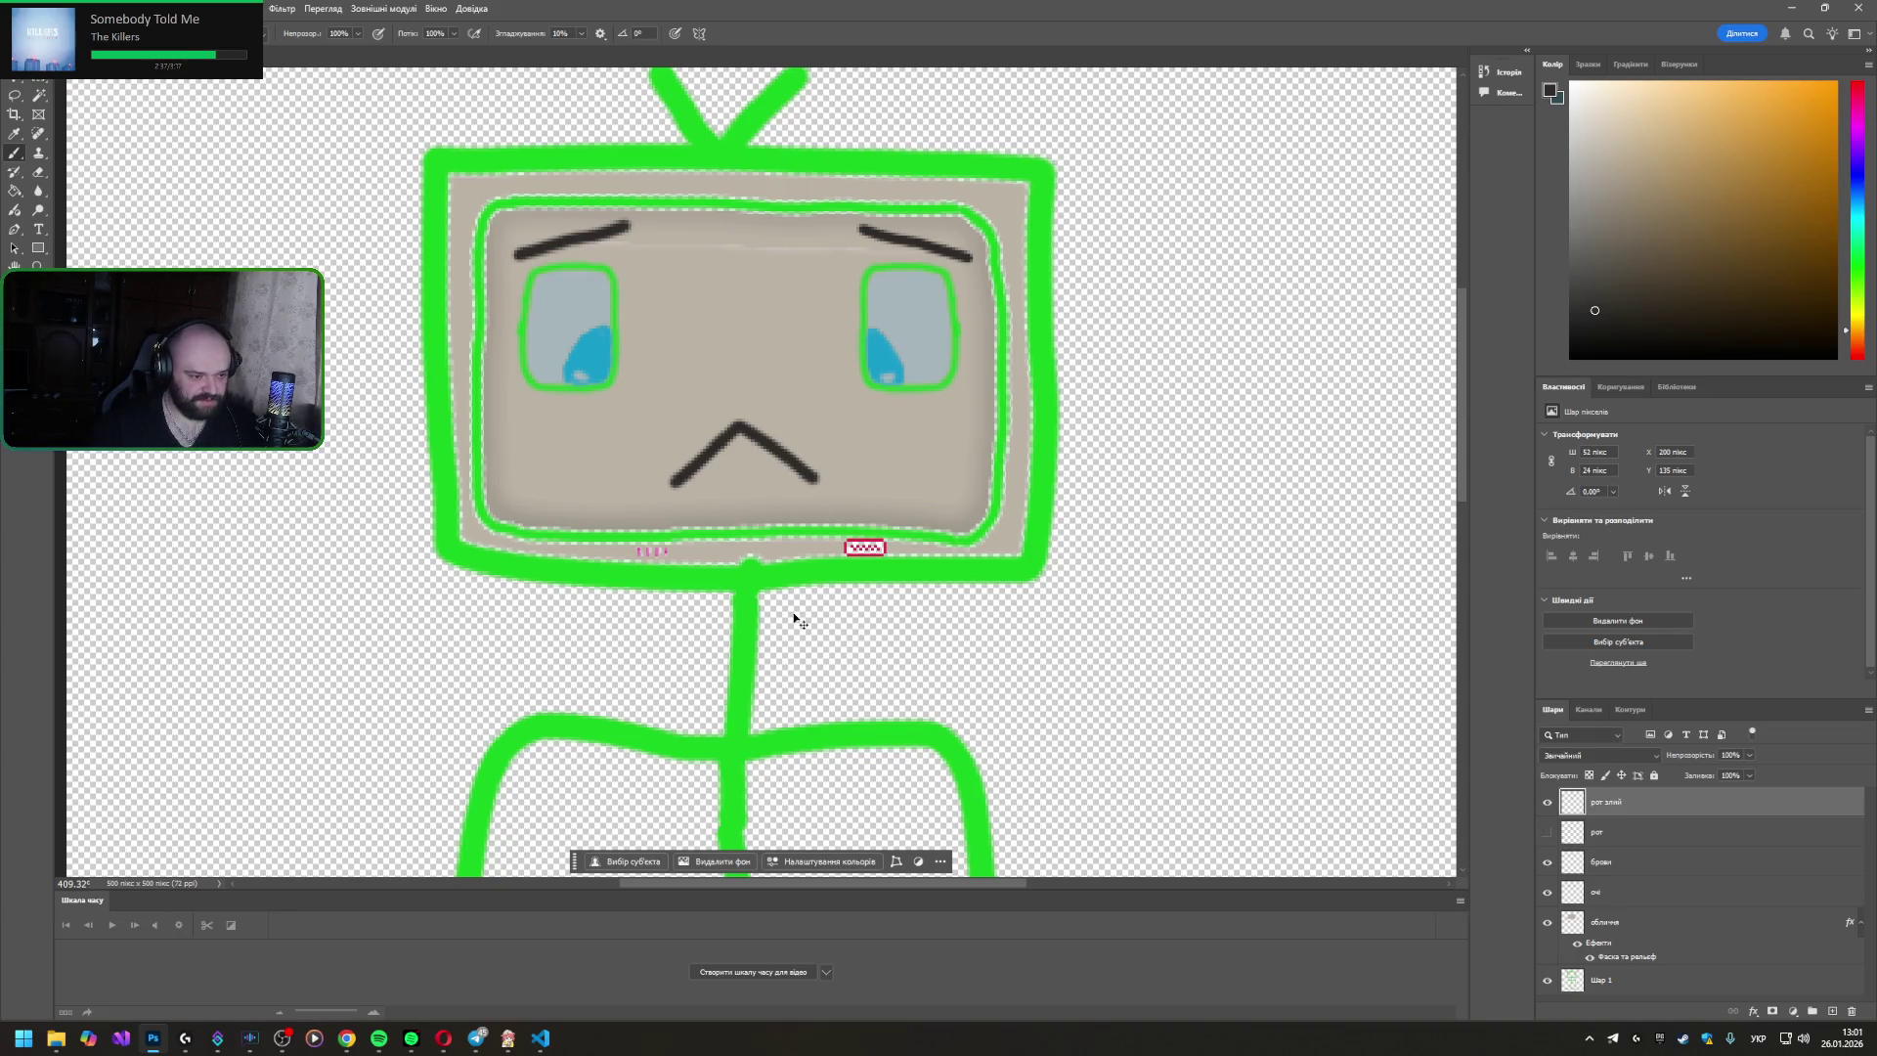
pyautogui.hotkey('ctrl', 'z')
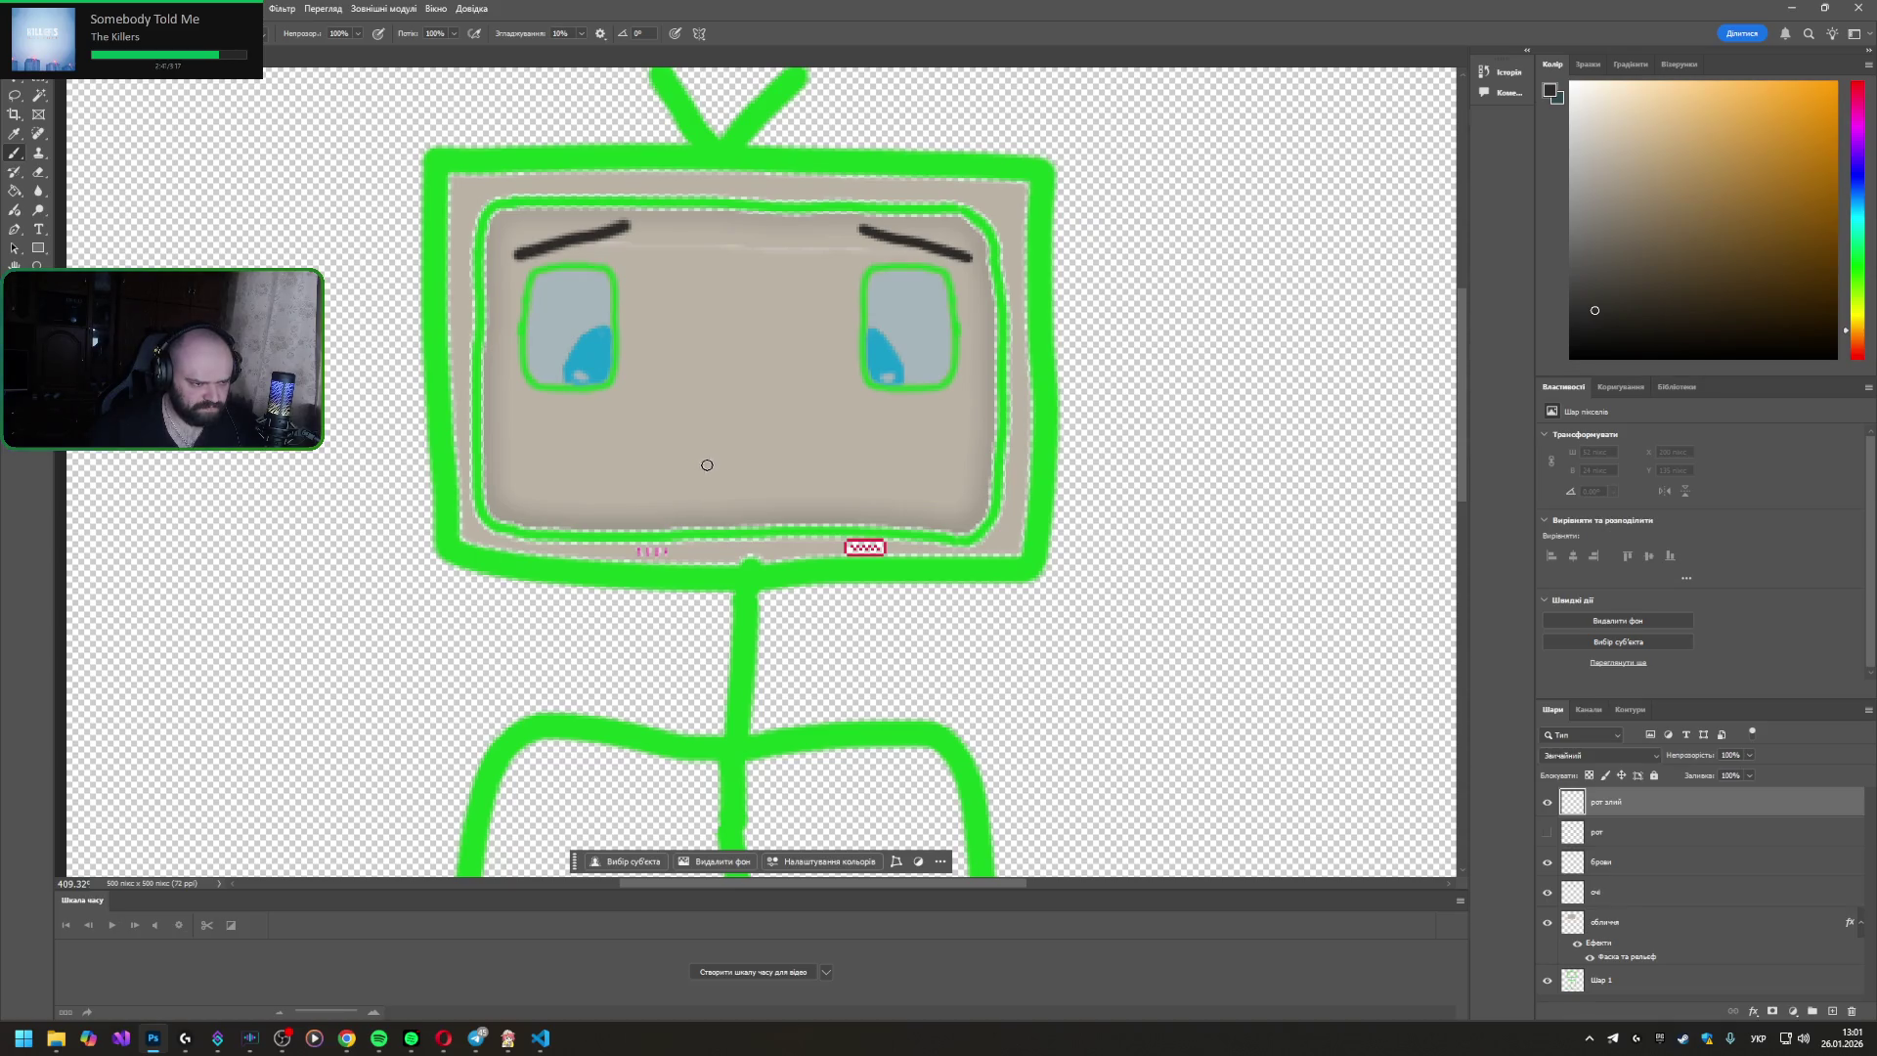
pyautogui.moveTo(670, 470)
pyautogui.mouseDown()
pyautogui.moveTo(815, 466)
pyautogui.moveTo(838, 484)
pyautogui.mouseUp()
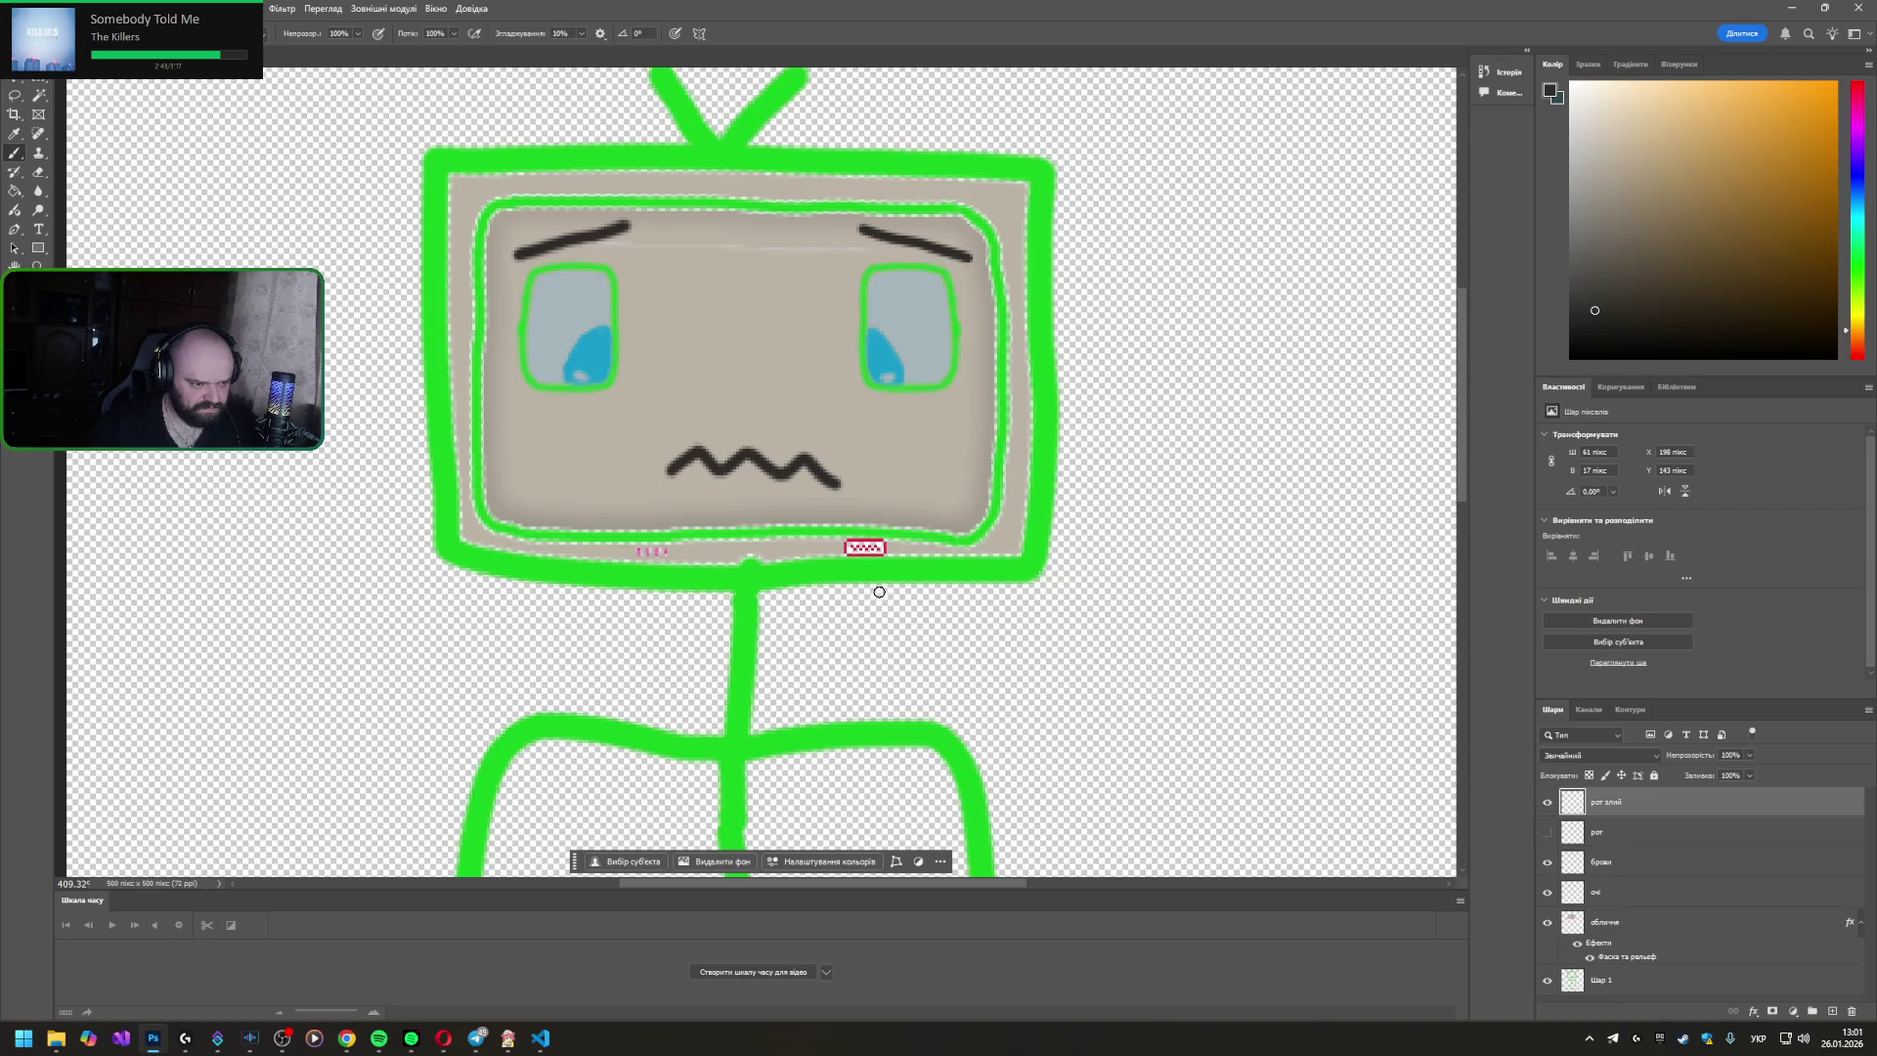
pyautogui.hotkey('ctrl', 'z')
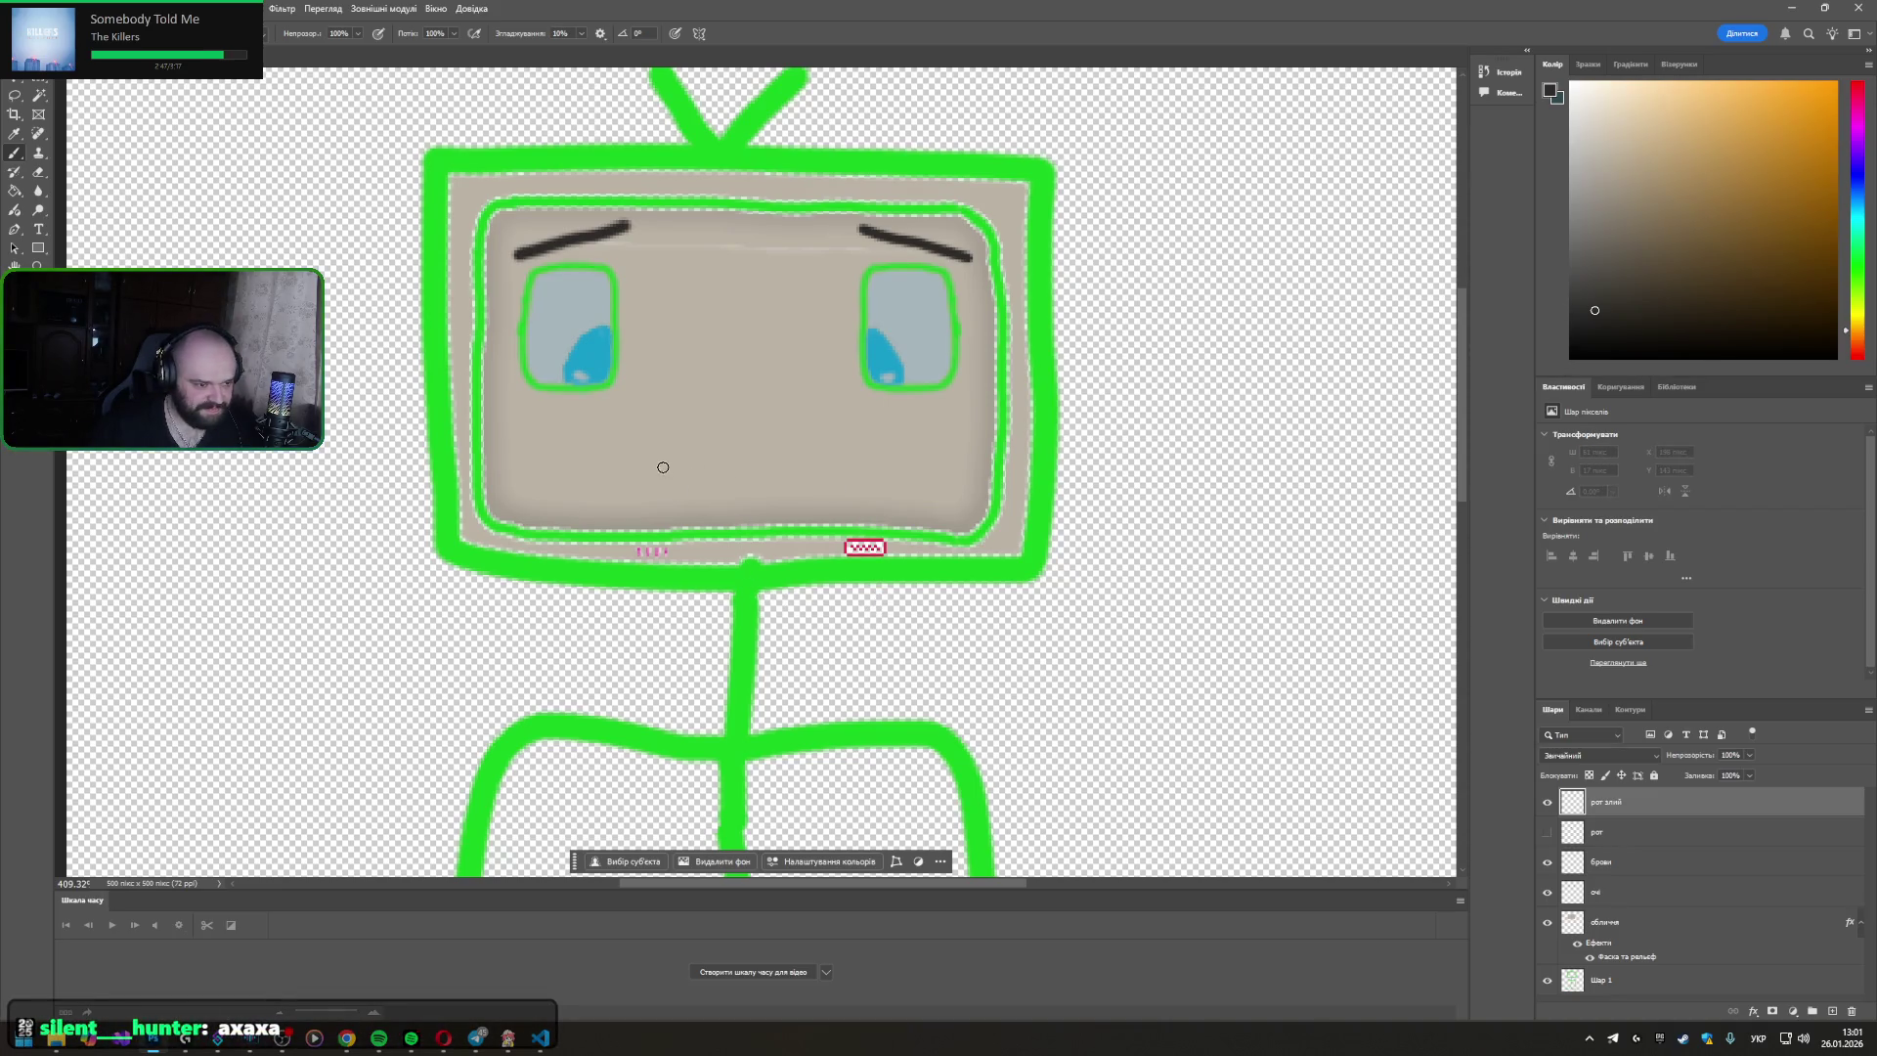
# - Try a lipped zigzag, loop and o-shaped mouths, undoing all so the face has no mouth
pyautogui.moveTo(661, 476)
pyautogui.mouseDown()
pyautogui.moveTo(678, 443)
pyautogui.moveTo(751, 440)
pyautogui.moveTo(841, 479)
pyautogui.mouseUp()
pyautogui.moveTo(669, 483)
pyautogui.mouseDown()
pyautogui.moveTo(792, 506)
pyautogui.moveTo(847, 478)
pyautogui.mouseUp()
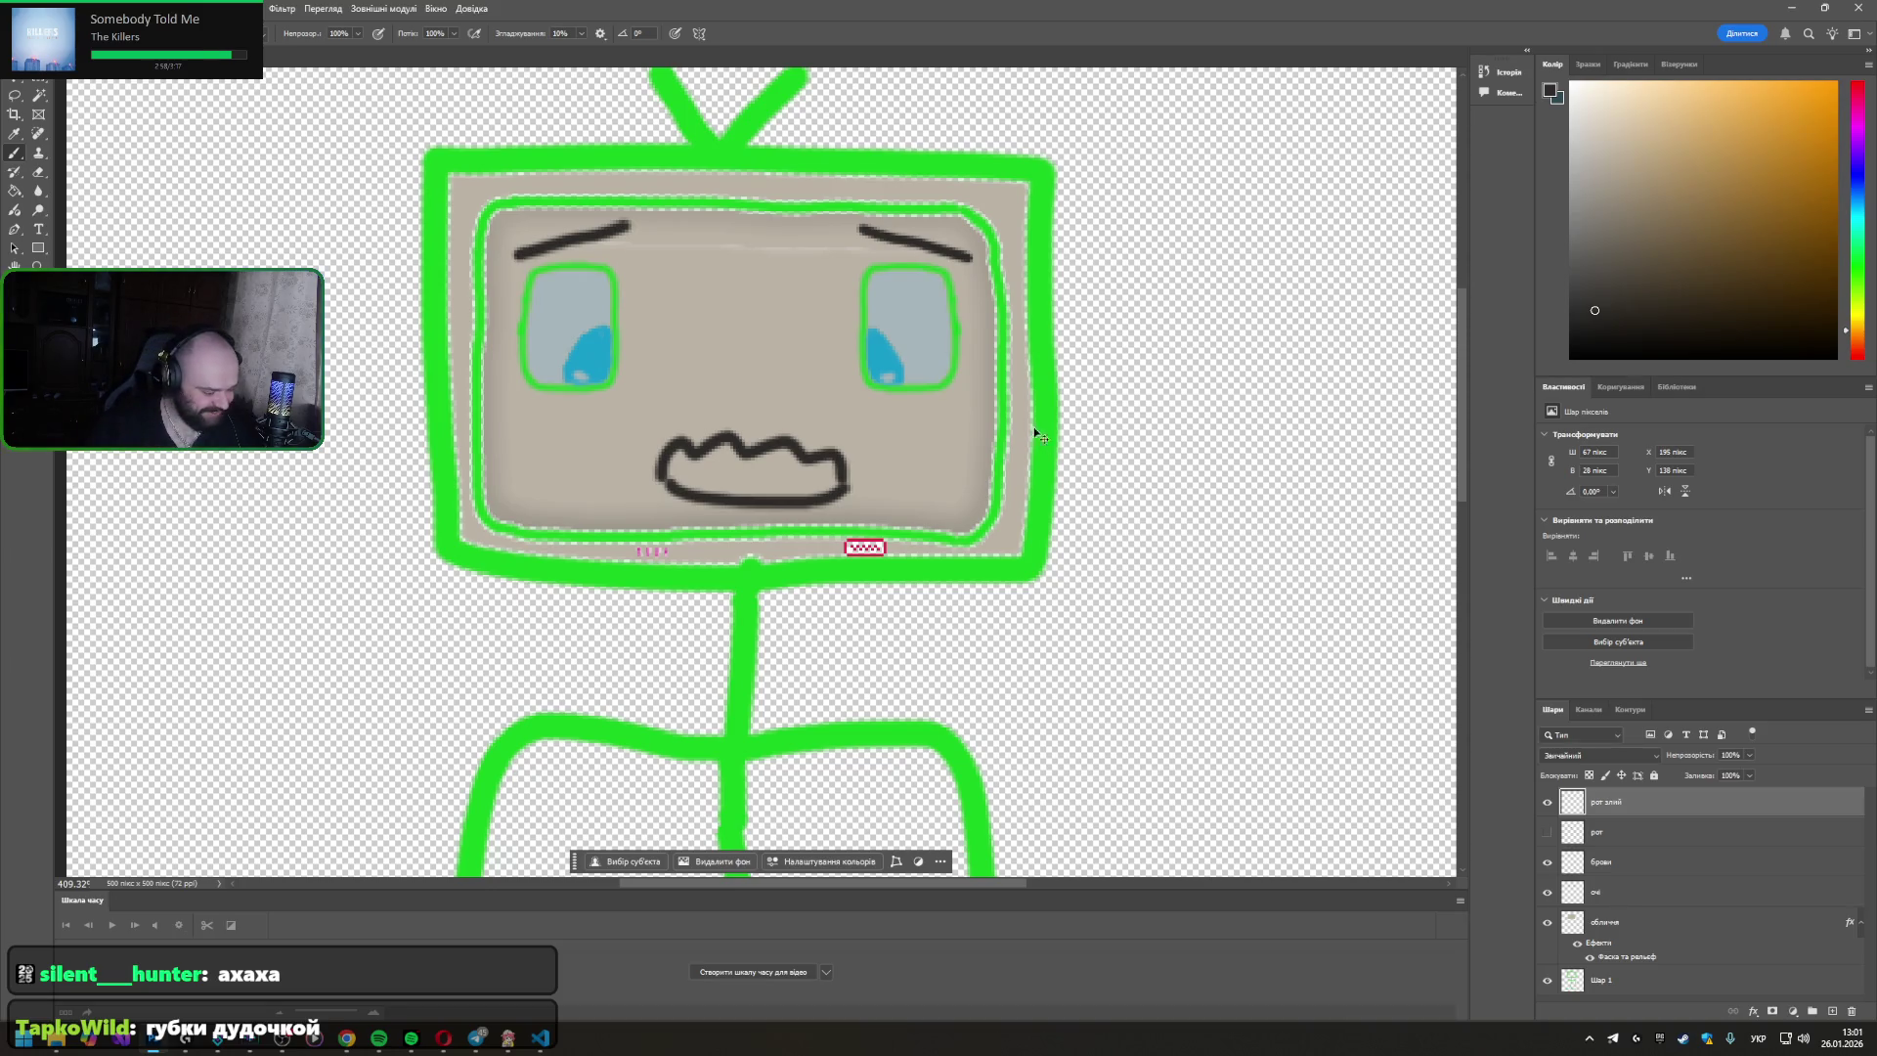
pyautogui.hotkey('ctrl', 'z')
pyautogui.hotkey('ctrl', 'z')
pyautogui.hotkey('ctrl', 'z')
pyautogui.moveTo(735, 466); pyautogui.dragTo(743, 465)
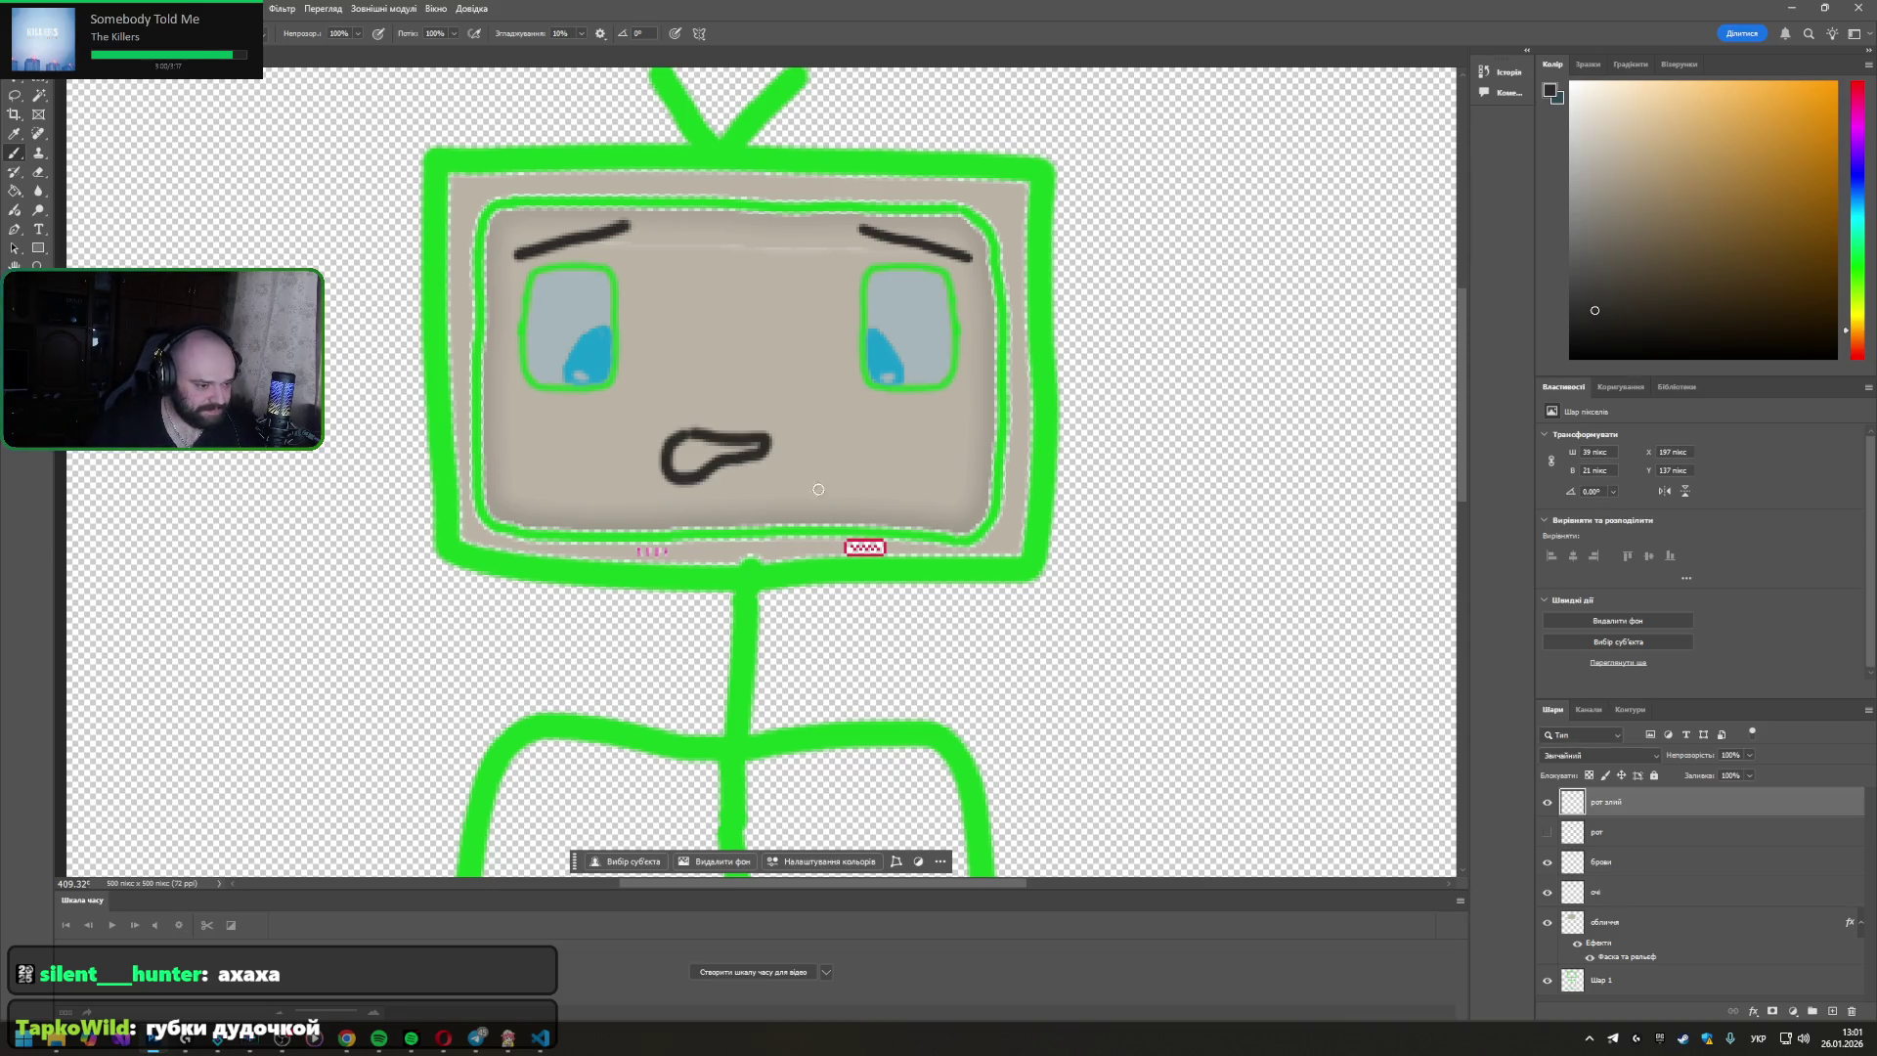
pyautogui.hotkey('ctrl', 'y')
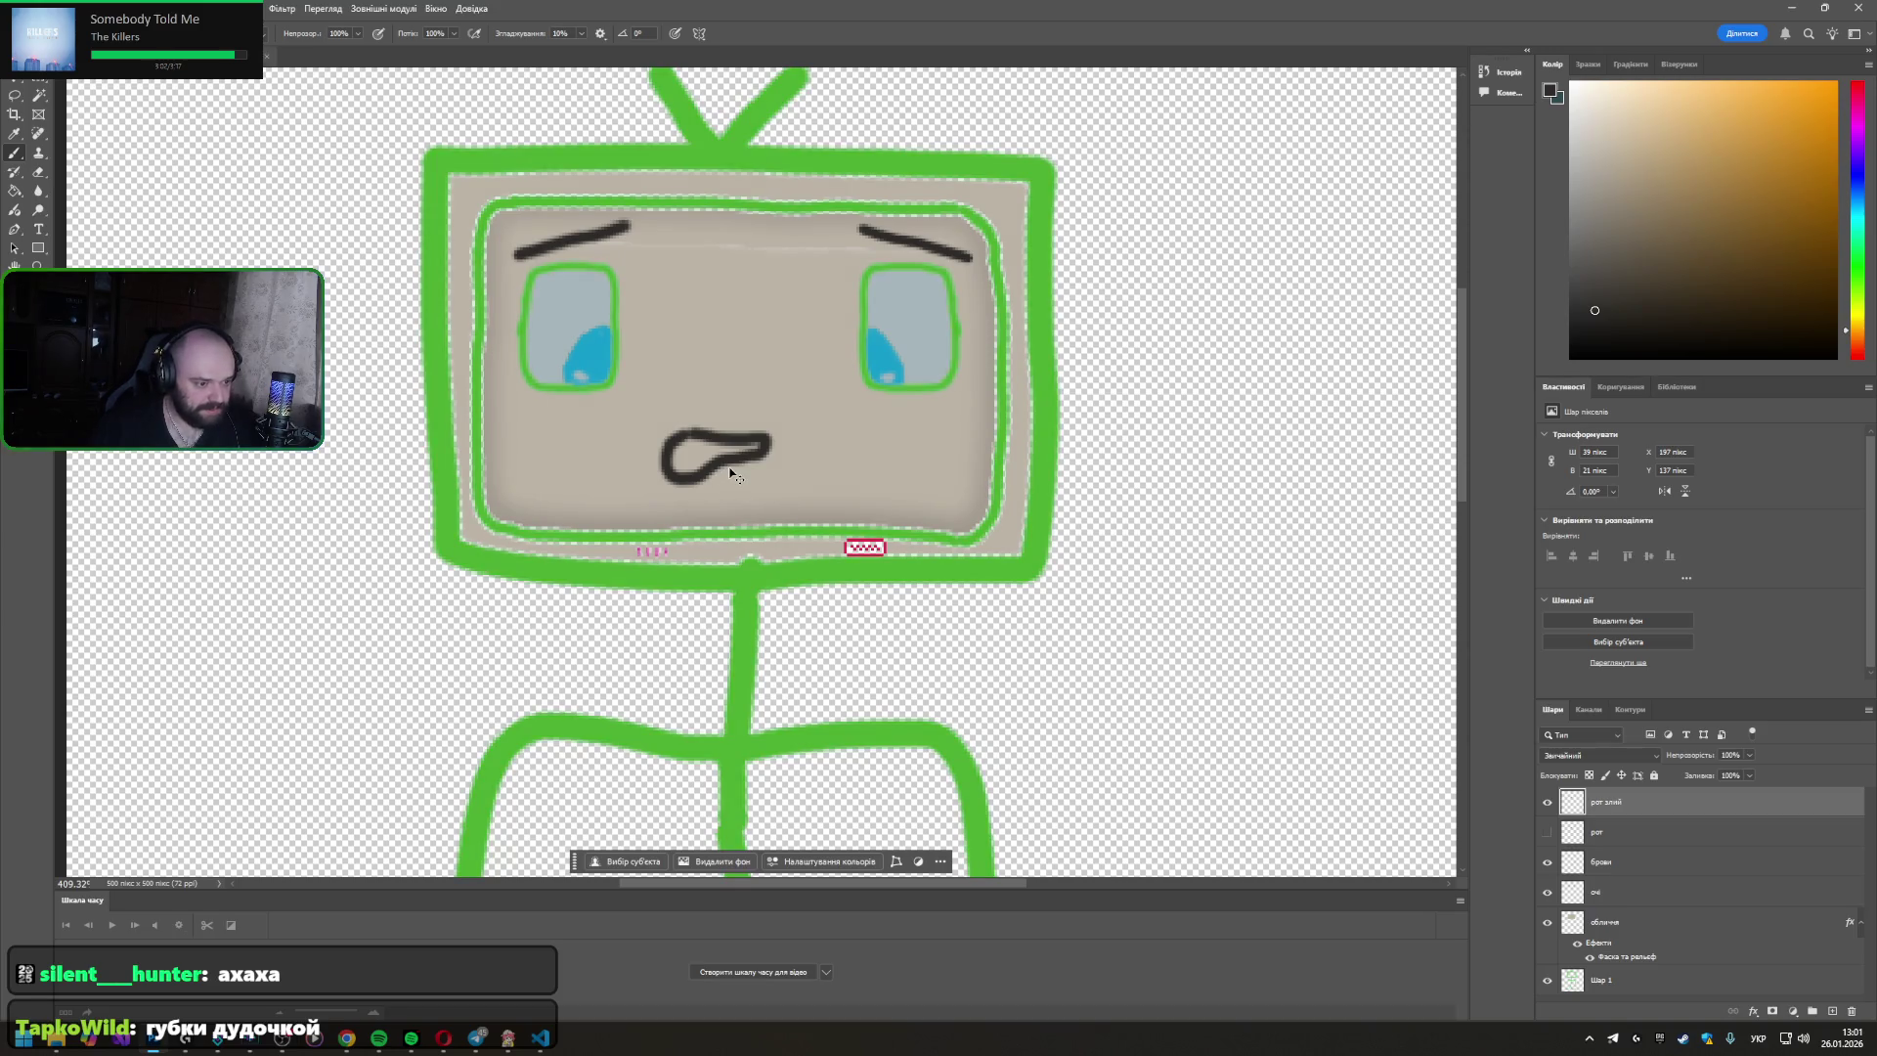
pyautogui.hotkey('ctrl', 'z')
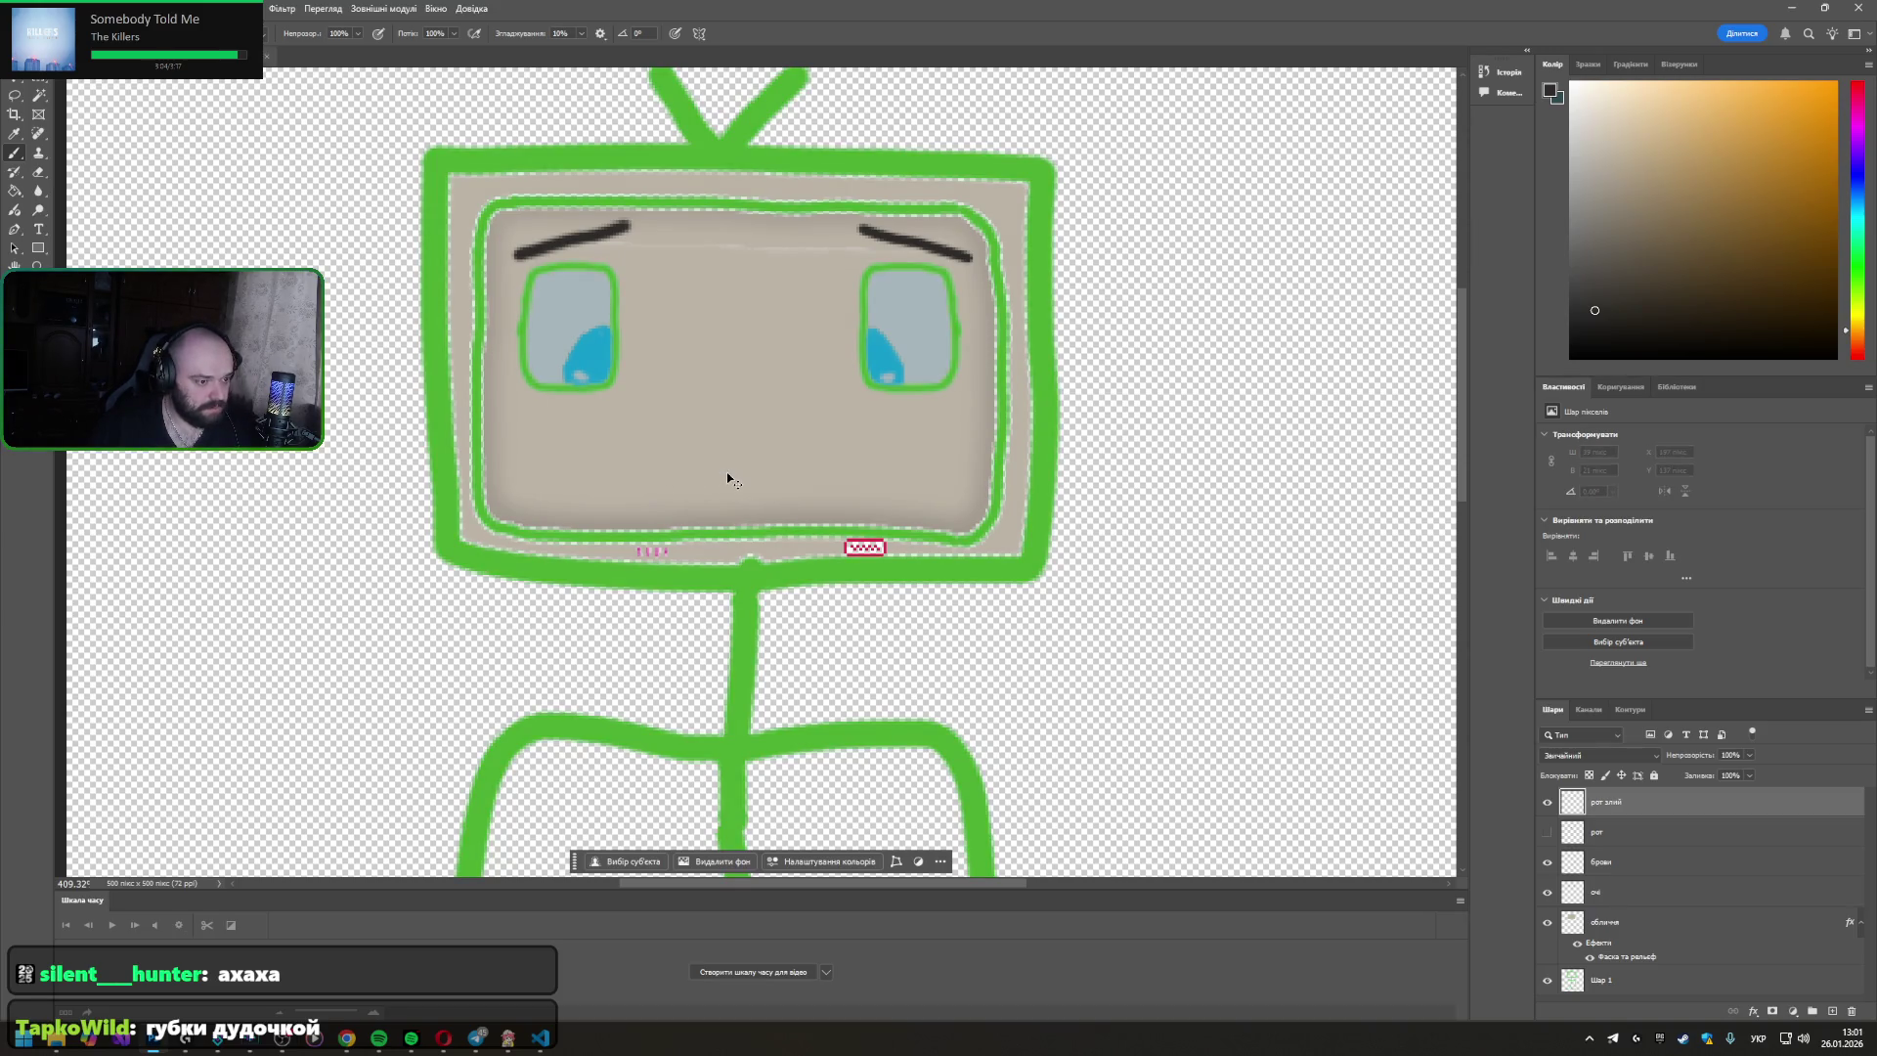
pyautogui.moveTo(697, 451)
pyautogui.mouseDown()
pyautogui.moveTo(710, 470)
pyautogui.moveTo(745, 464)
pyautogui.moveTo(760, 438)
pyautogui.moveTo(698, 453)
pyautogui.mouseUp()
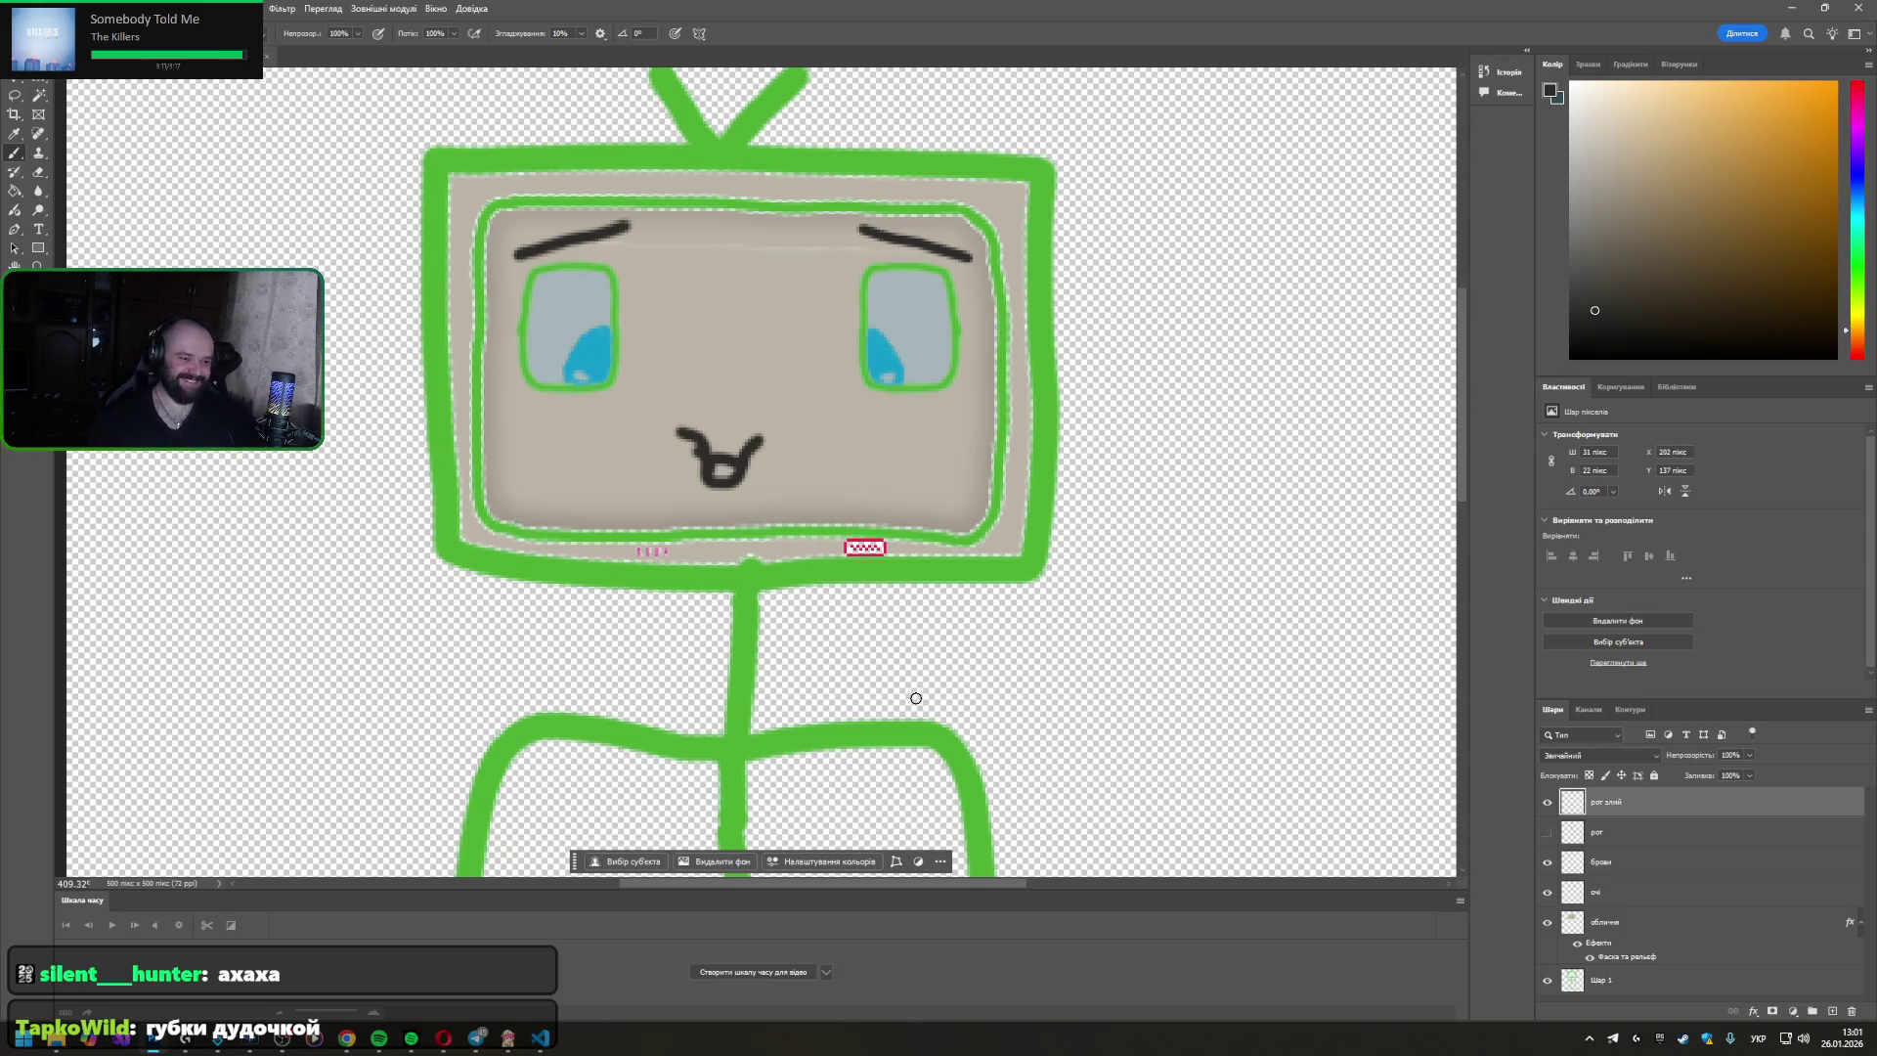
pyautogui.hotkey('ctrl', 'z')
pyautogui.hotkey('ctrl', 'z')
pyautogui.hotkey('ctrl', 'z')
pyautogui.hotkey('ctrl', 'z')
pyautogui.moveTo(713, 459)
pyautogui.mouseDown()
pyautogui.moveTo(693, 448)
pyautogui.moveTo(744, 487)
pyautogui.moveTo(709, 425)
pyautogui.moveTo(741, 438)
pyautogui.mouseUp()
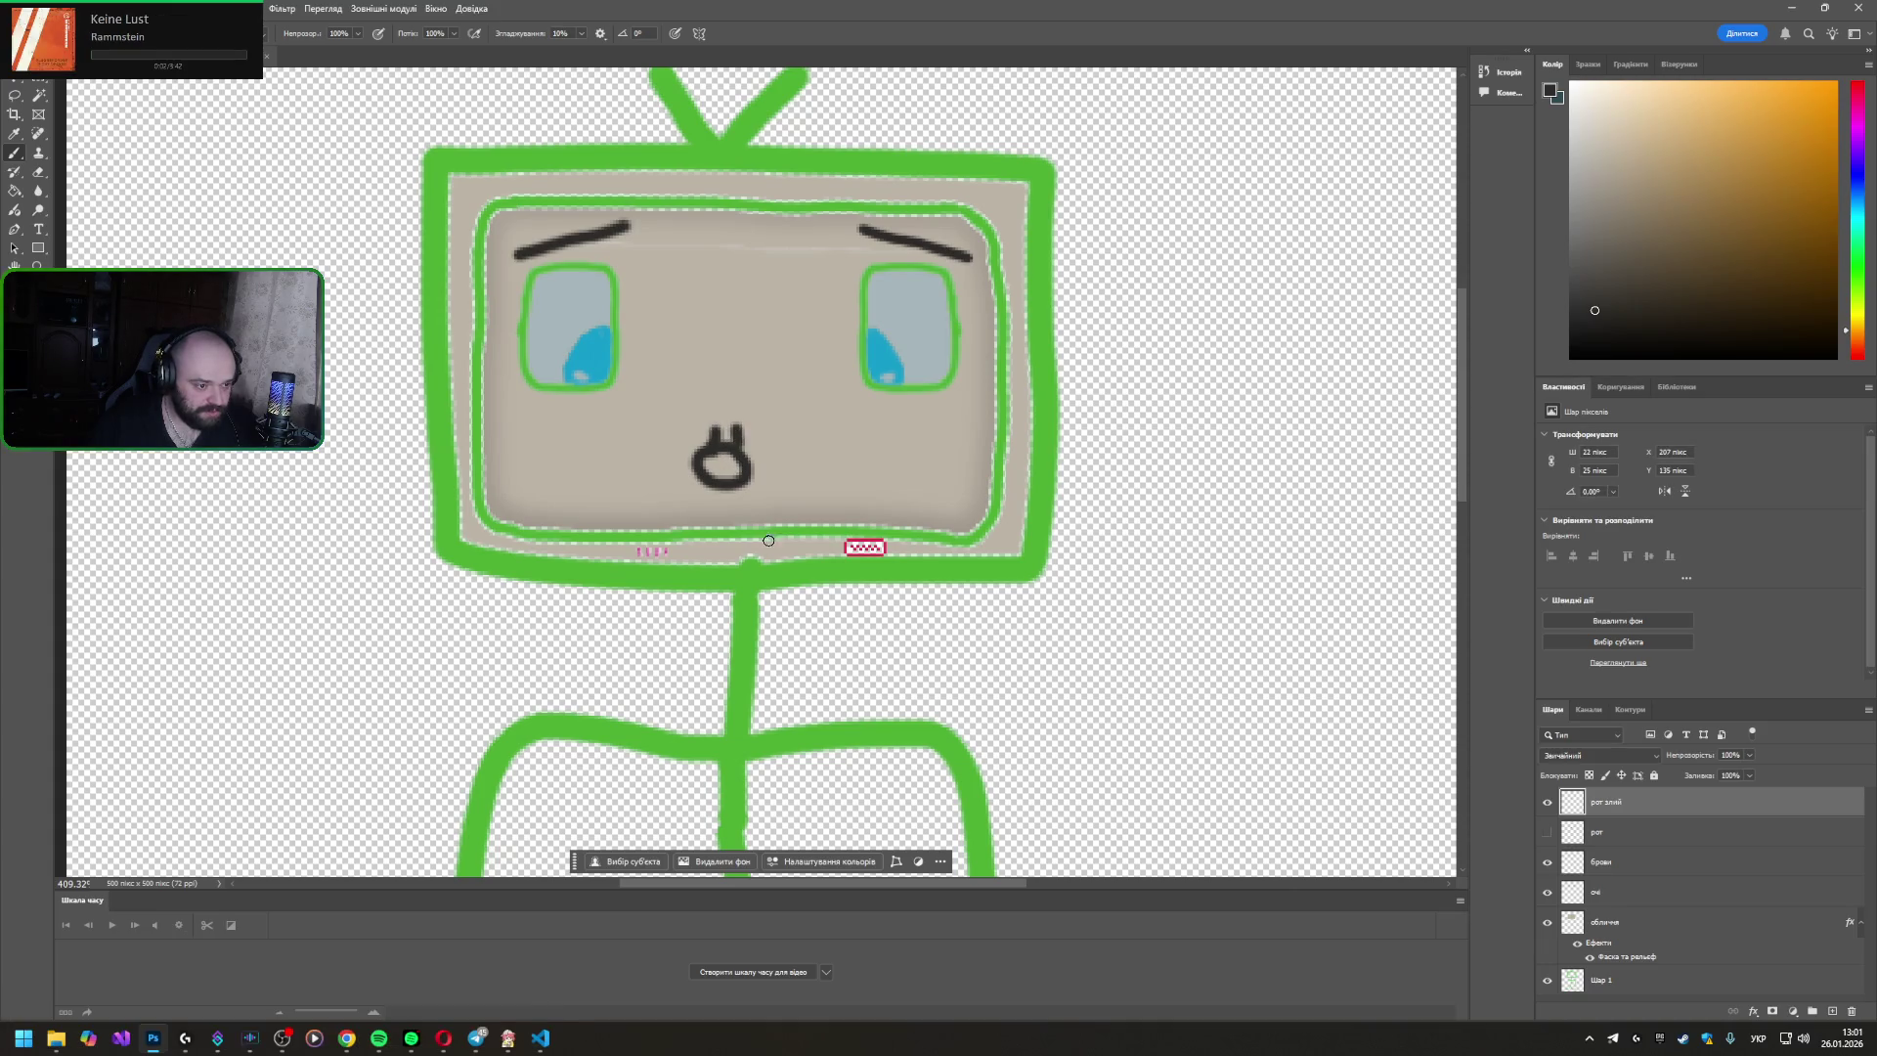
pyautogui.hotkey('ctrl', 'z')
pyautogui.hotkey('ctrl', 'z')
pyautogui.hotkey('ctrl', 'z')
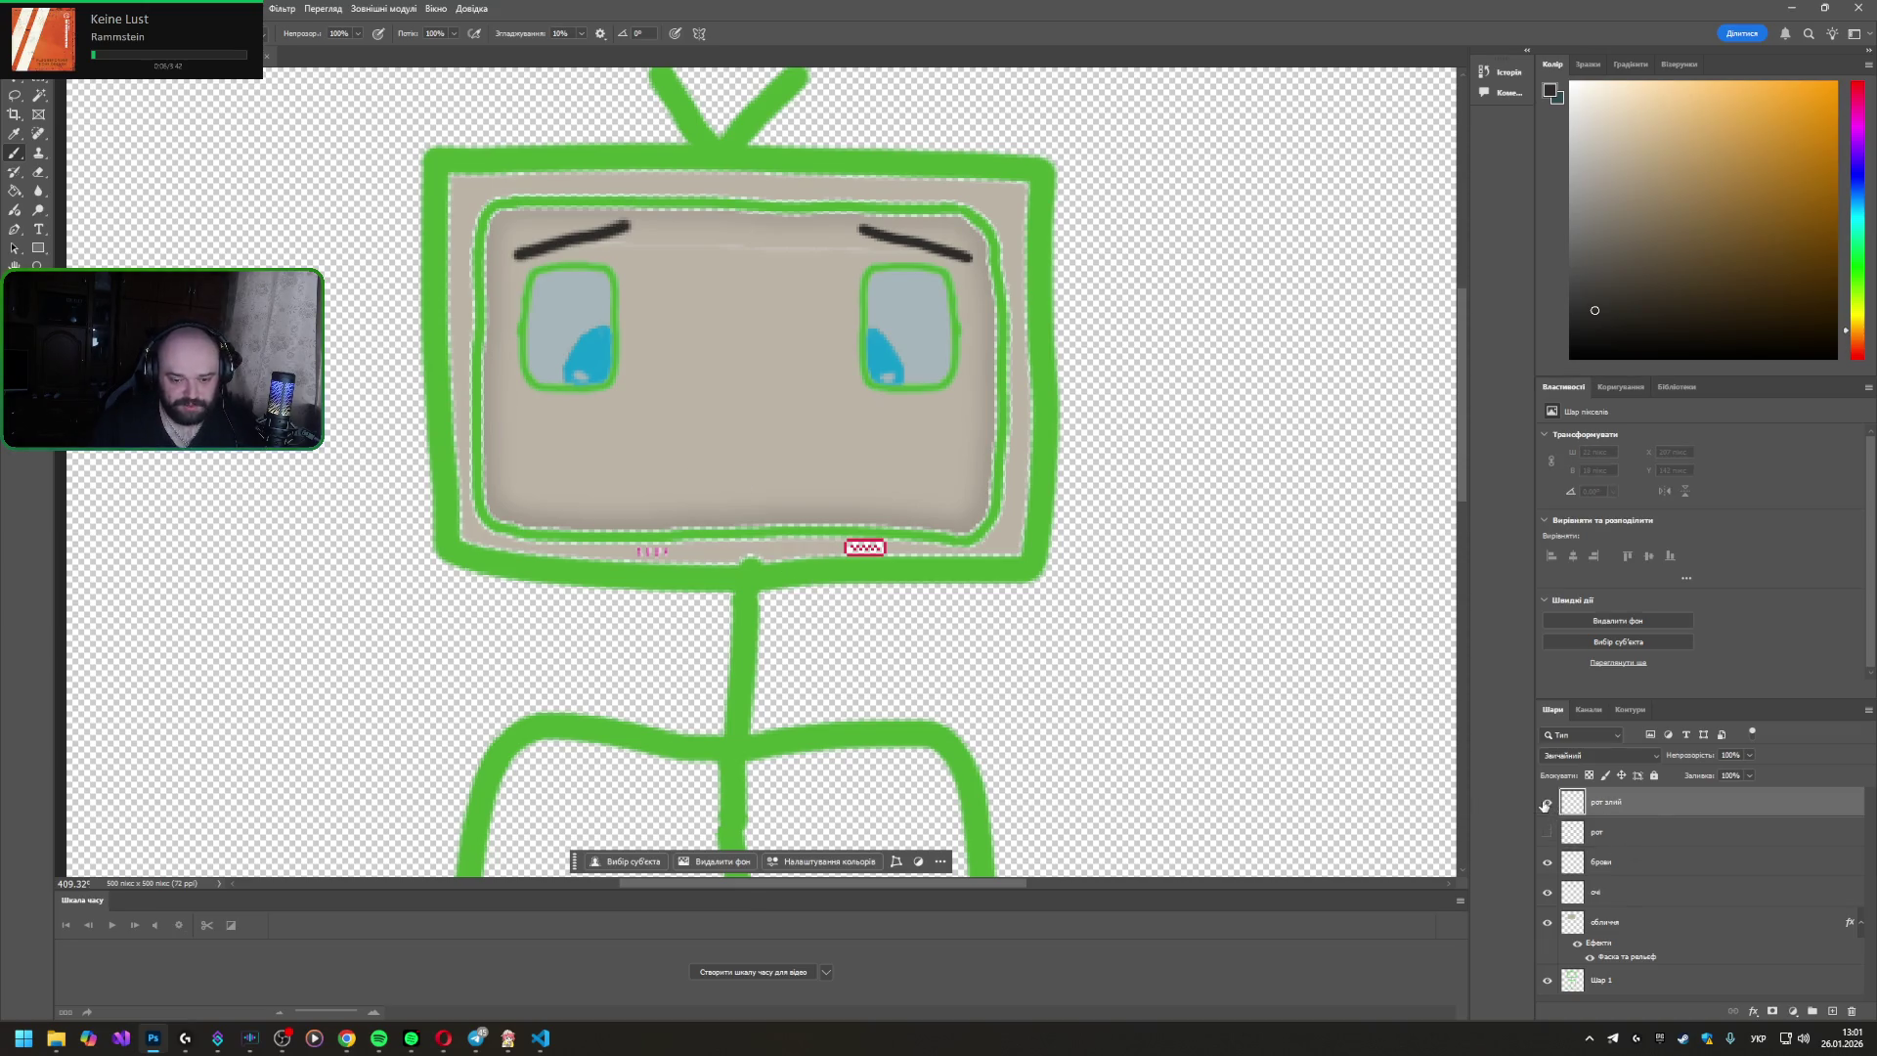
# - On the брови layer, erase both old drooping eyebrows
pyautogui.click(1559, 871)
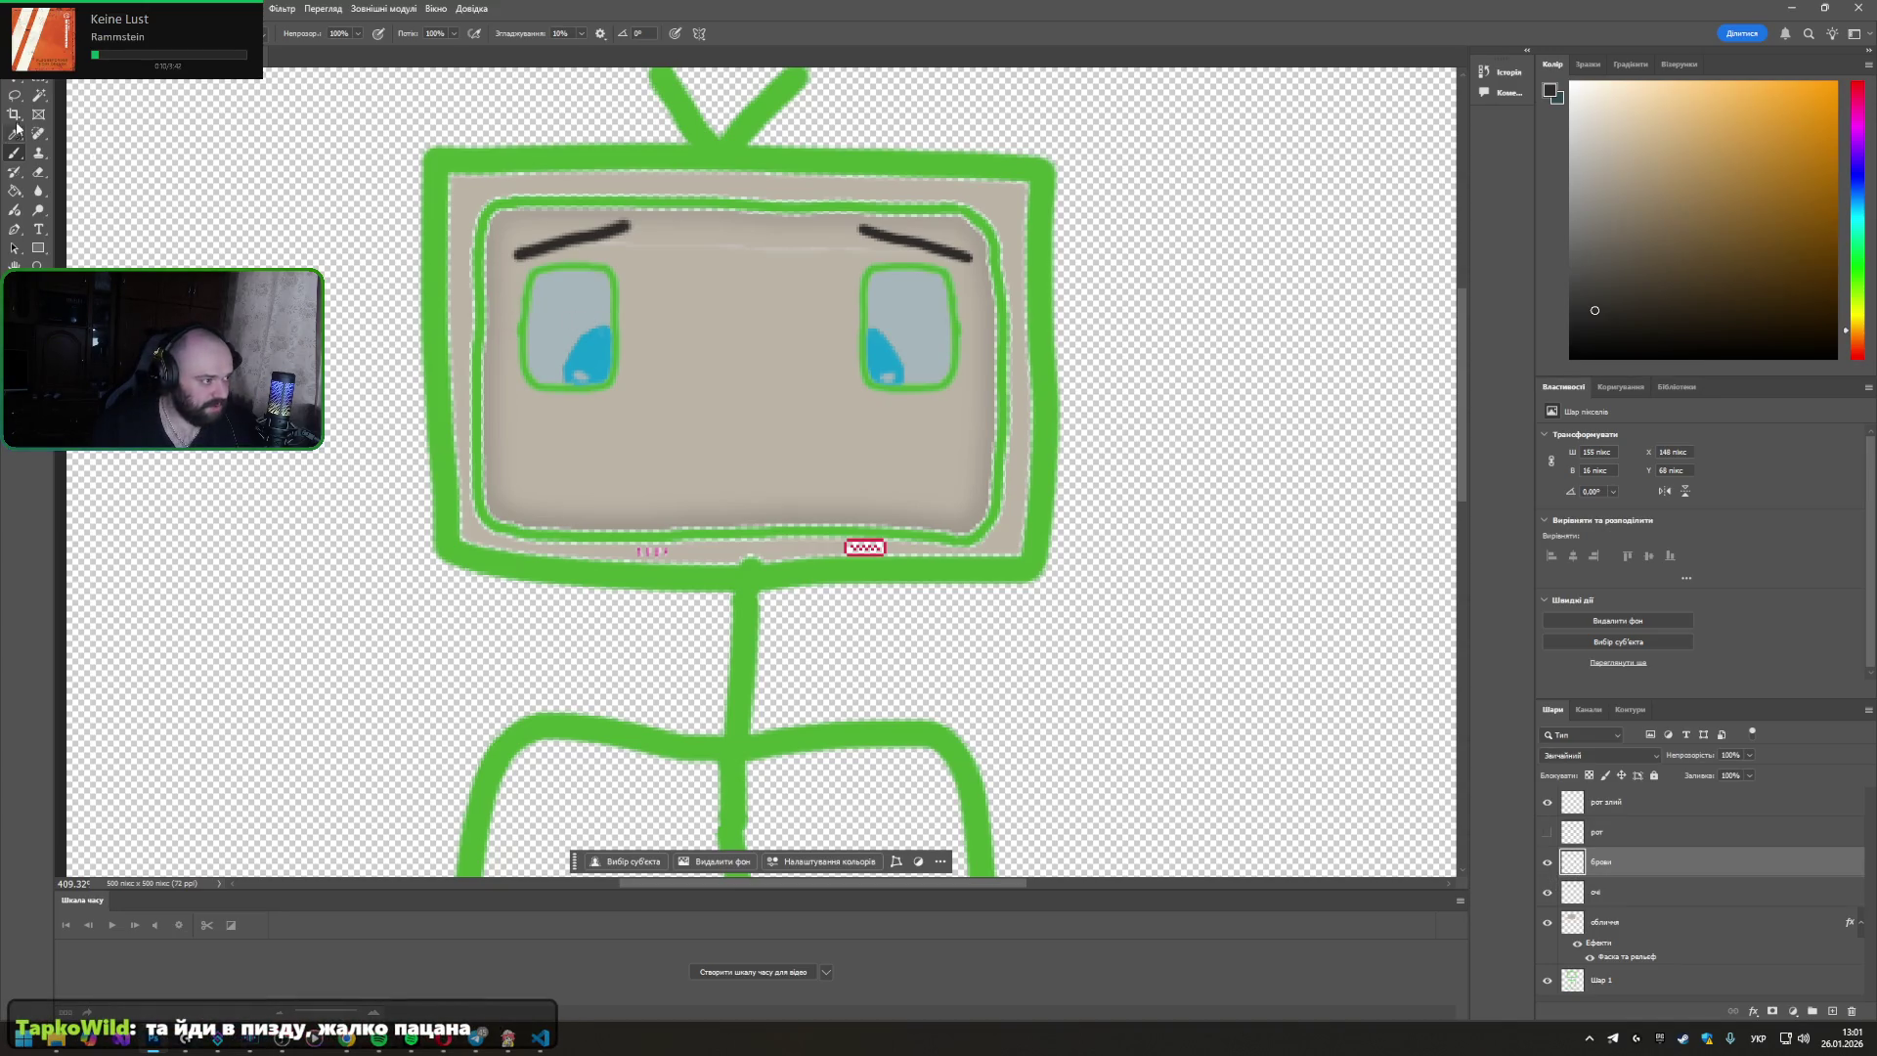
pyautogui.click(16, 154)
pyautogui.rightClick(1617, 857)
pyautogui.click(1586, 872)
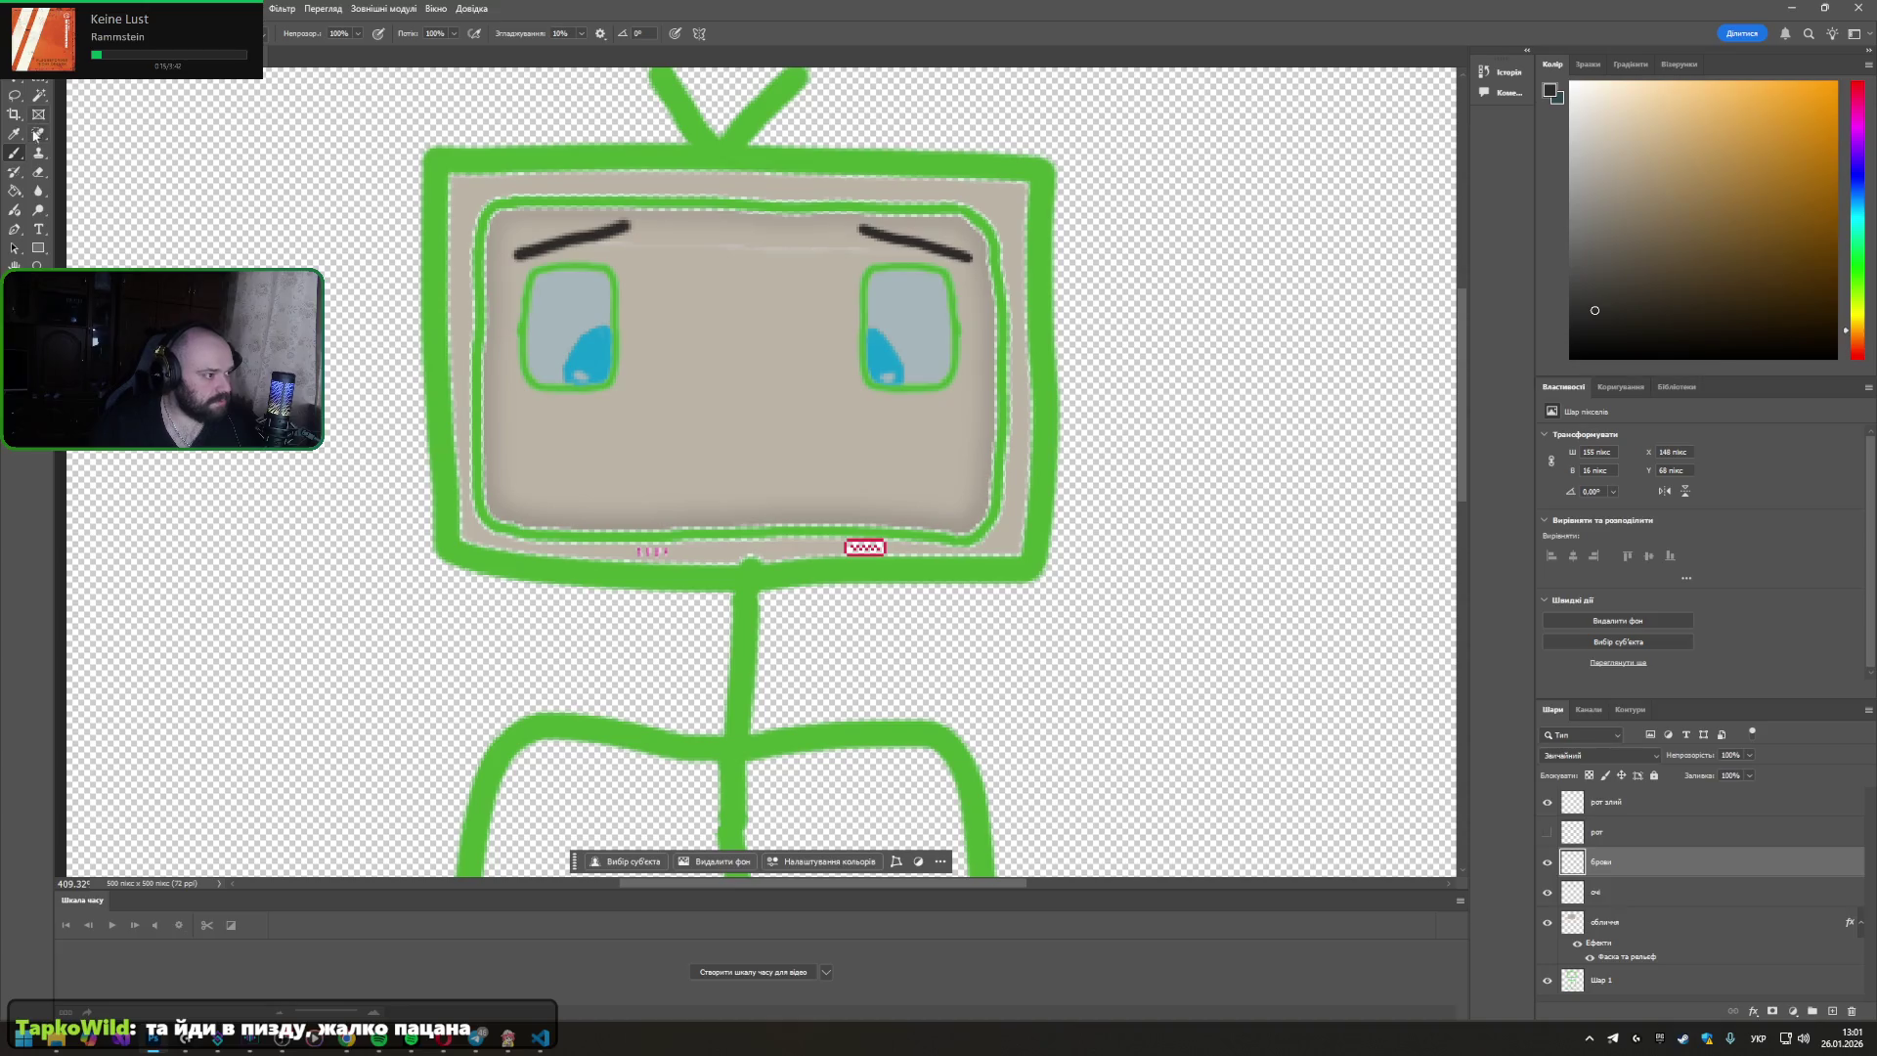
pyautogui.click(15, 190)
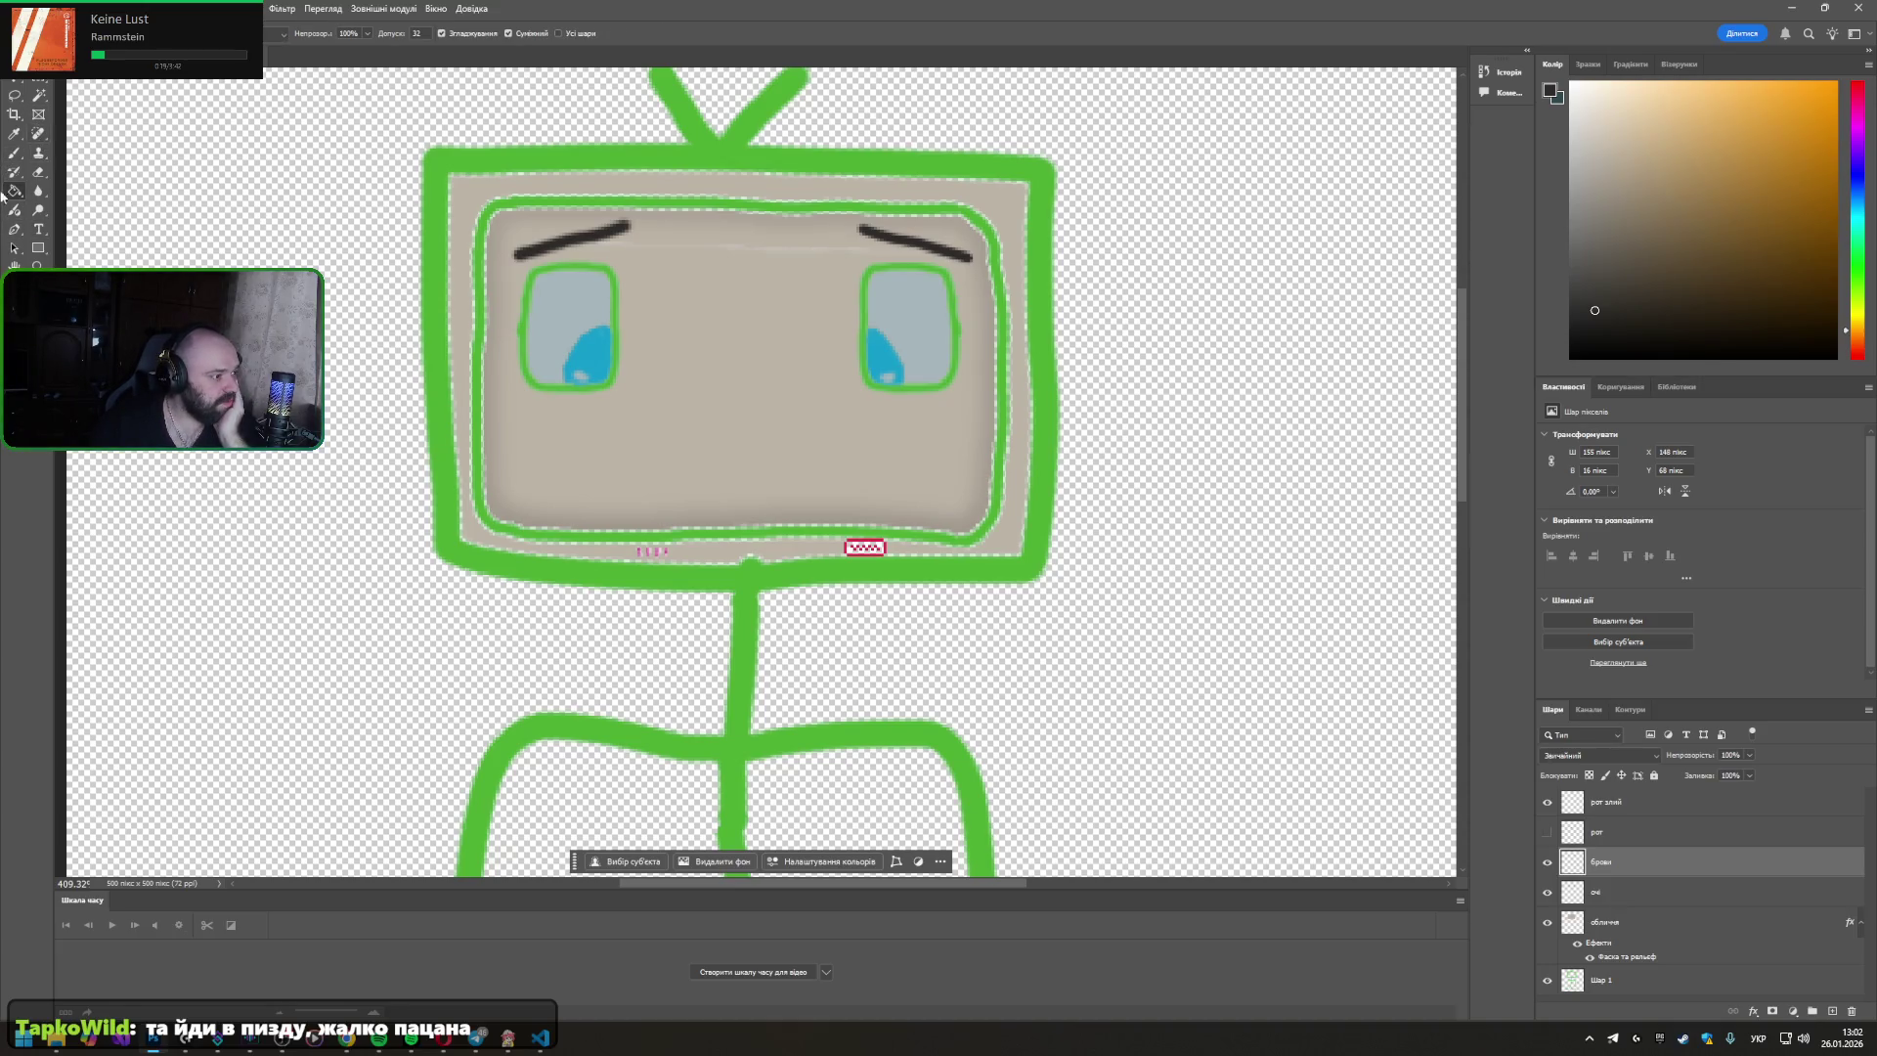
pyautogui.click(40, 172)
pyautogui.moveTo(545, 261); pyautogui.dragTo(414, 238)
pyautogui.moveTo(972, 232); pyautogui.dragTo(929, 278)
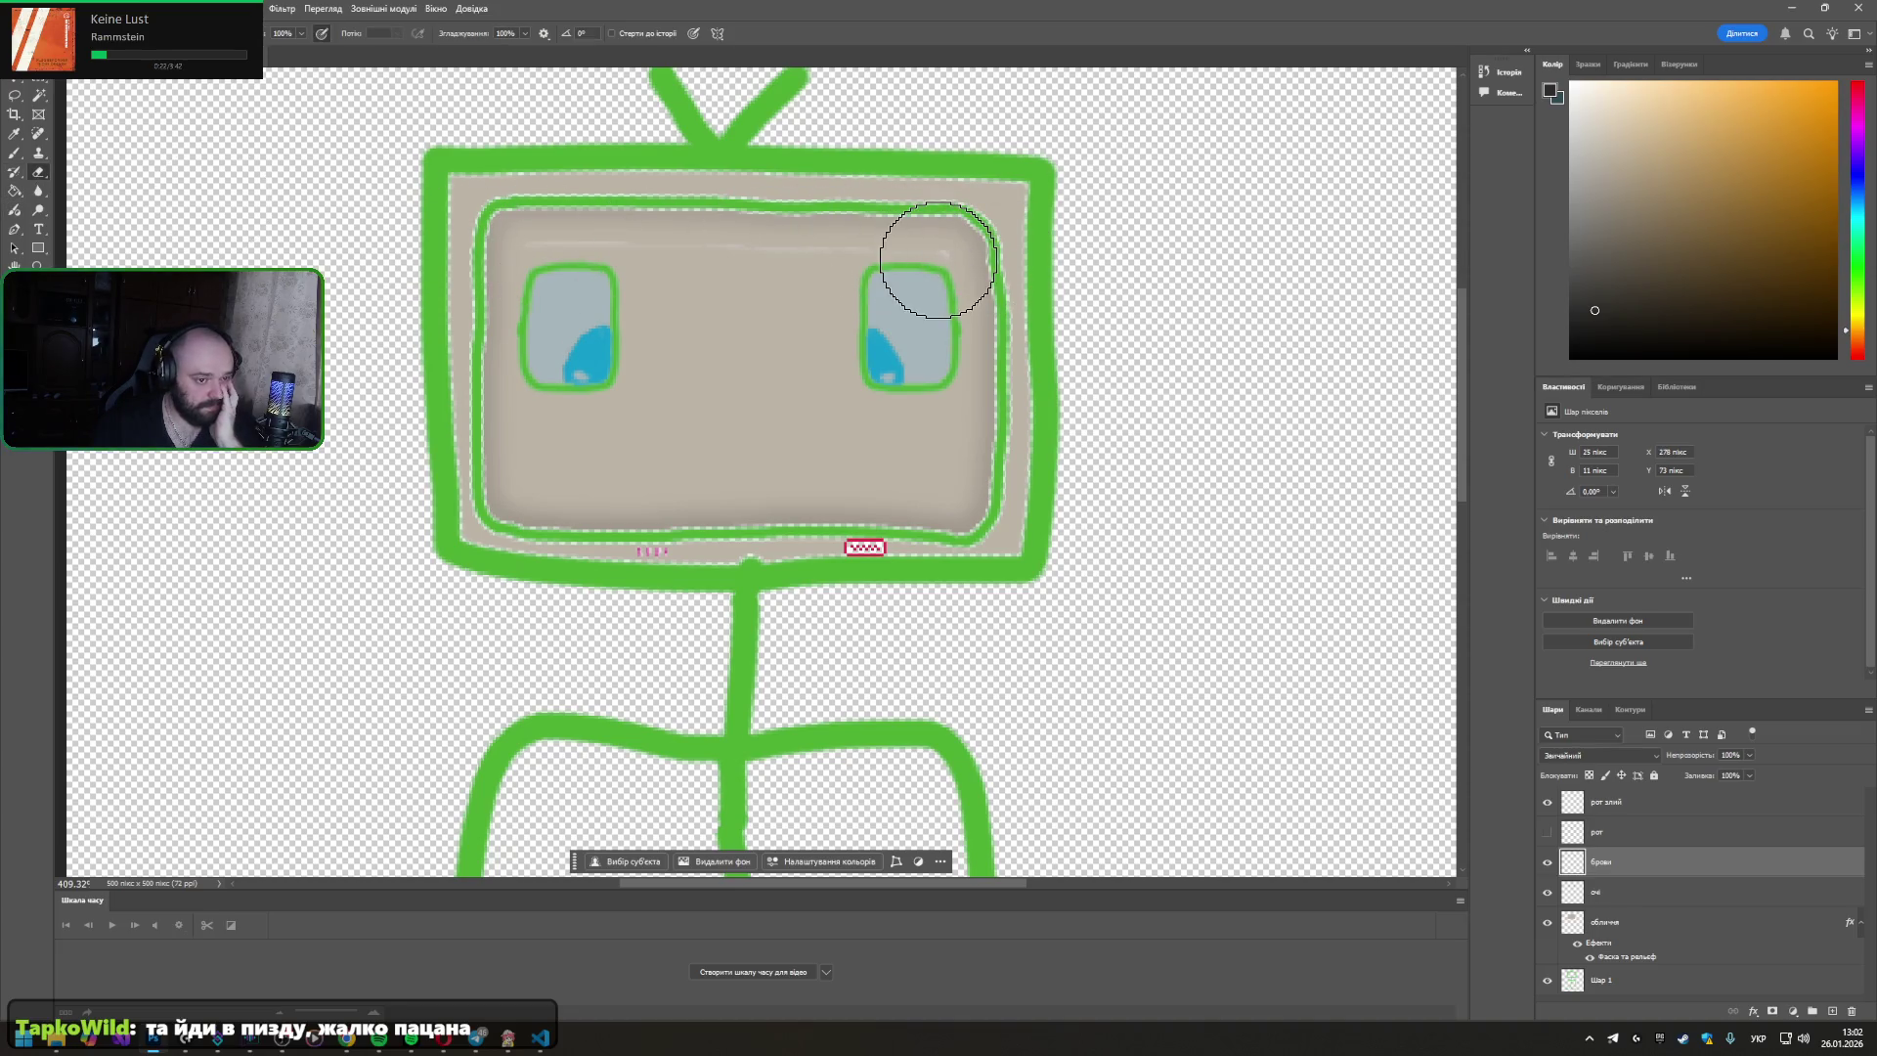
# - Paint two slanted eyebrows joined into an angry V-shaped unibrow, redrawing strokes as needed
pyautogui.click(15, 153)
pyautogui.moveTo(565, 216); pyautogui.dragTo(664, 282)
pyautogui.moveTo(917, 223); pyautogui.dragTo(828, 293)
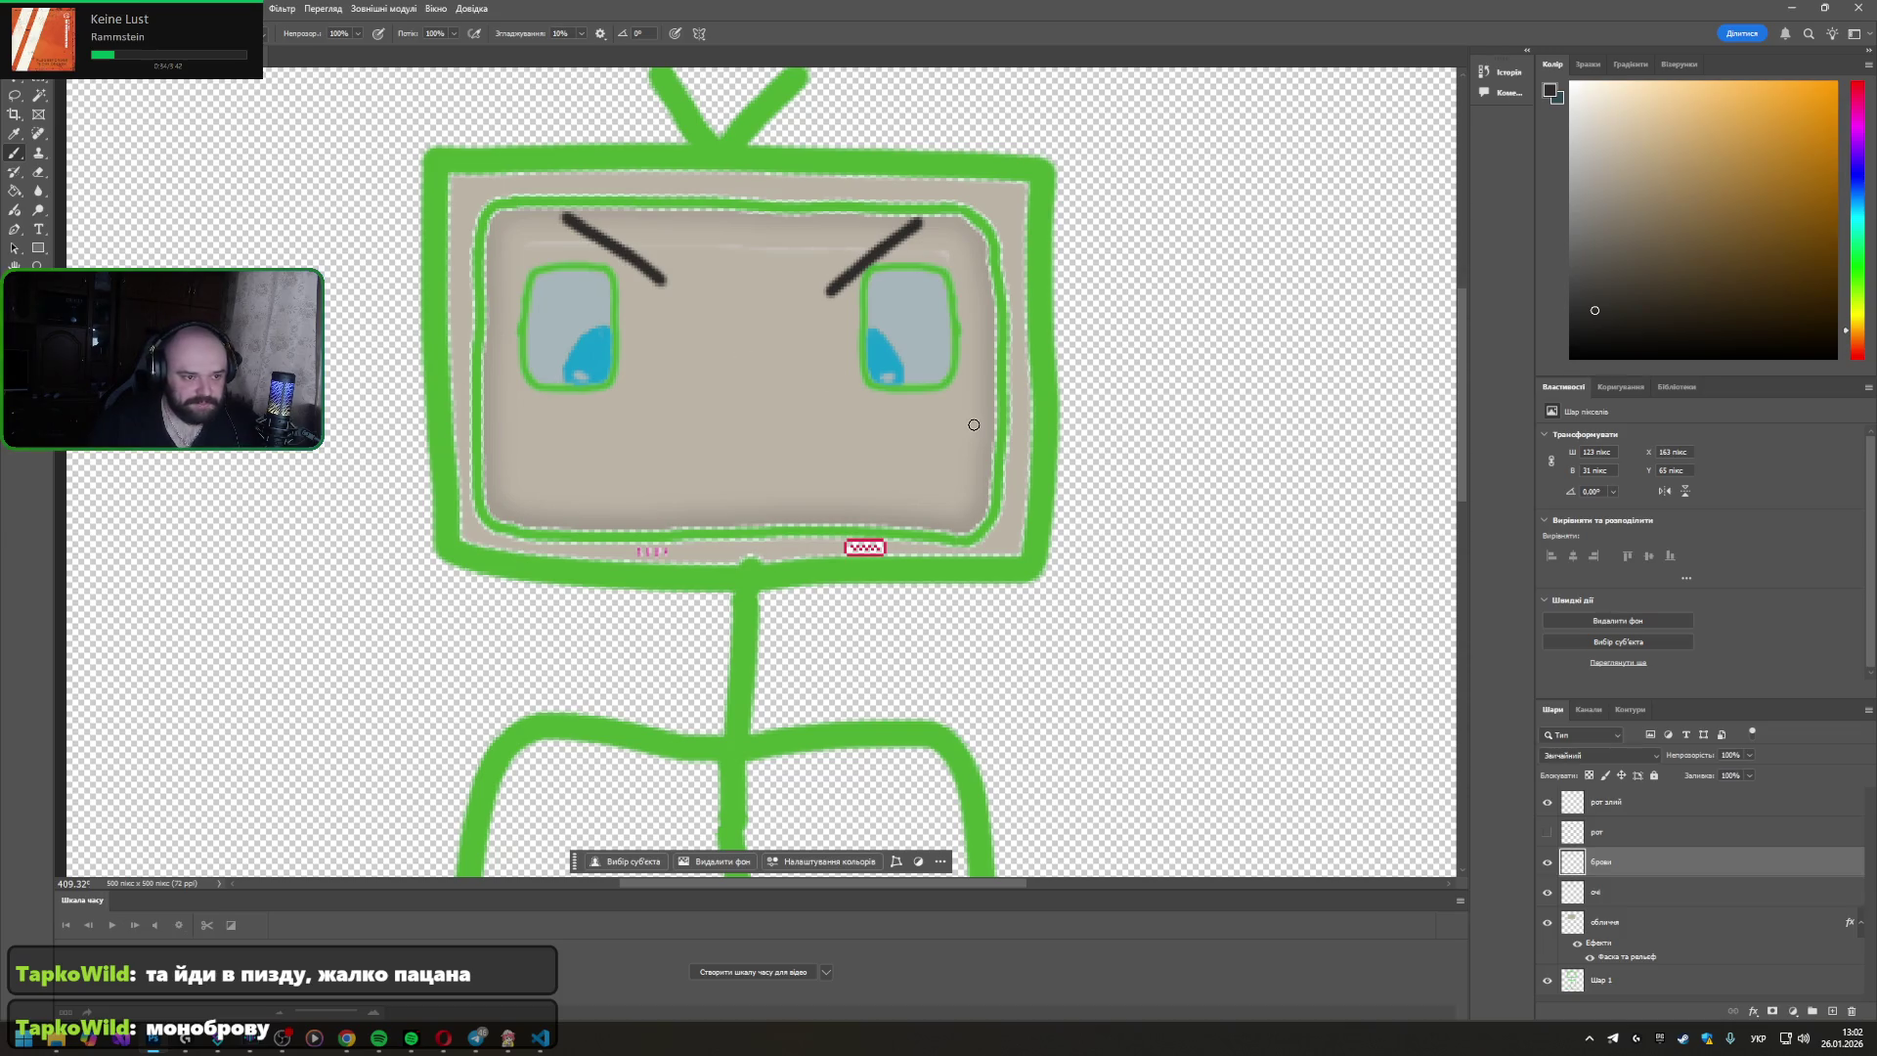
pyautogui.hotkey('ctrl', 'z')
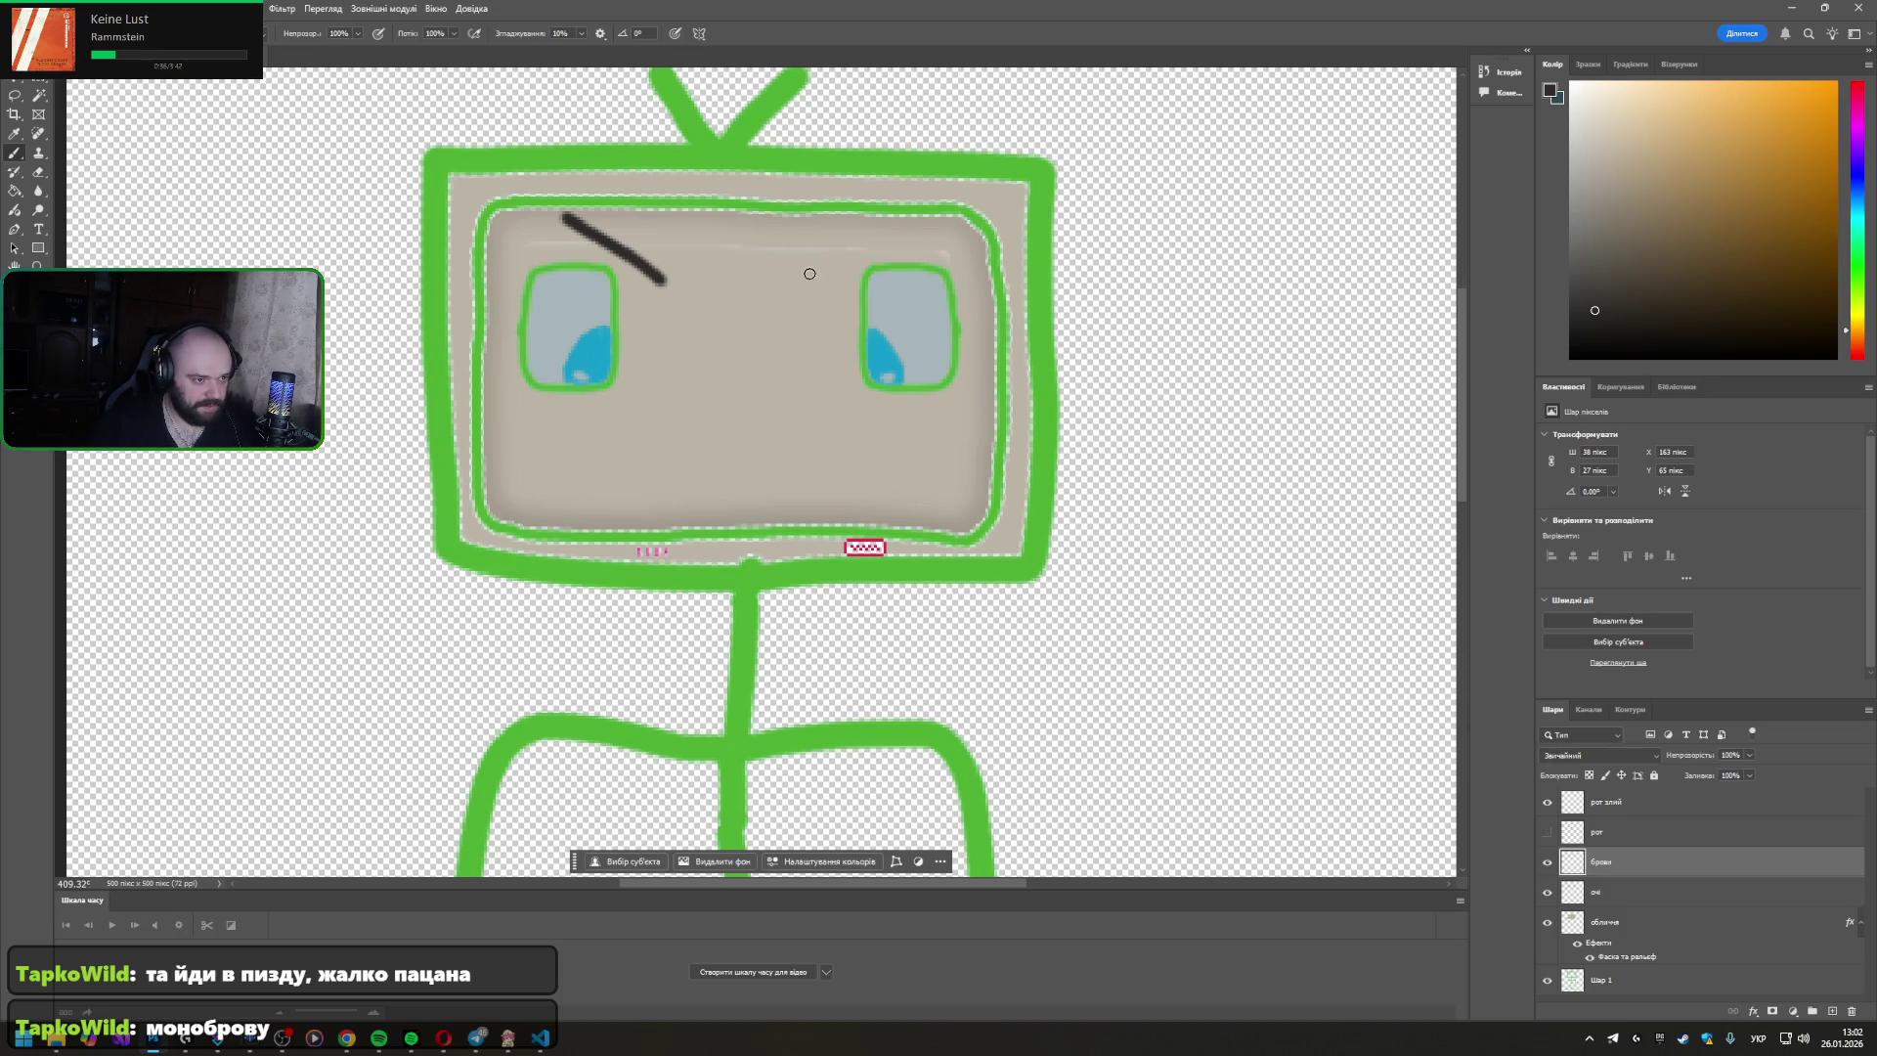
pyautogui.moveTo(807, 282); pyautogui.dragTo(905, 228)
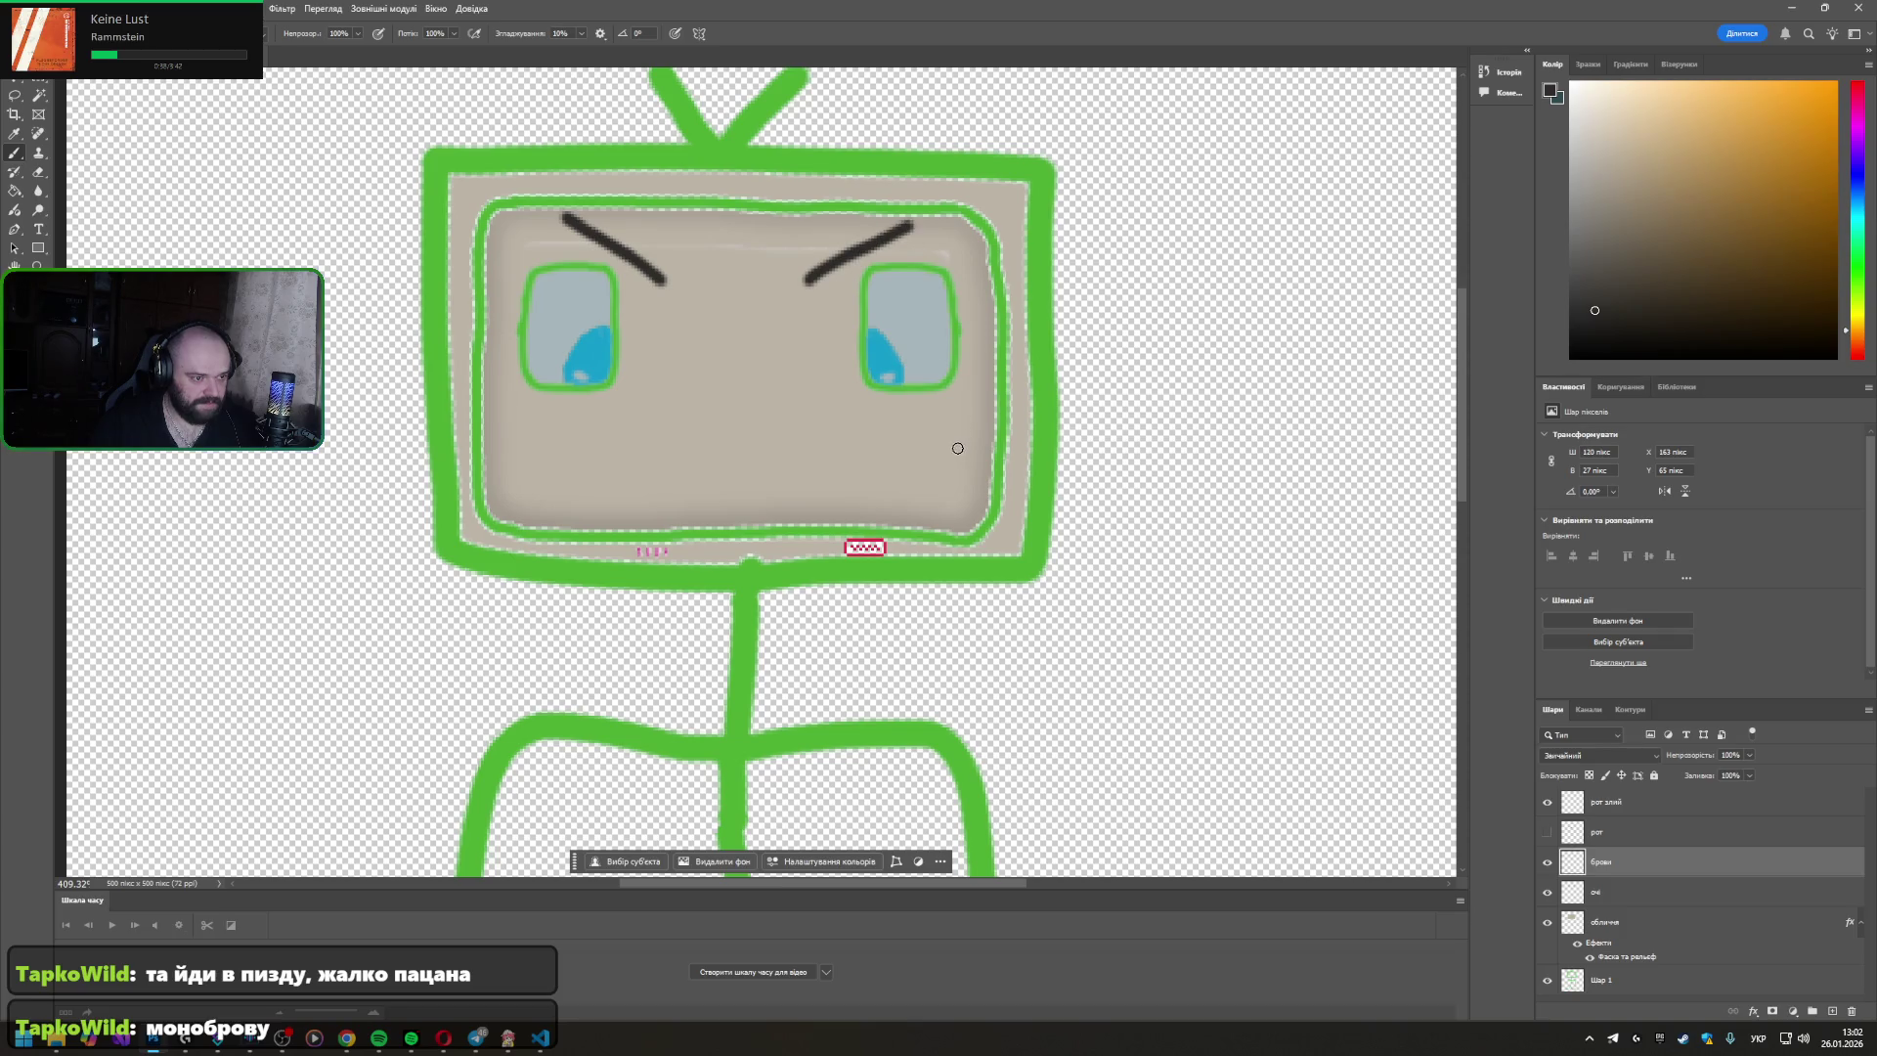
pyautogui.moveTo(666, 284); pyautogui.dragTo(821, 277)
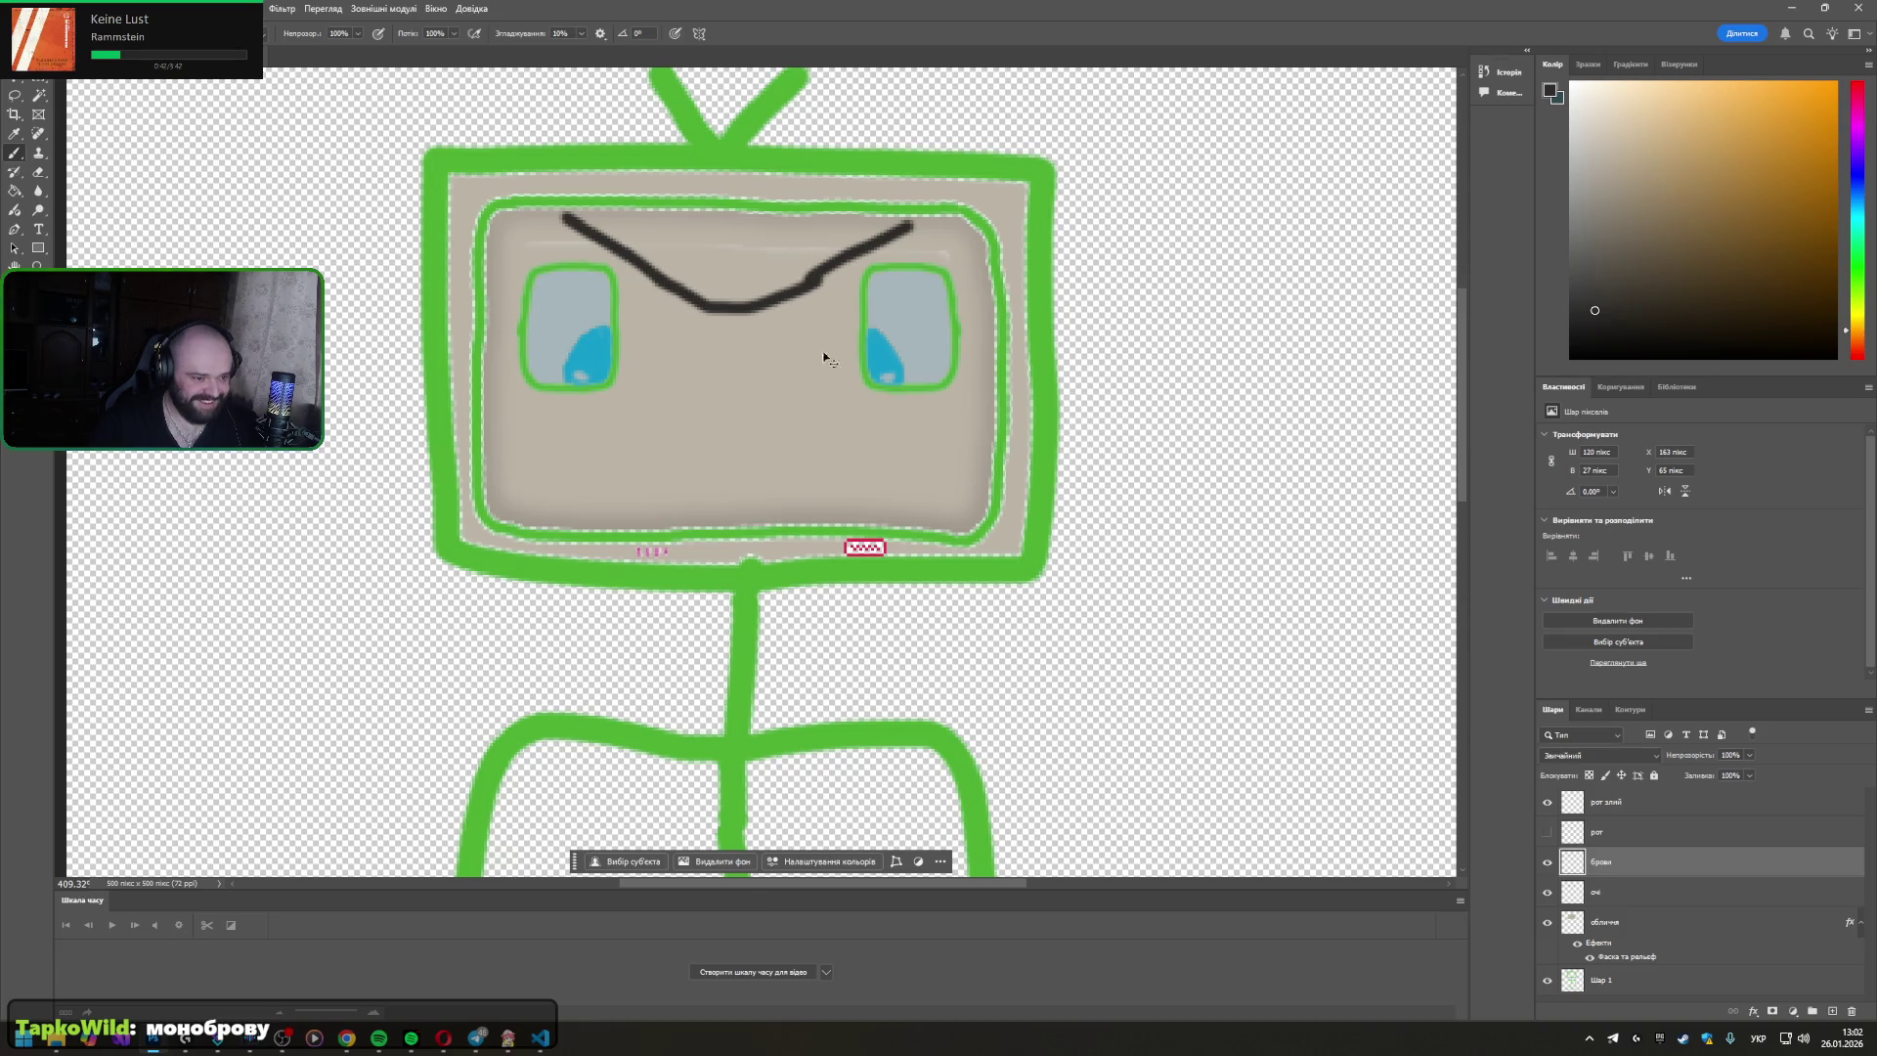
pyautogui.hotkey('ctrl', 'z')
pyautogui.moveTo(816, 273)
pyautogui.mouseDown()
pyautogui.moveTo(716, 313)
pyautogui.moveTo(737, 319)
pyautogui.mouseUp()
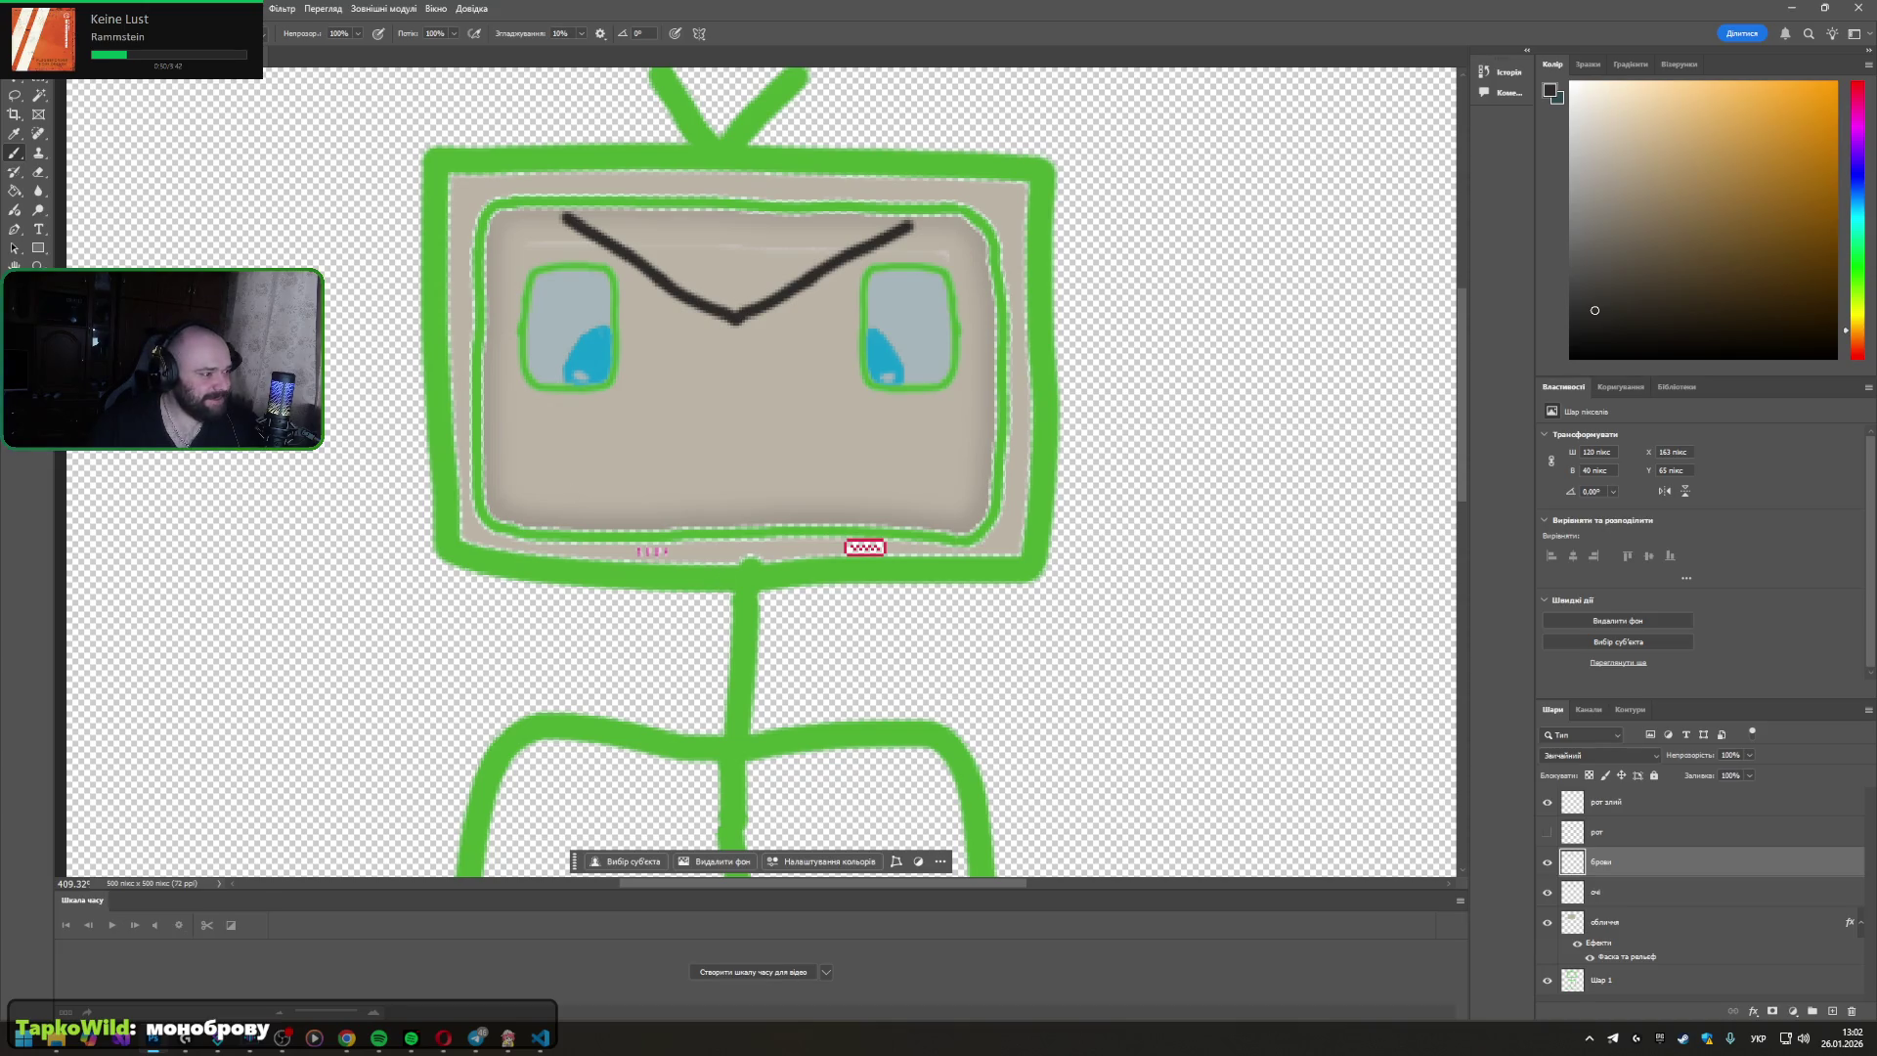
pyautogui.click(1598, 893)
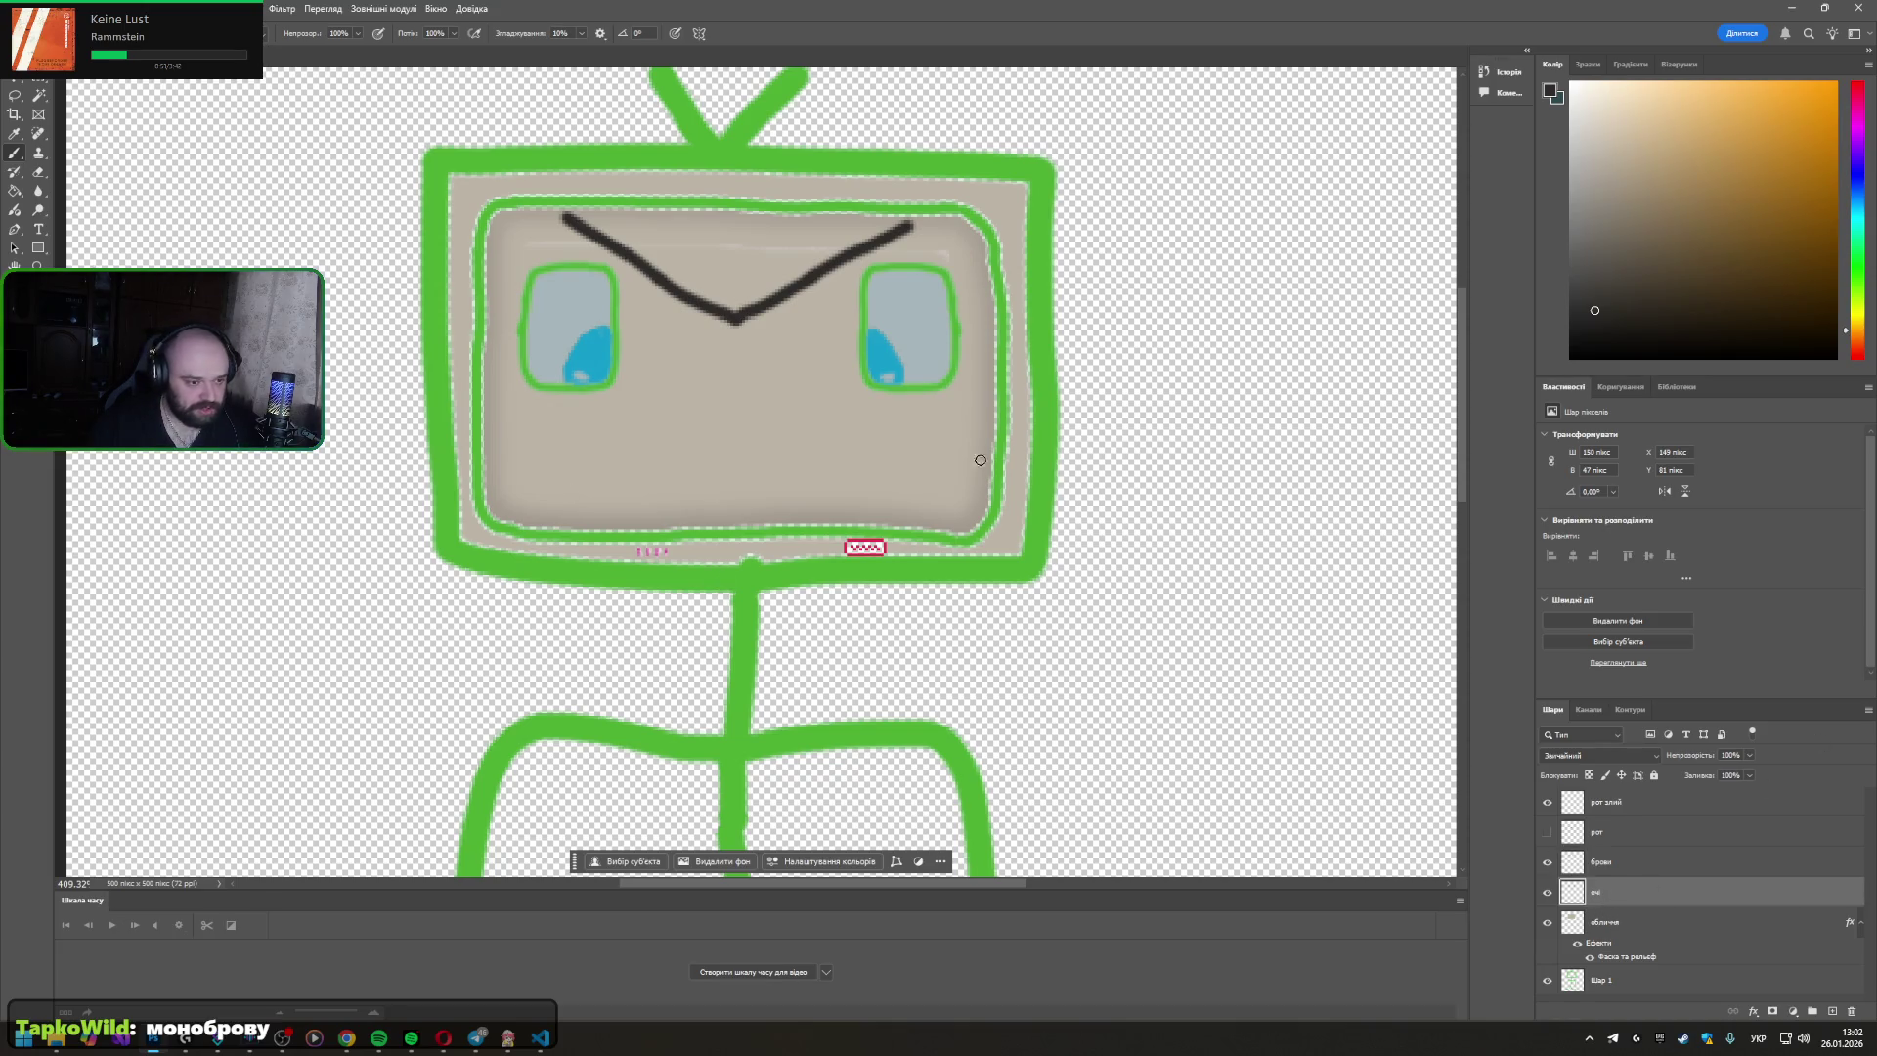
pyautogui.rightClick(1596, 895)
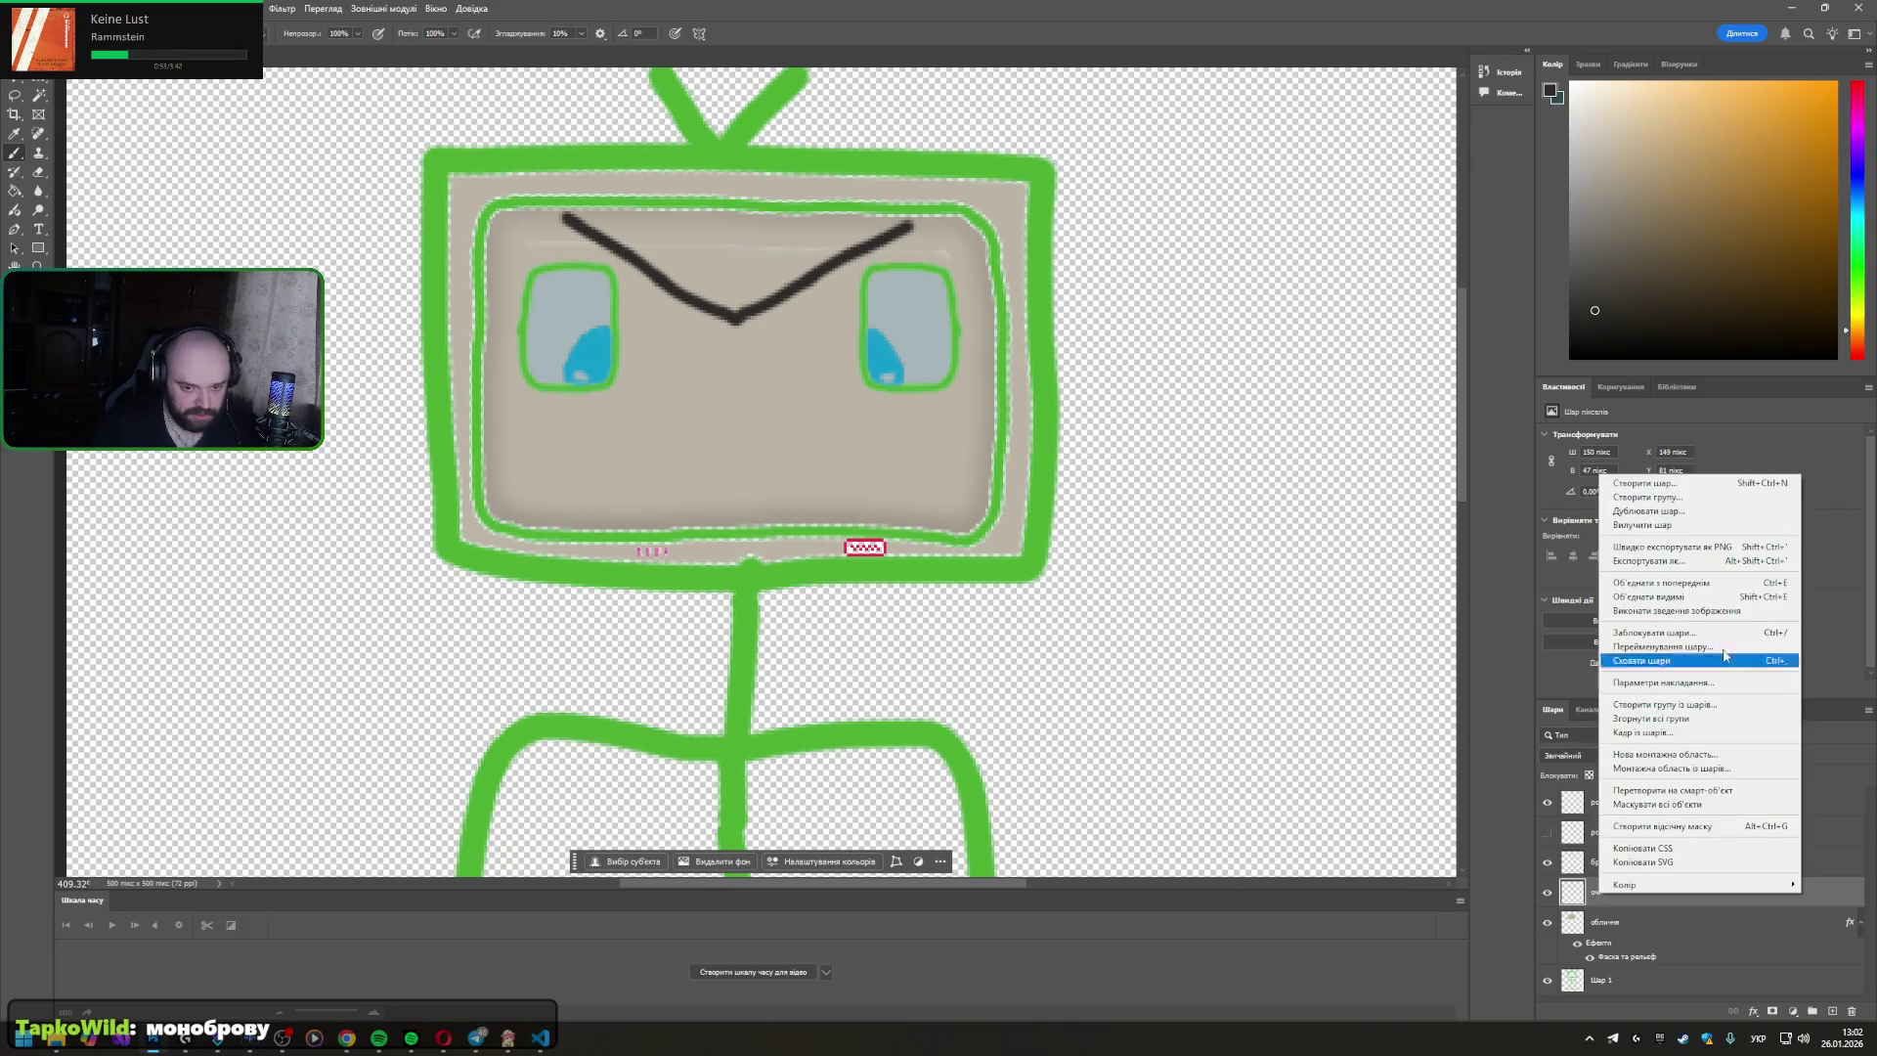
# - Duplicate the очі layer, keeping the name очі копія
pyautogui.click(1668, 510)
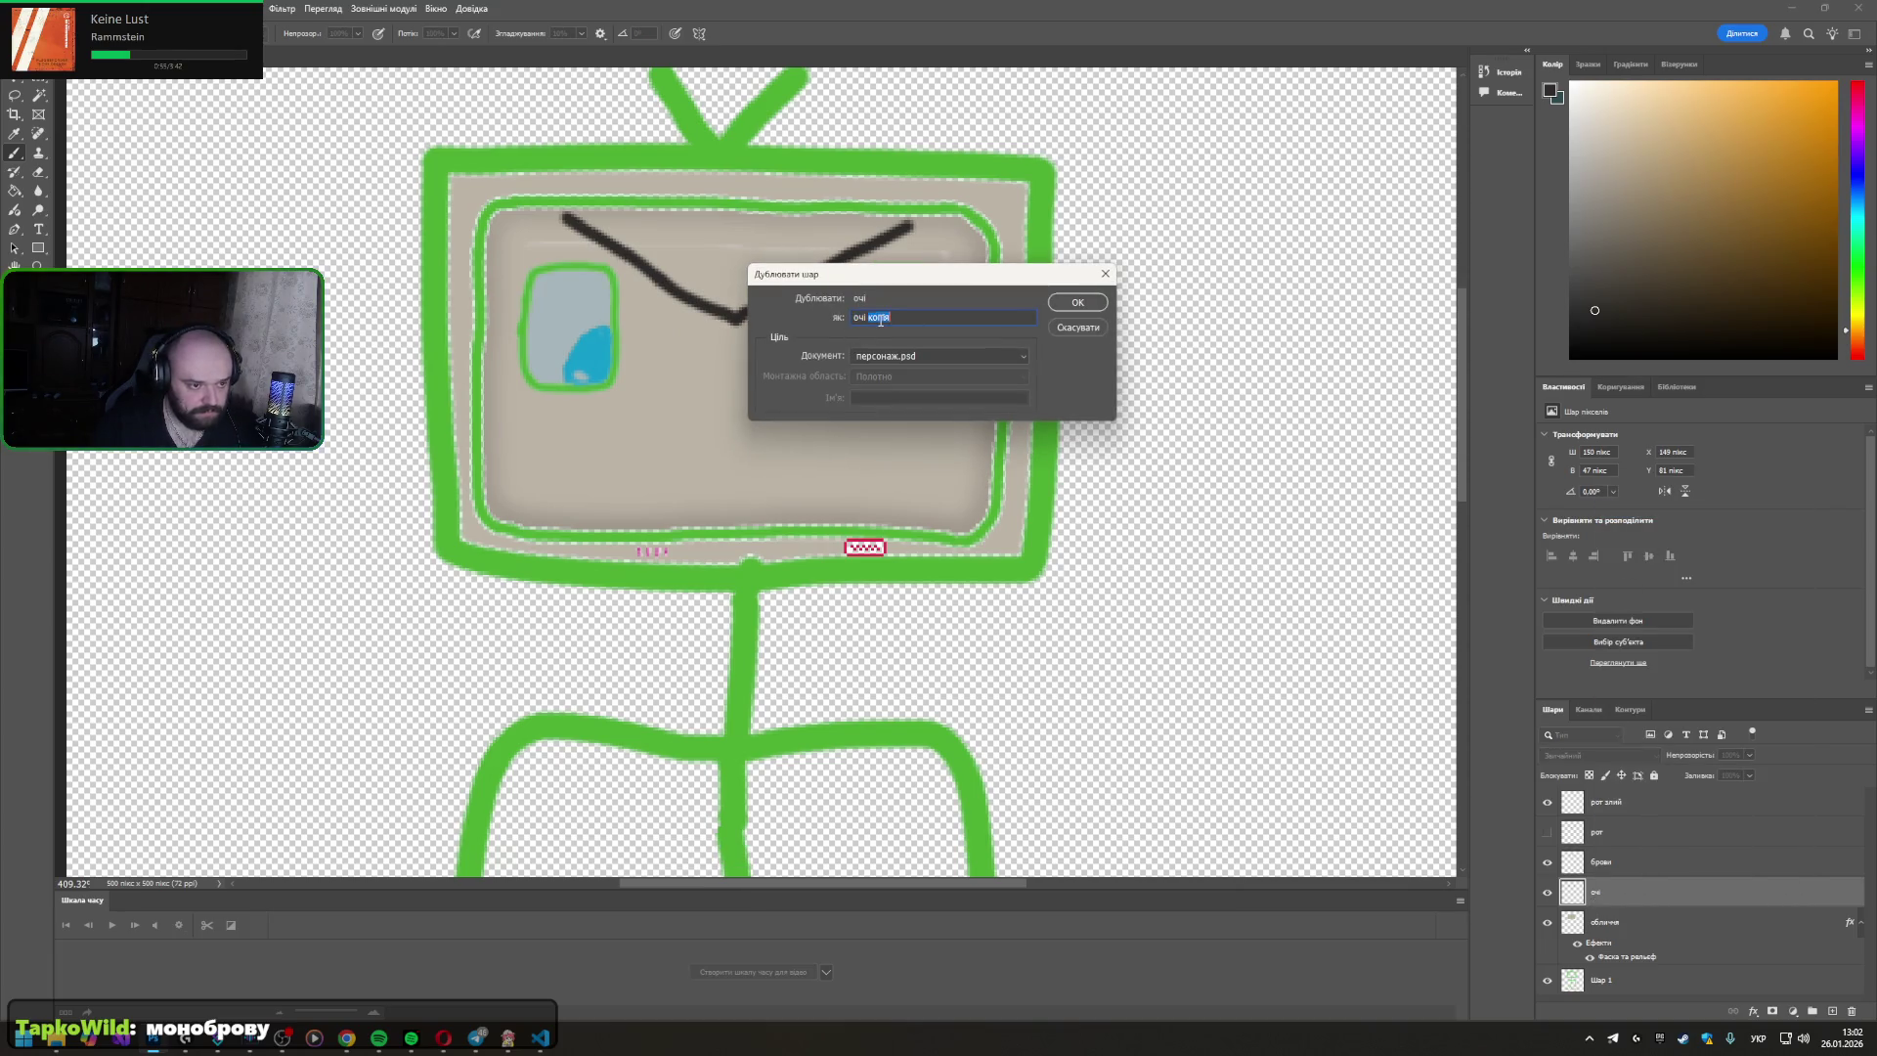
pyautogui.press('Return')
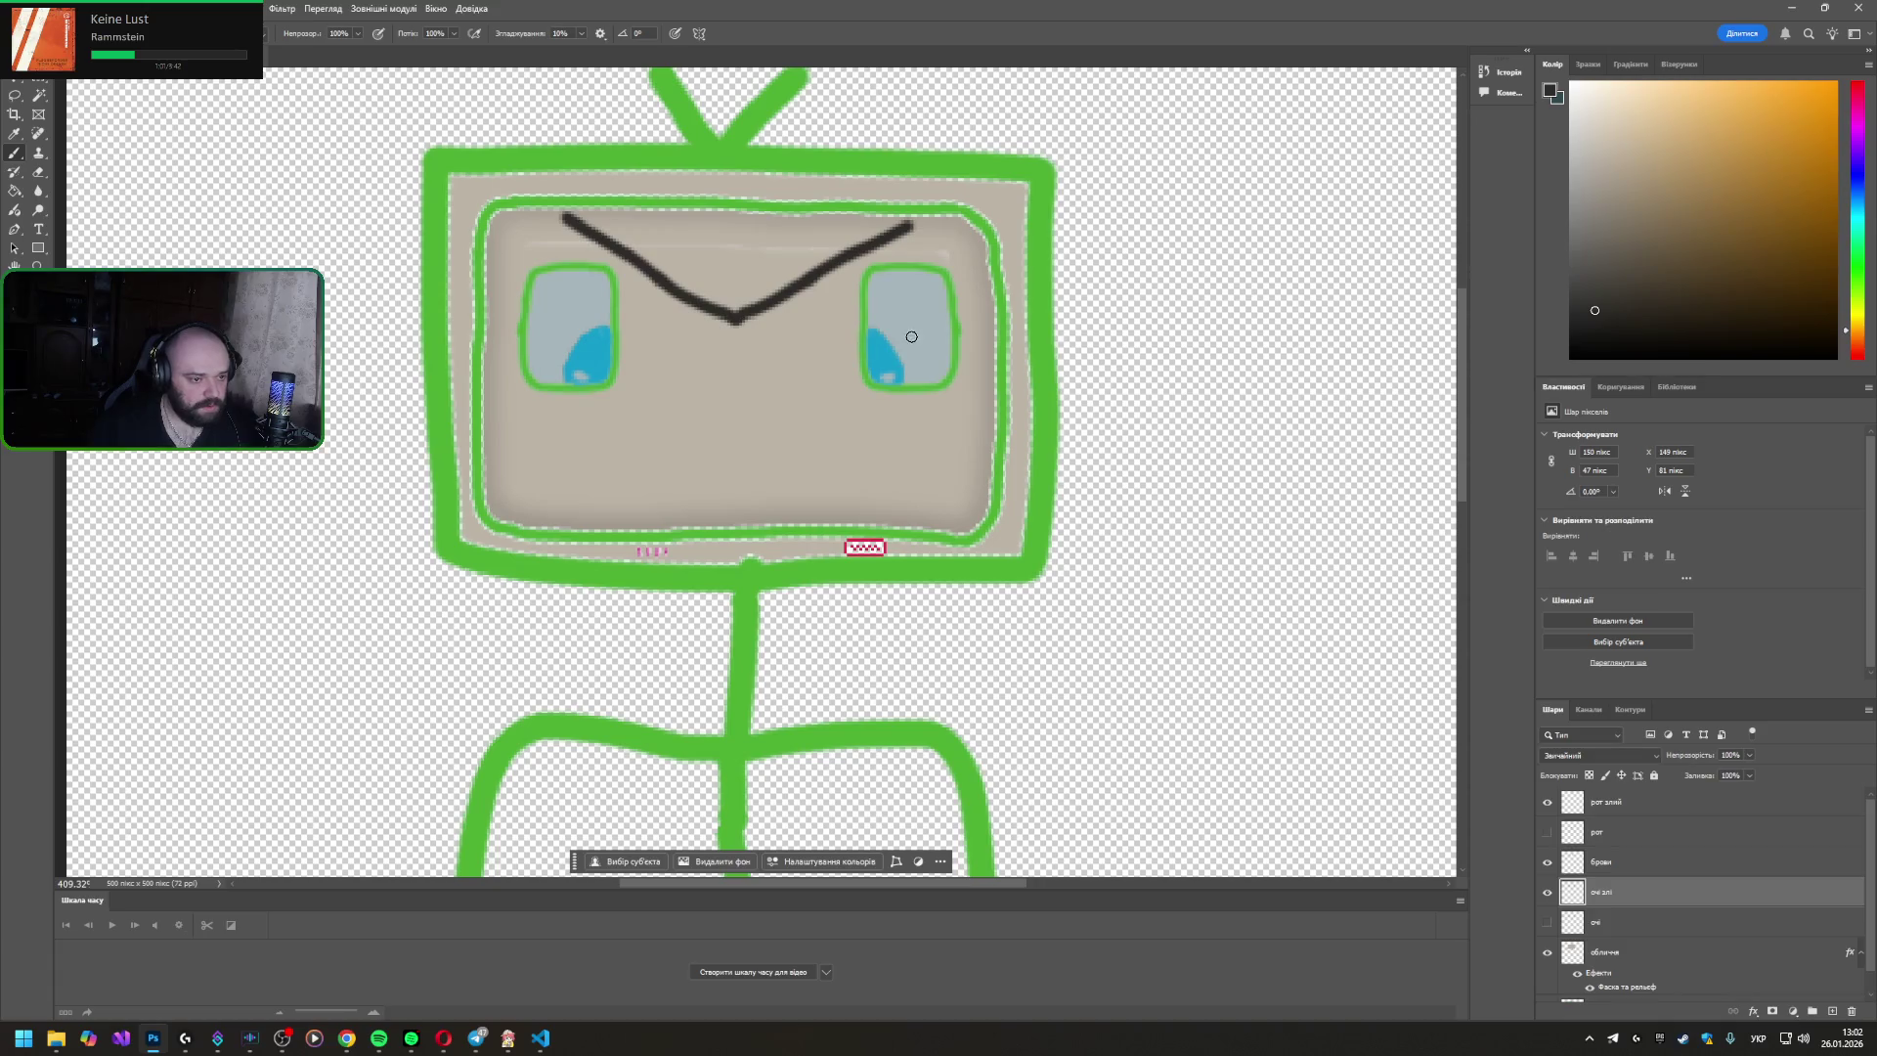
pyautogui.scroll(1, 874, 369)
pyautogui.scroll(2, 874, 369)
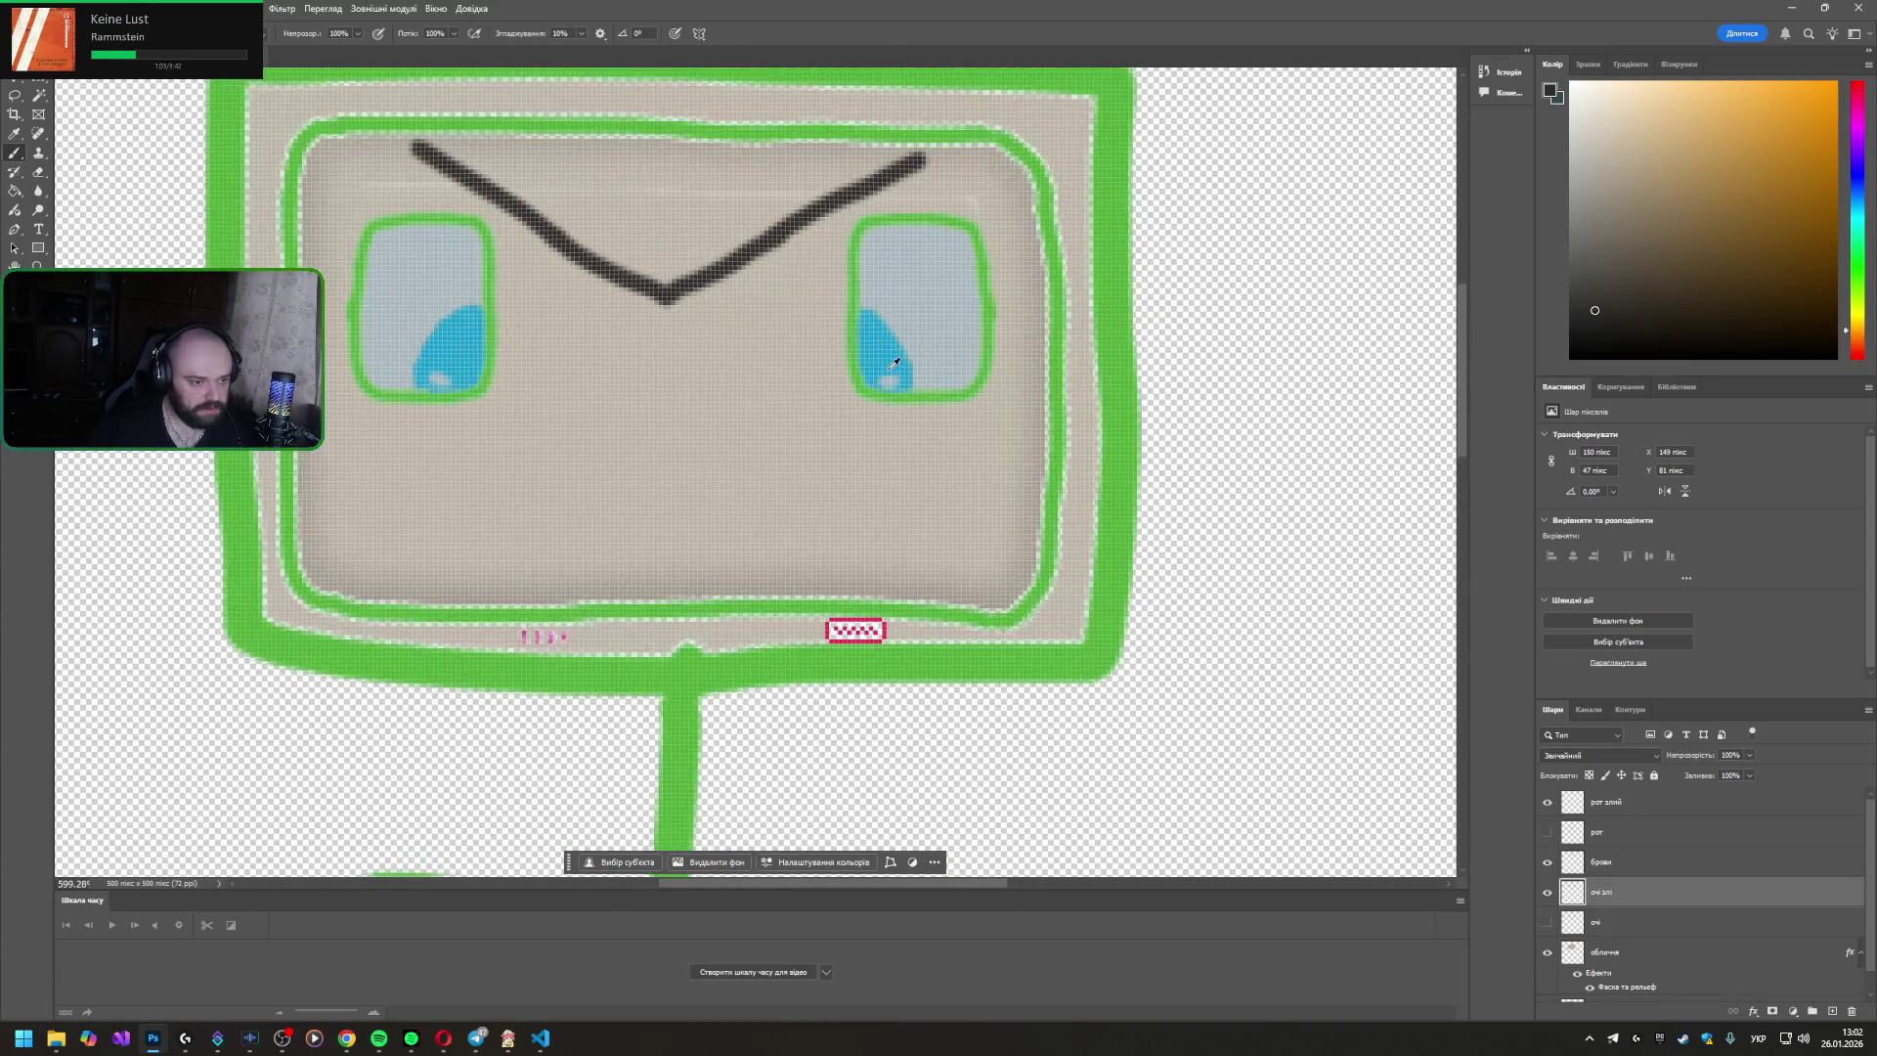
pyautogui.scroll(1, 874, 370)
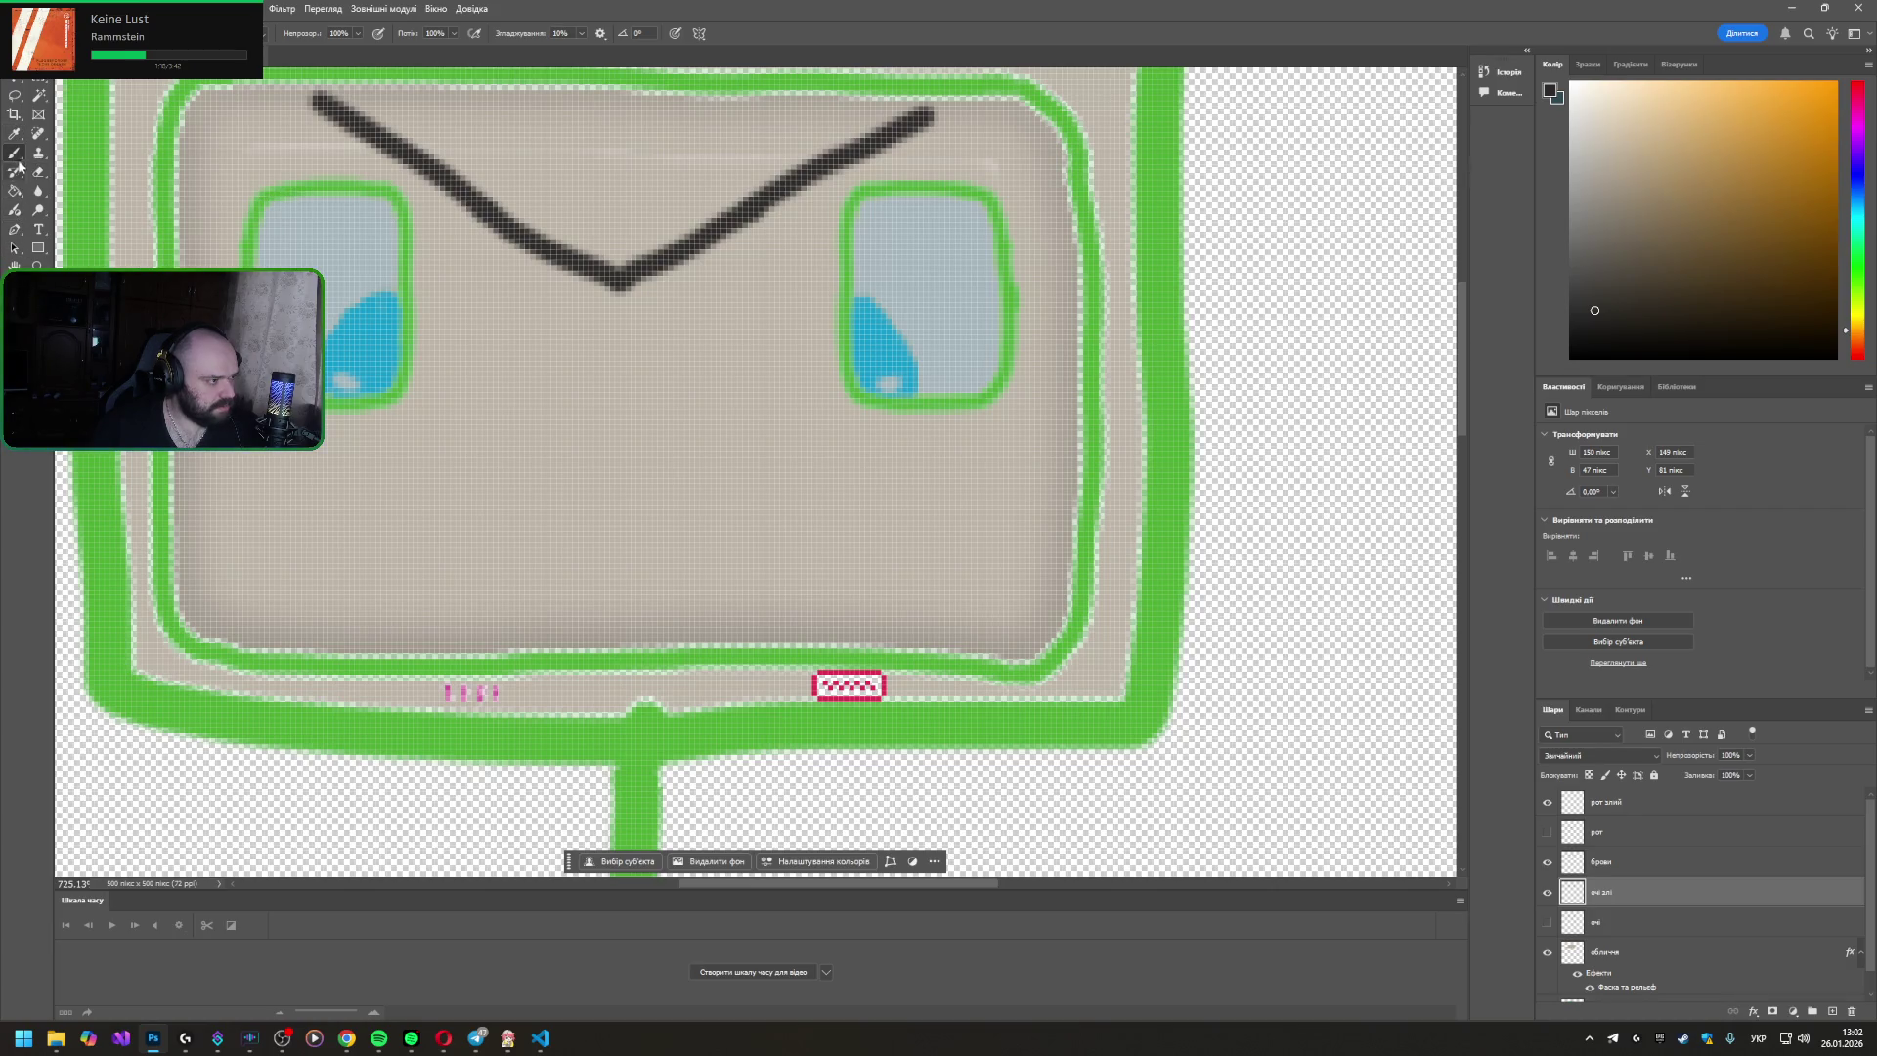
# - Sample the outline green and paint a slanted top across each eye
pyautogui.press('i')
pyautogui.click(251, 253)
pyautogui.press('b')
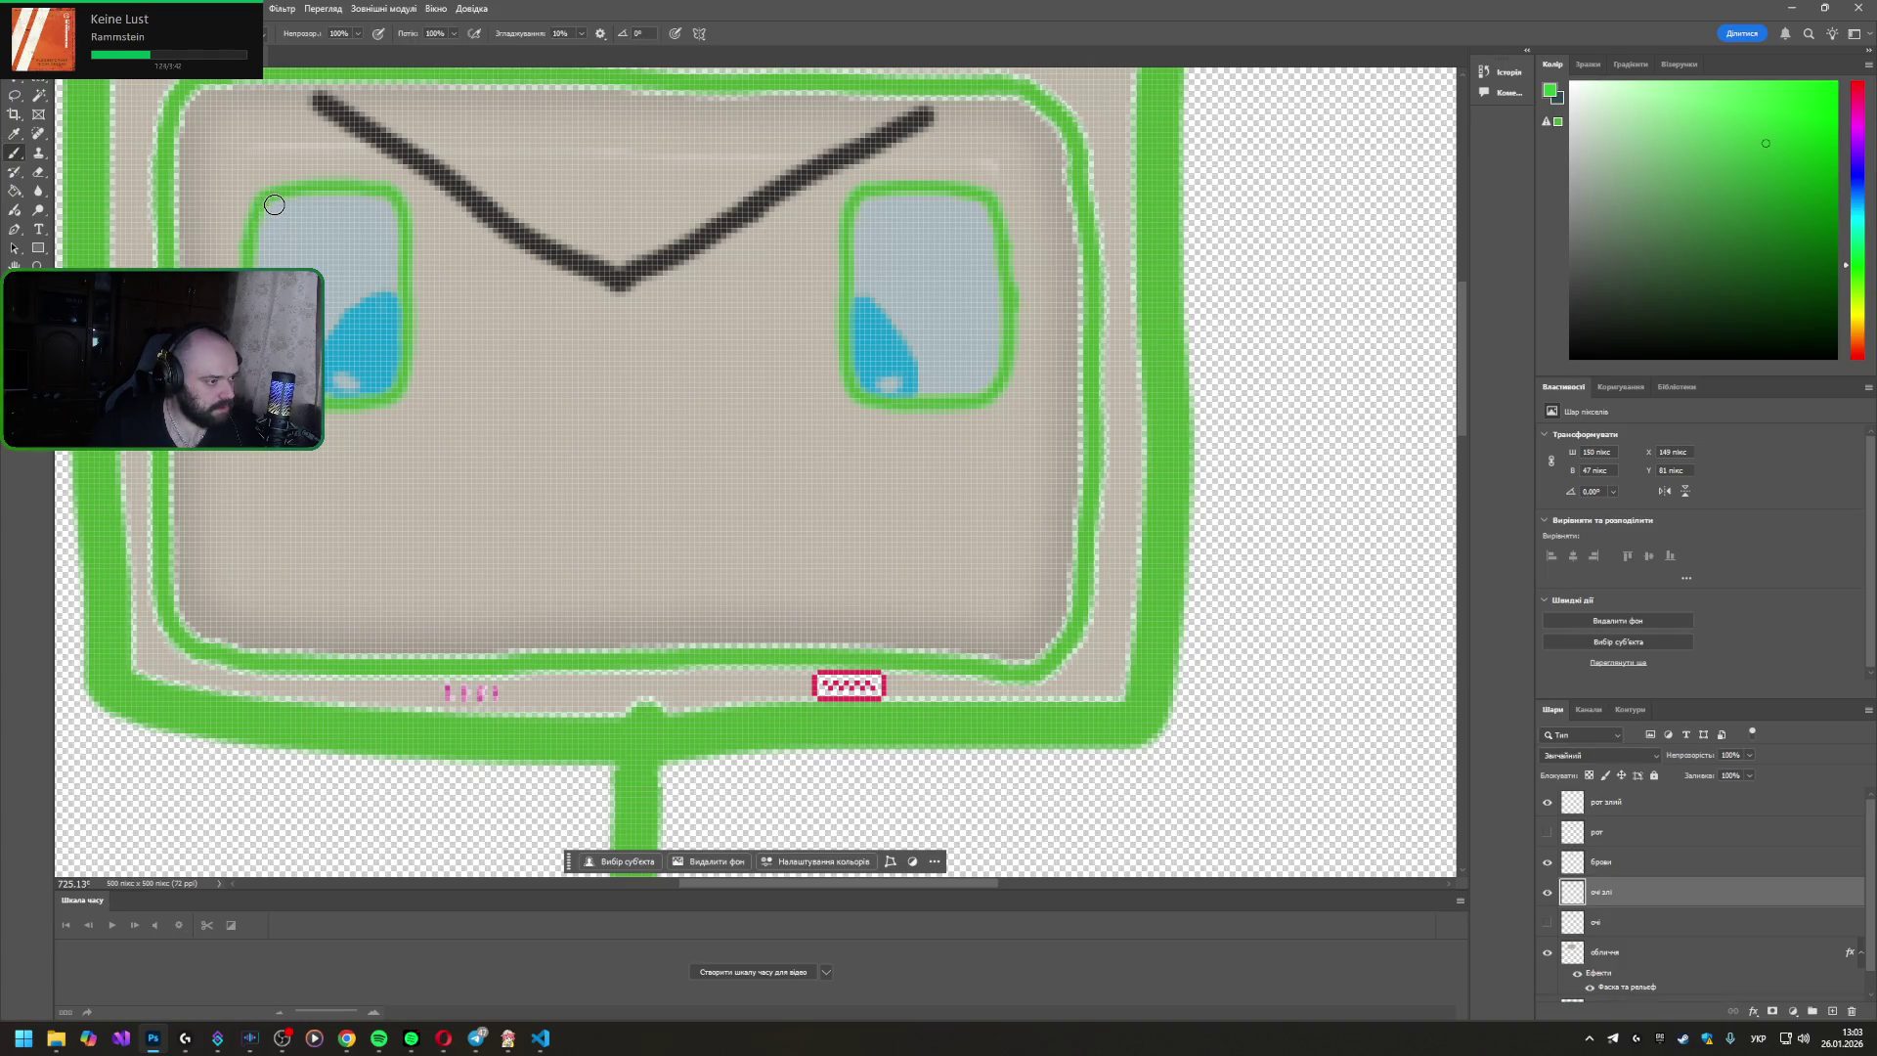
pyautogui.rightClick(267, 211)
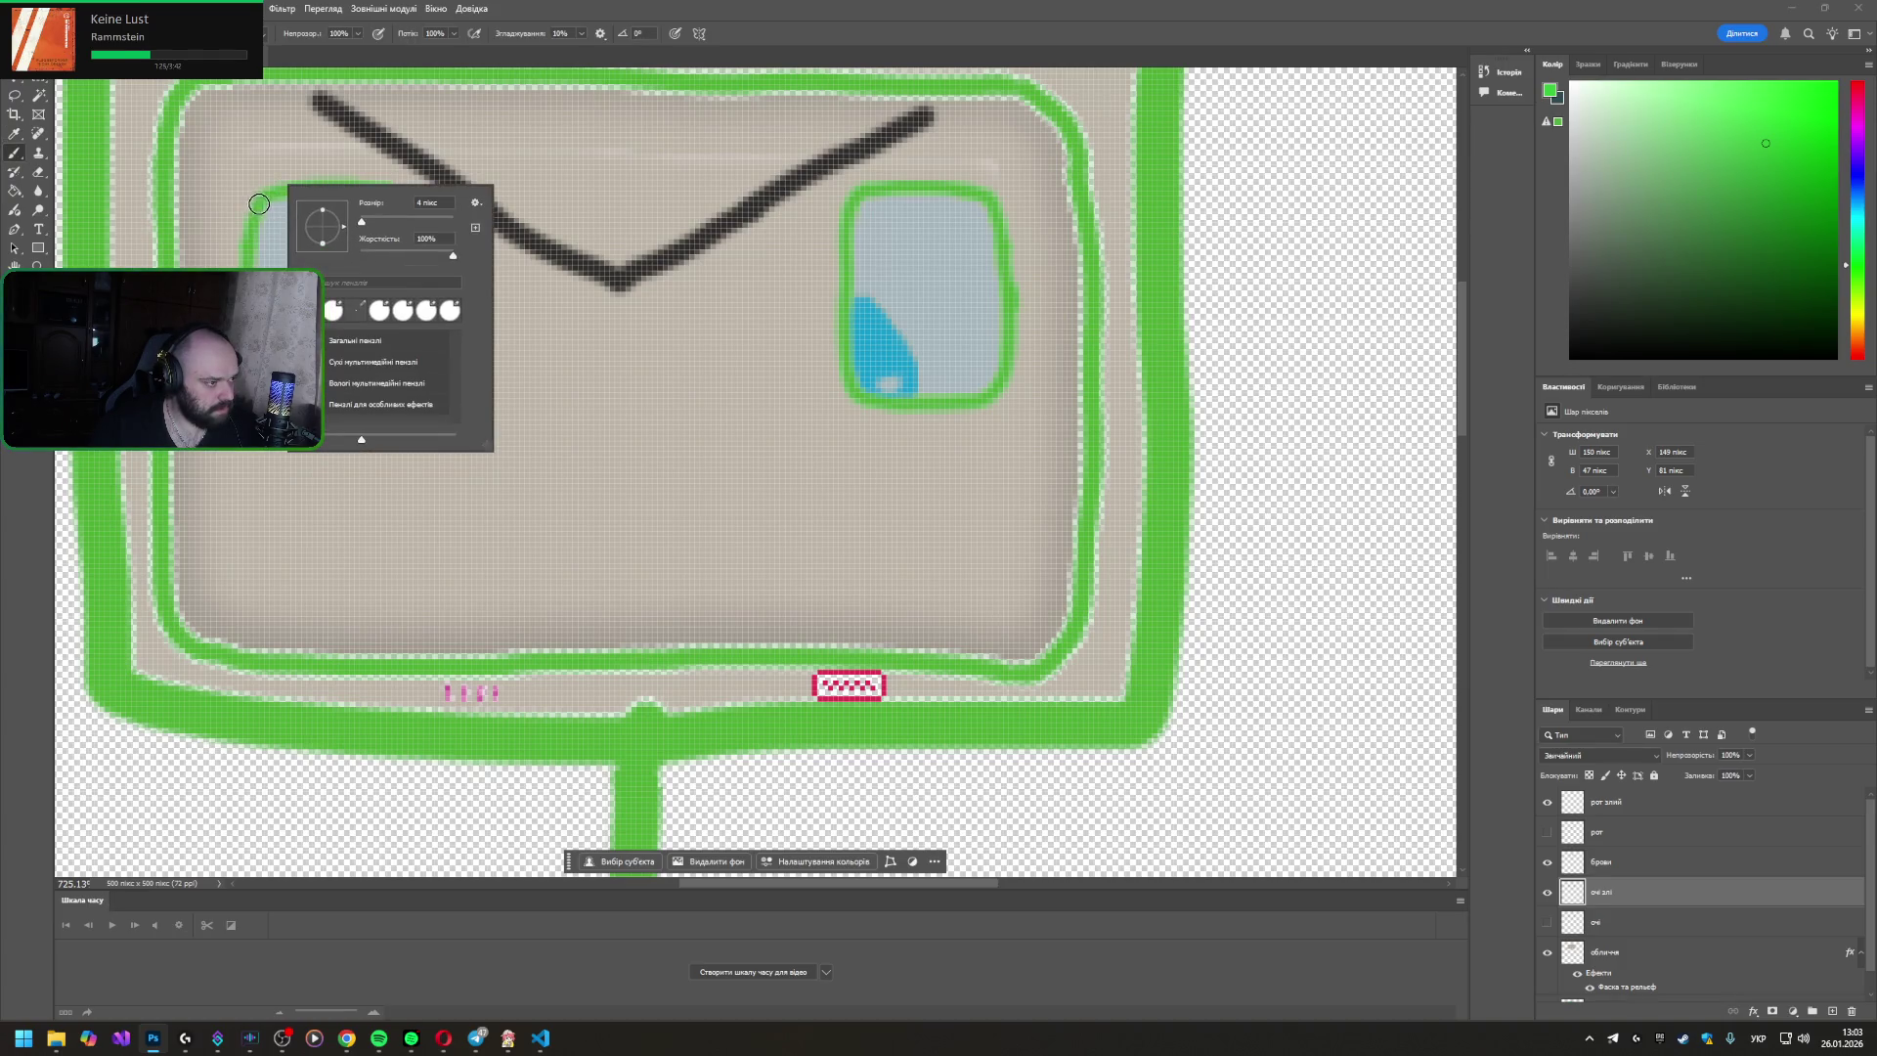
pyautogui.click(269, 205)
pyautogui.moveTo(300, 221); pyautogui.dragTo(402, 280)
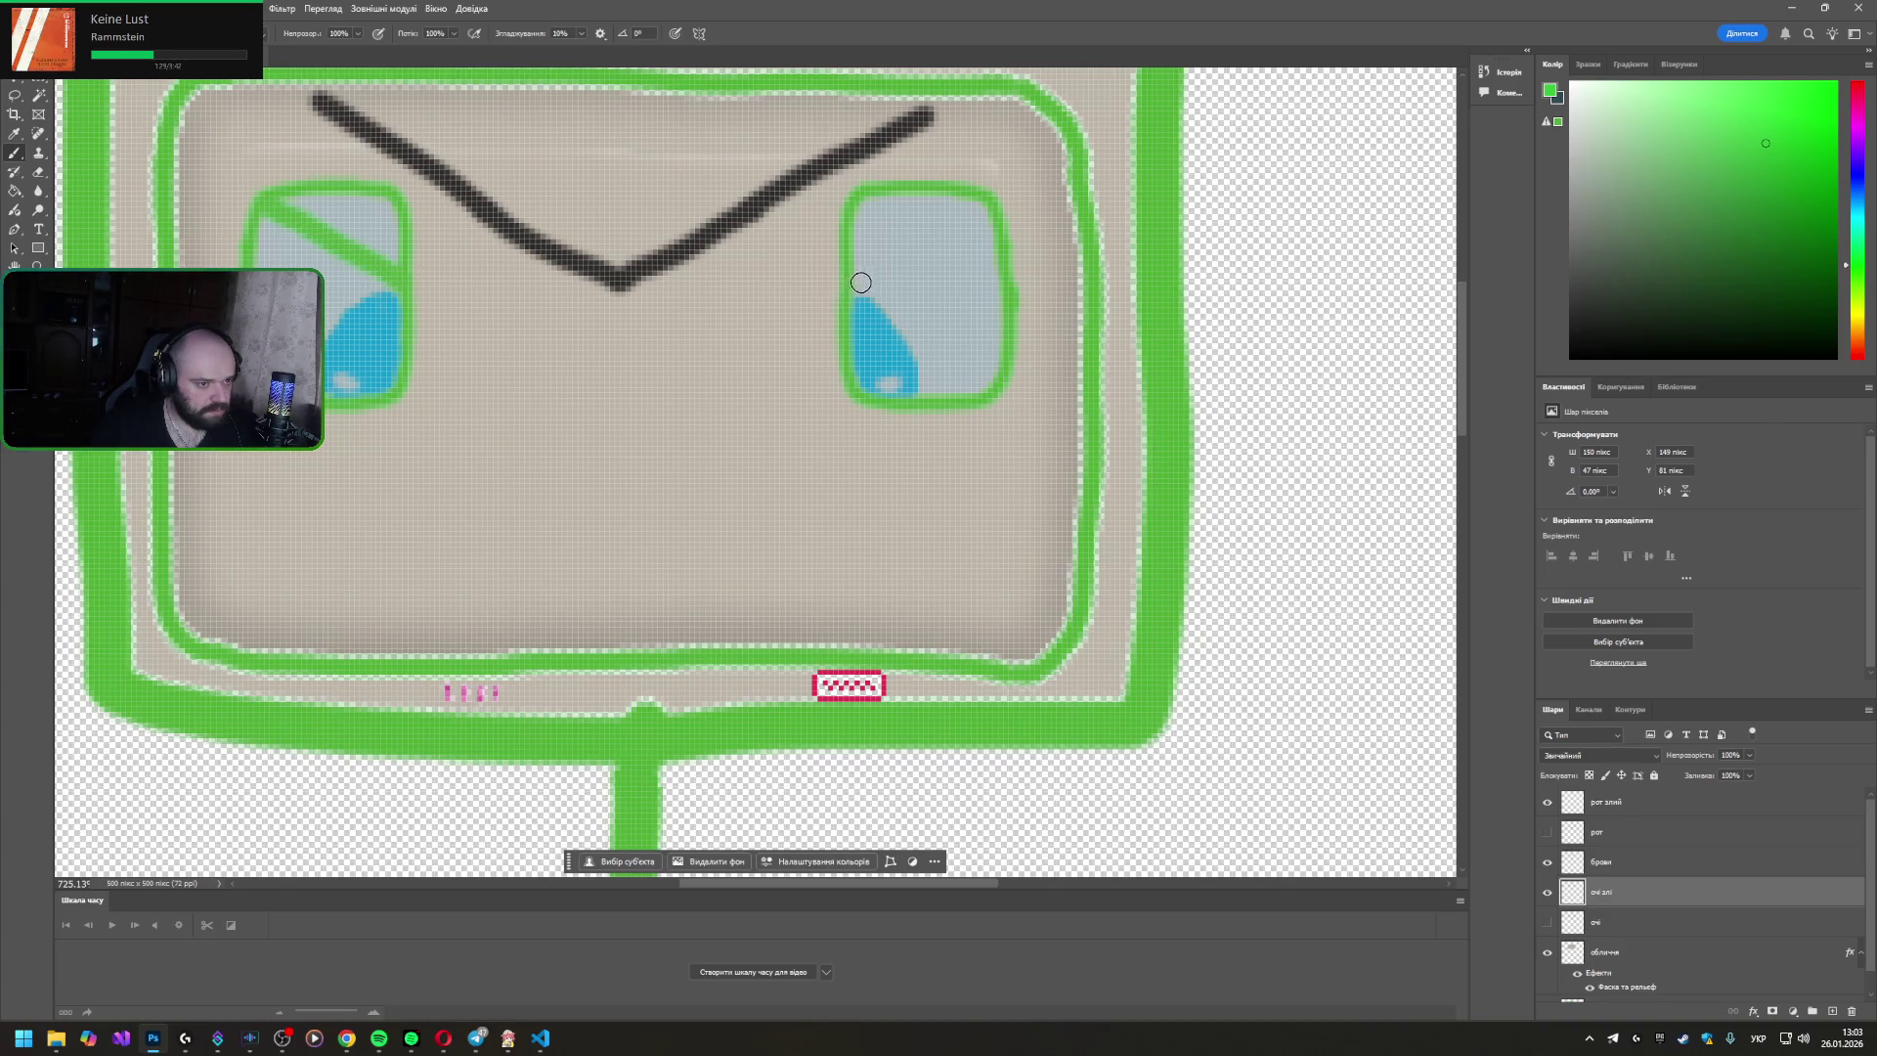
pyautogui.moveTo(855, 280); pyautogui.dragTo(946, 195)
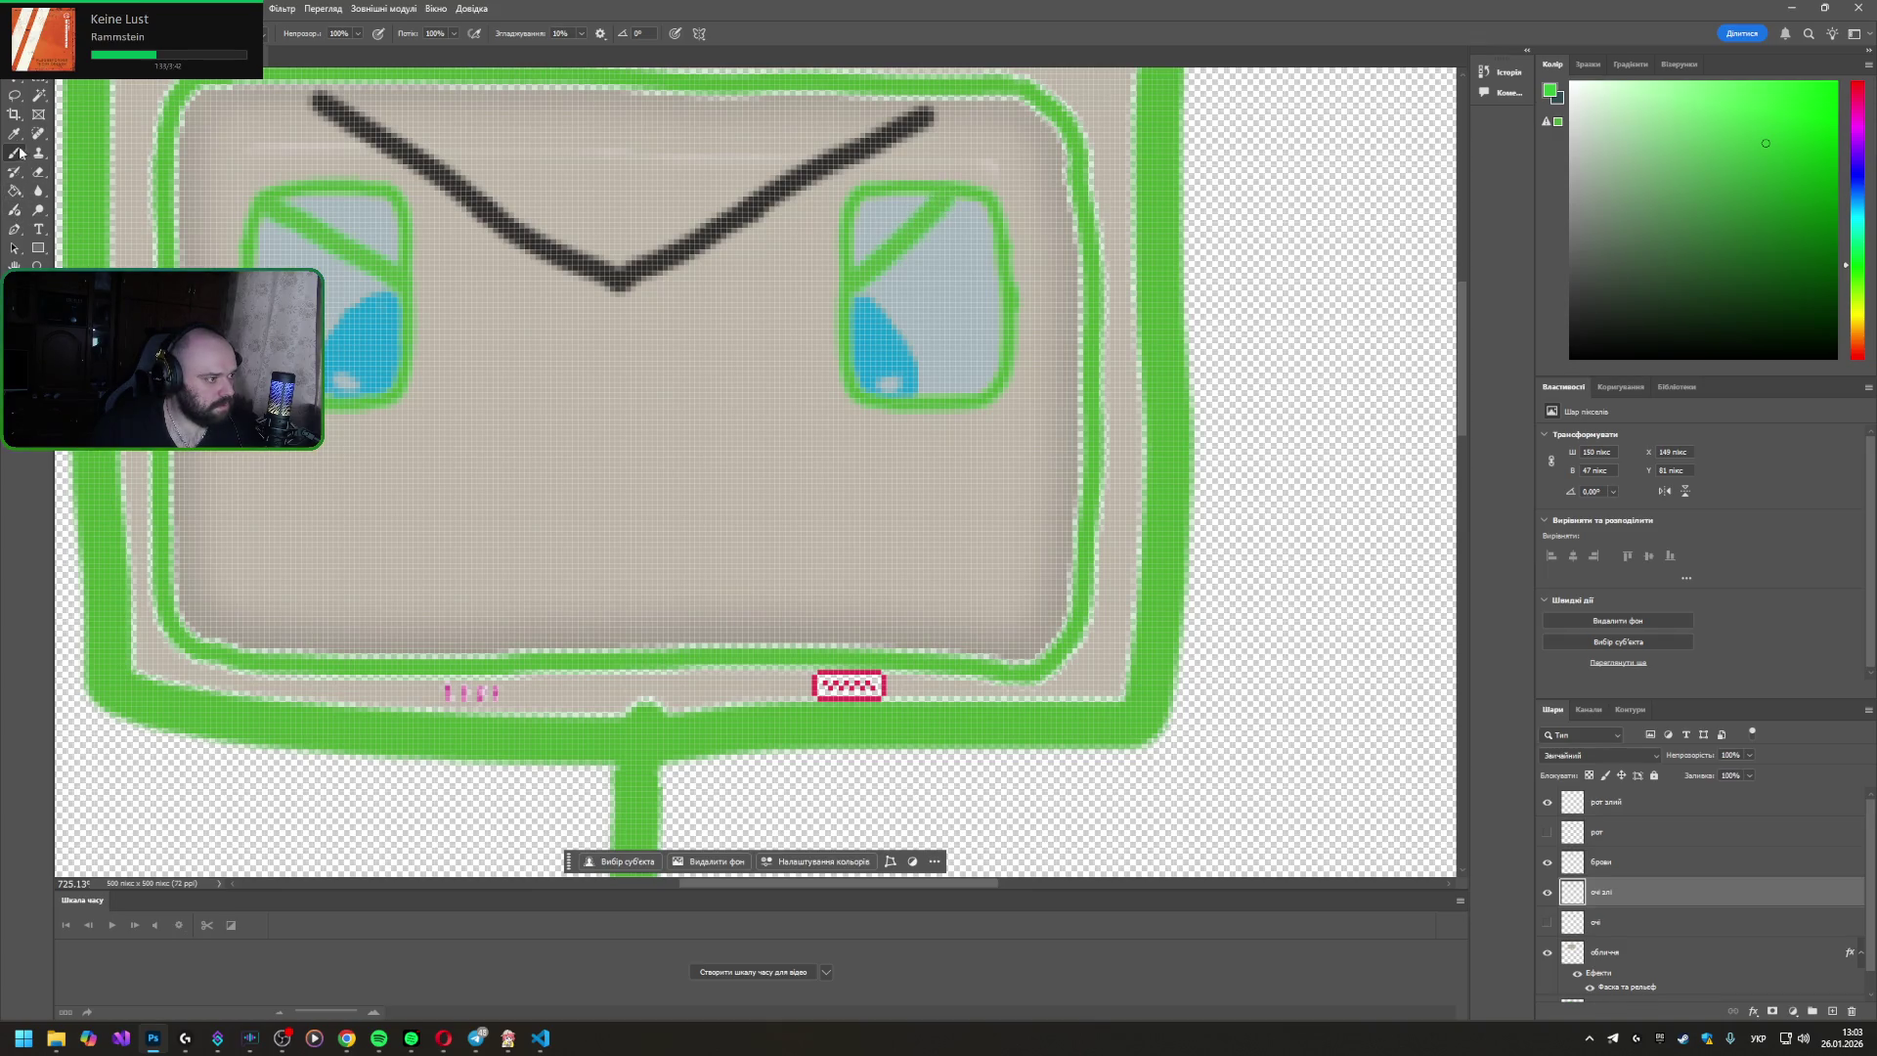
# - Trim the eye outlines' upper corners with the Eraser so the slants read cleanly
pyautogui.click(38, 172)
pyautogui.rightClick(477, 216)
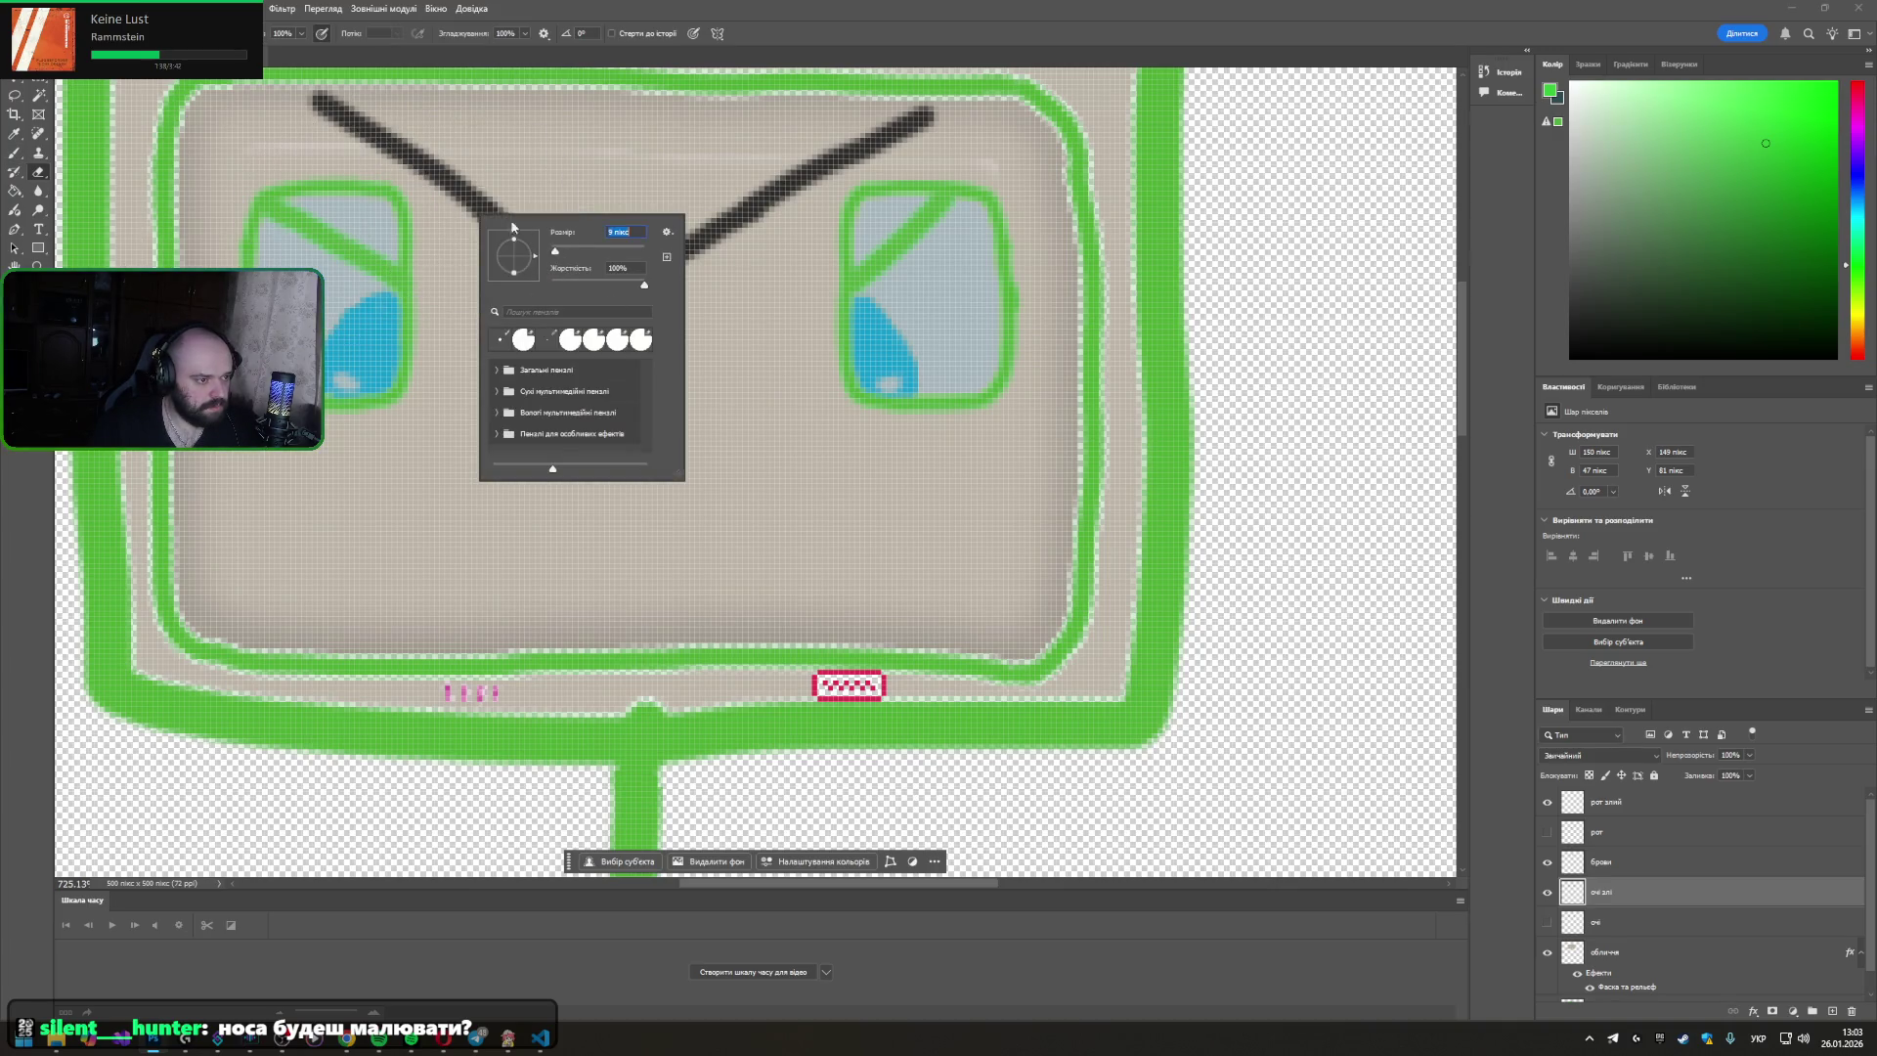
pyautogui.moveTo(372, 192); pyautogui.dragTo(400, 220)
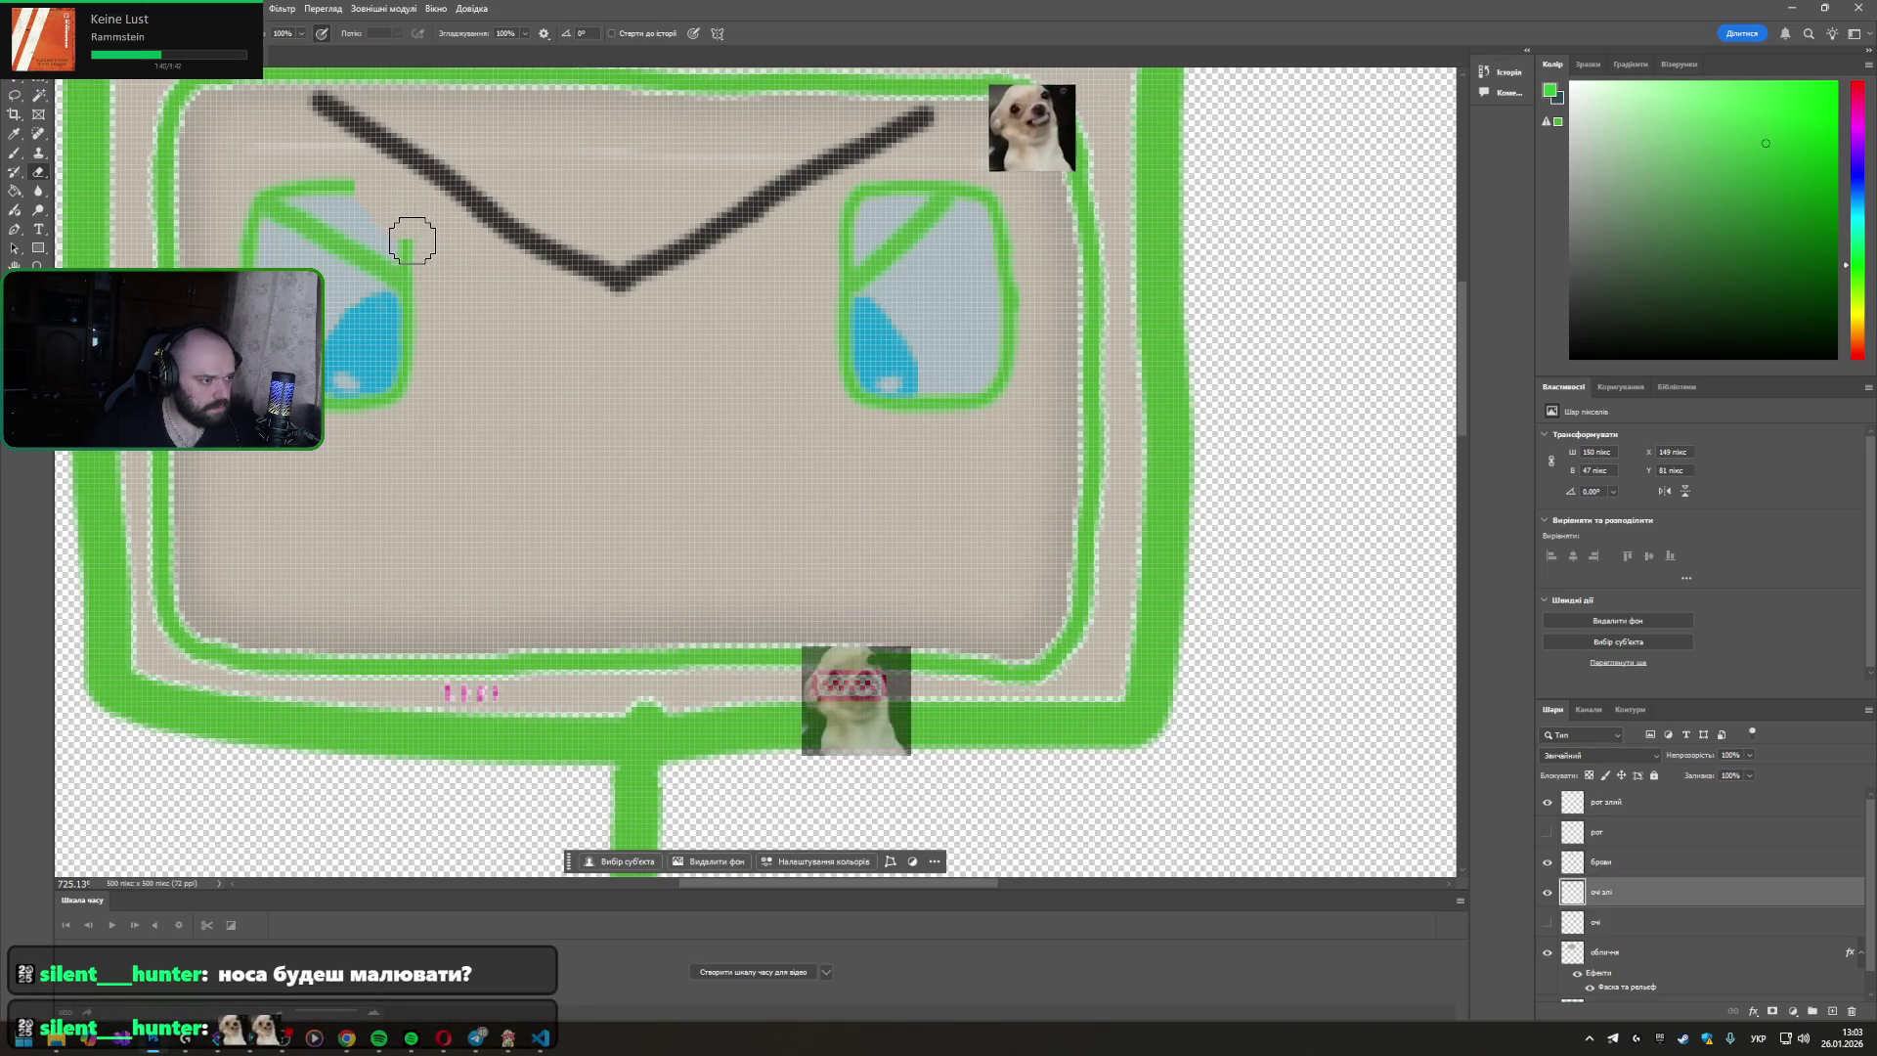
pyautogui.moveTo(305, 180); pyautogui.dragTo(281, 168)
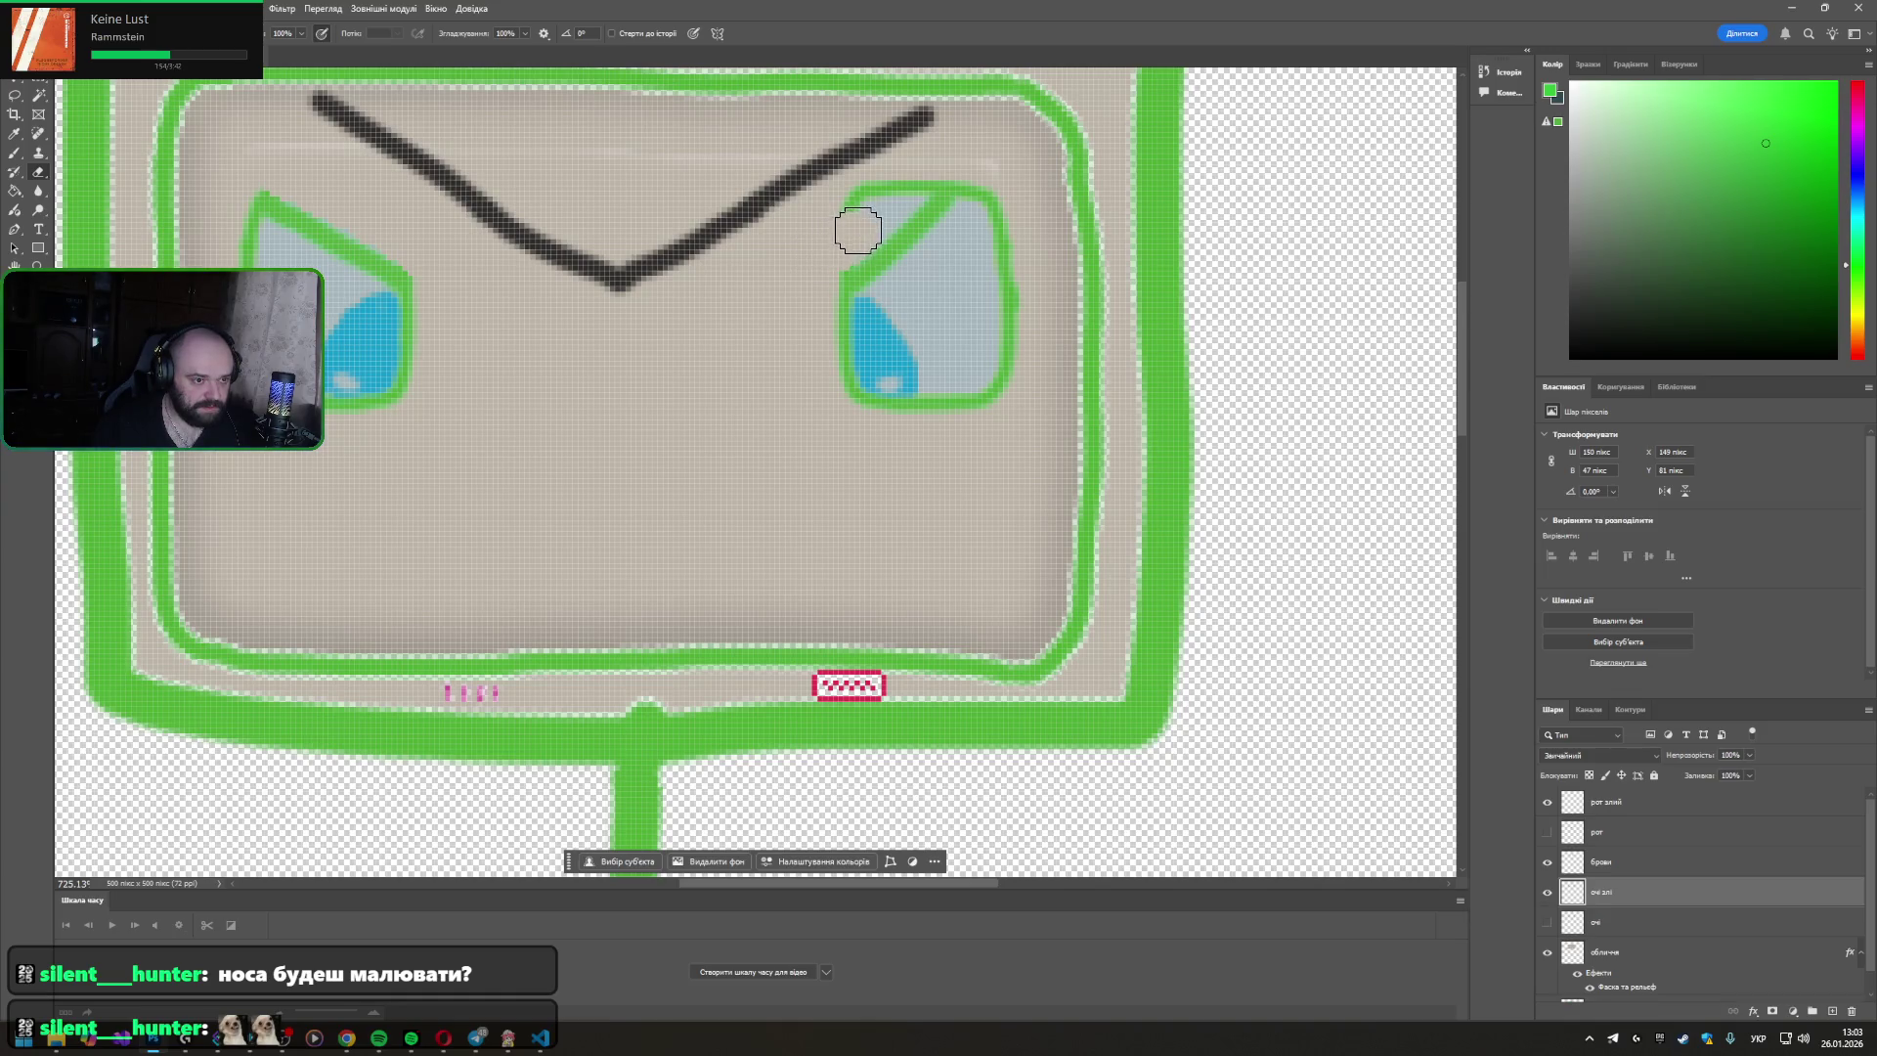
pyautogui.moveTo(866, 222); pyautogui.dragTo(899, 191)
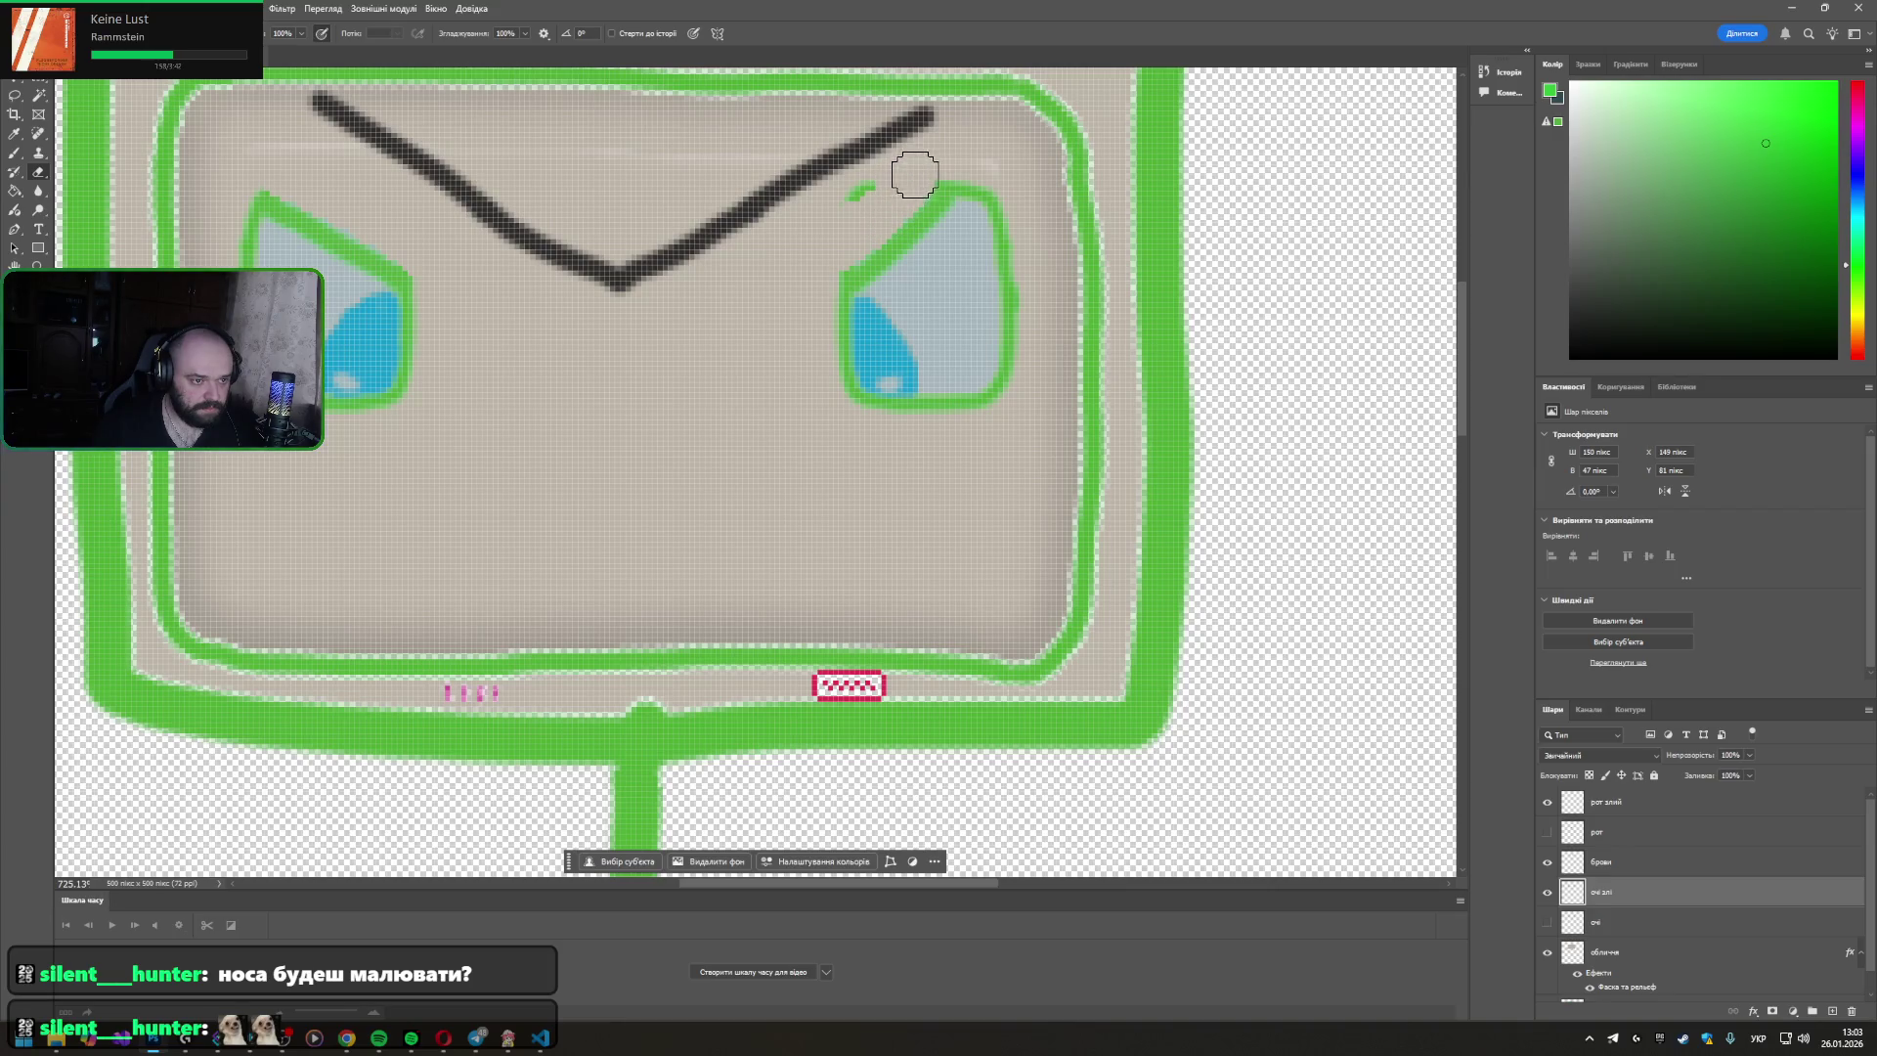
pyautogui.moveTo(914, 171); pyautogui.dragTo(860, 188)
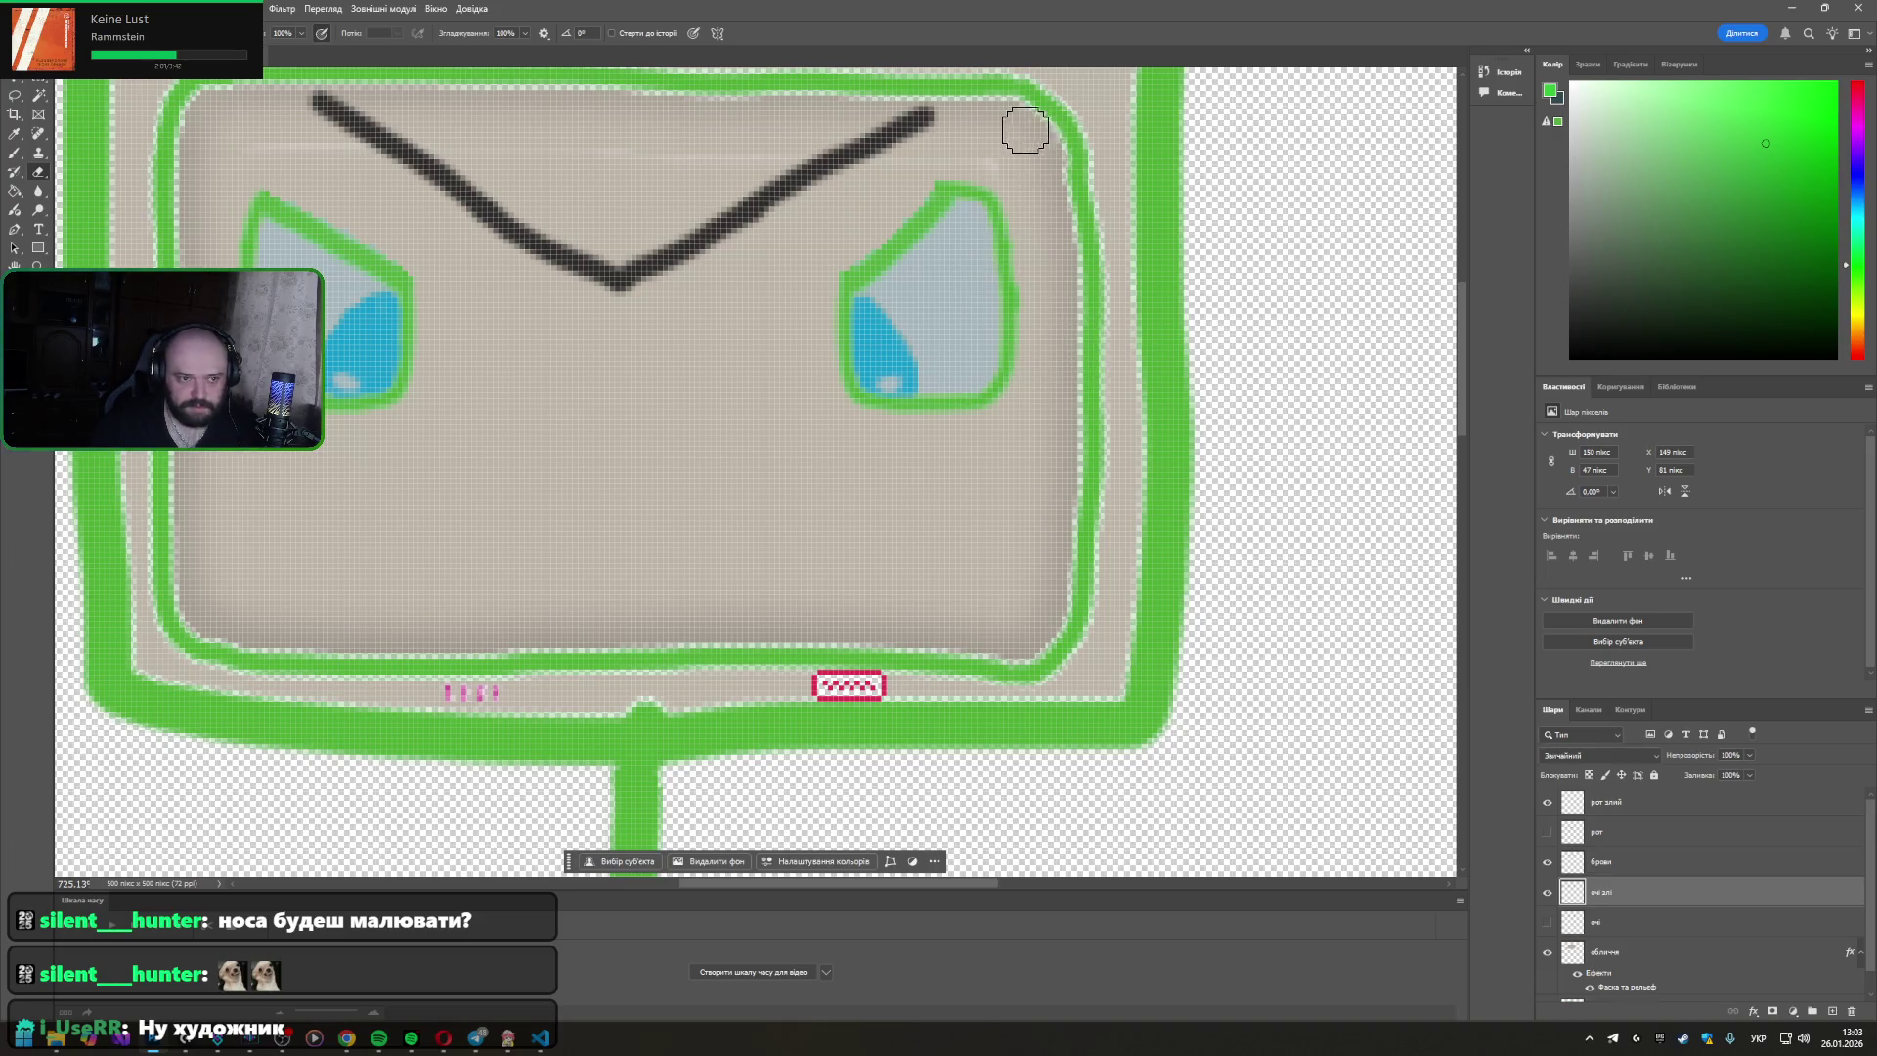
pyautogui.moveTo(927, 170); pyautogui.dragTo(922, 166)
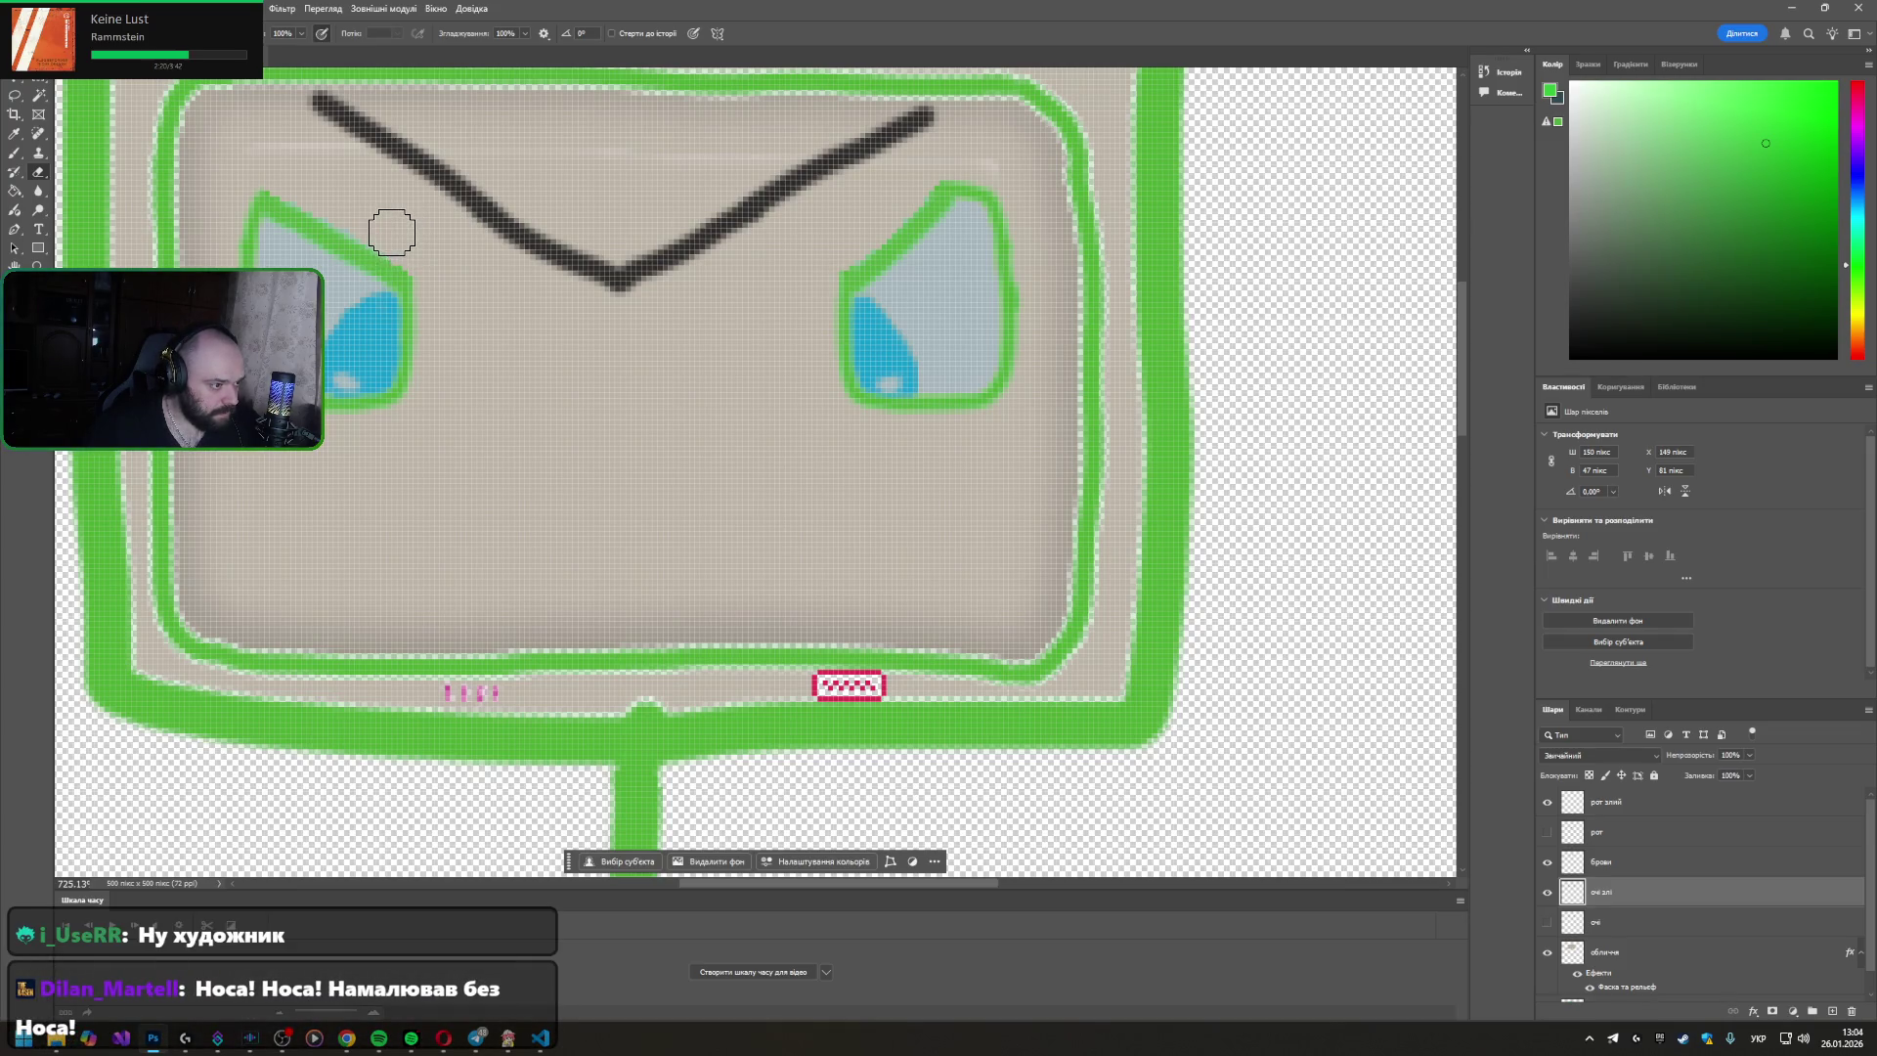
pyautogui.scroll(3, 392, 230)
pyautogui.scroll(3, 368, 219)
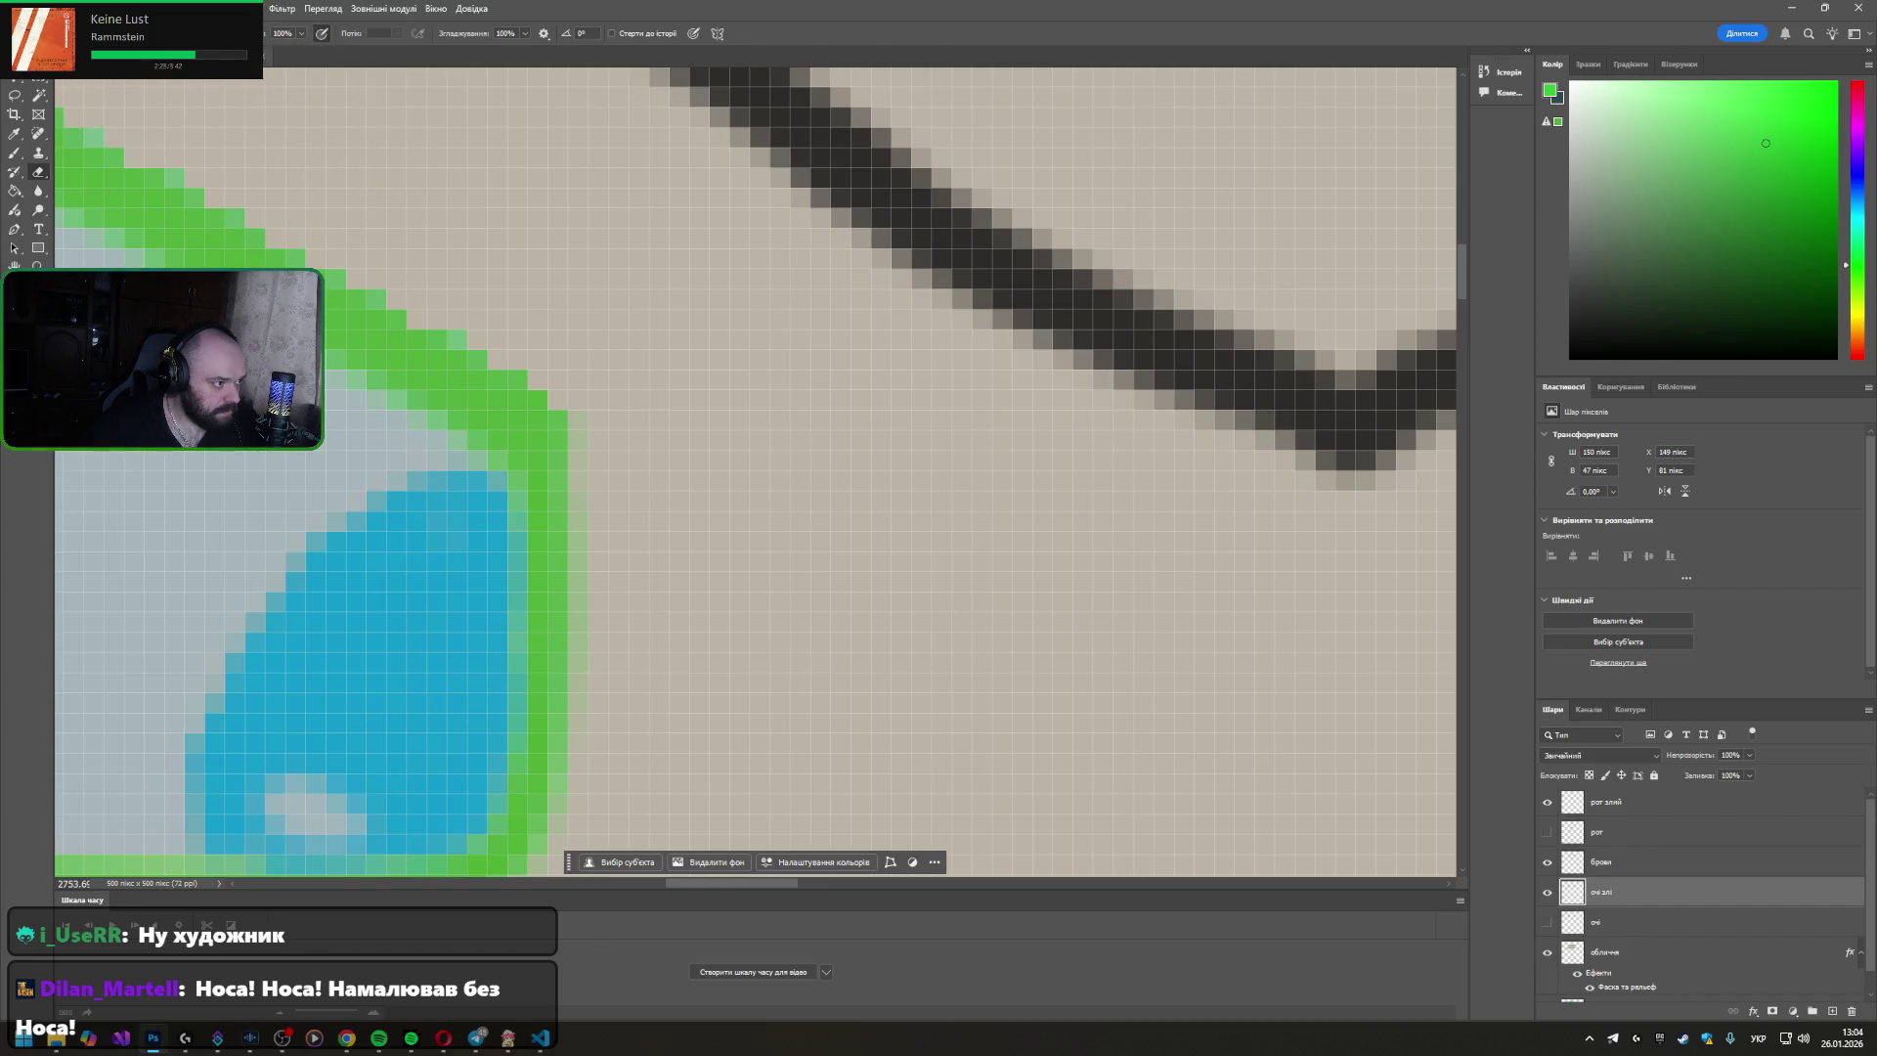
pyautogui.scroll(-2, 151, 94)
pyautogui.scroll(-2, 220, 81)
pyautogui.scroll(-2, 397, 335)
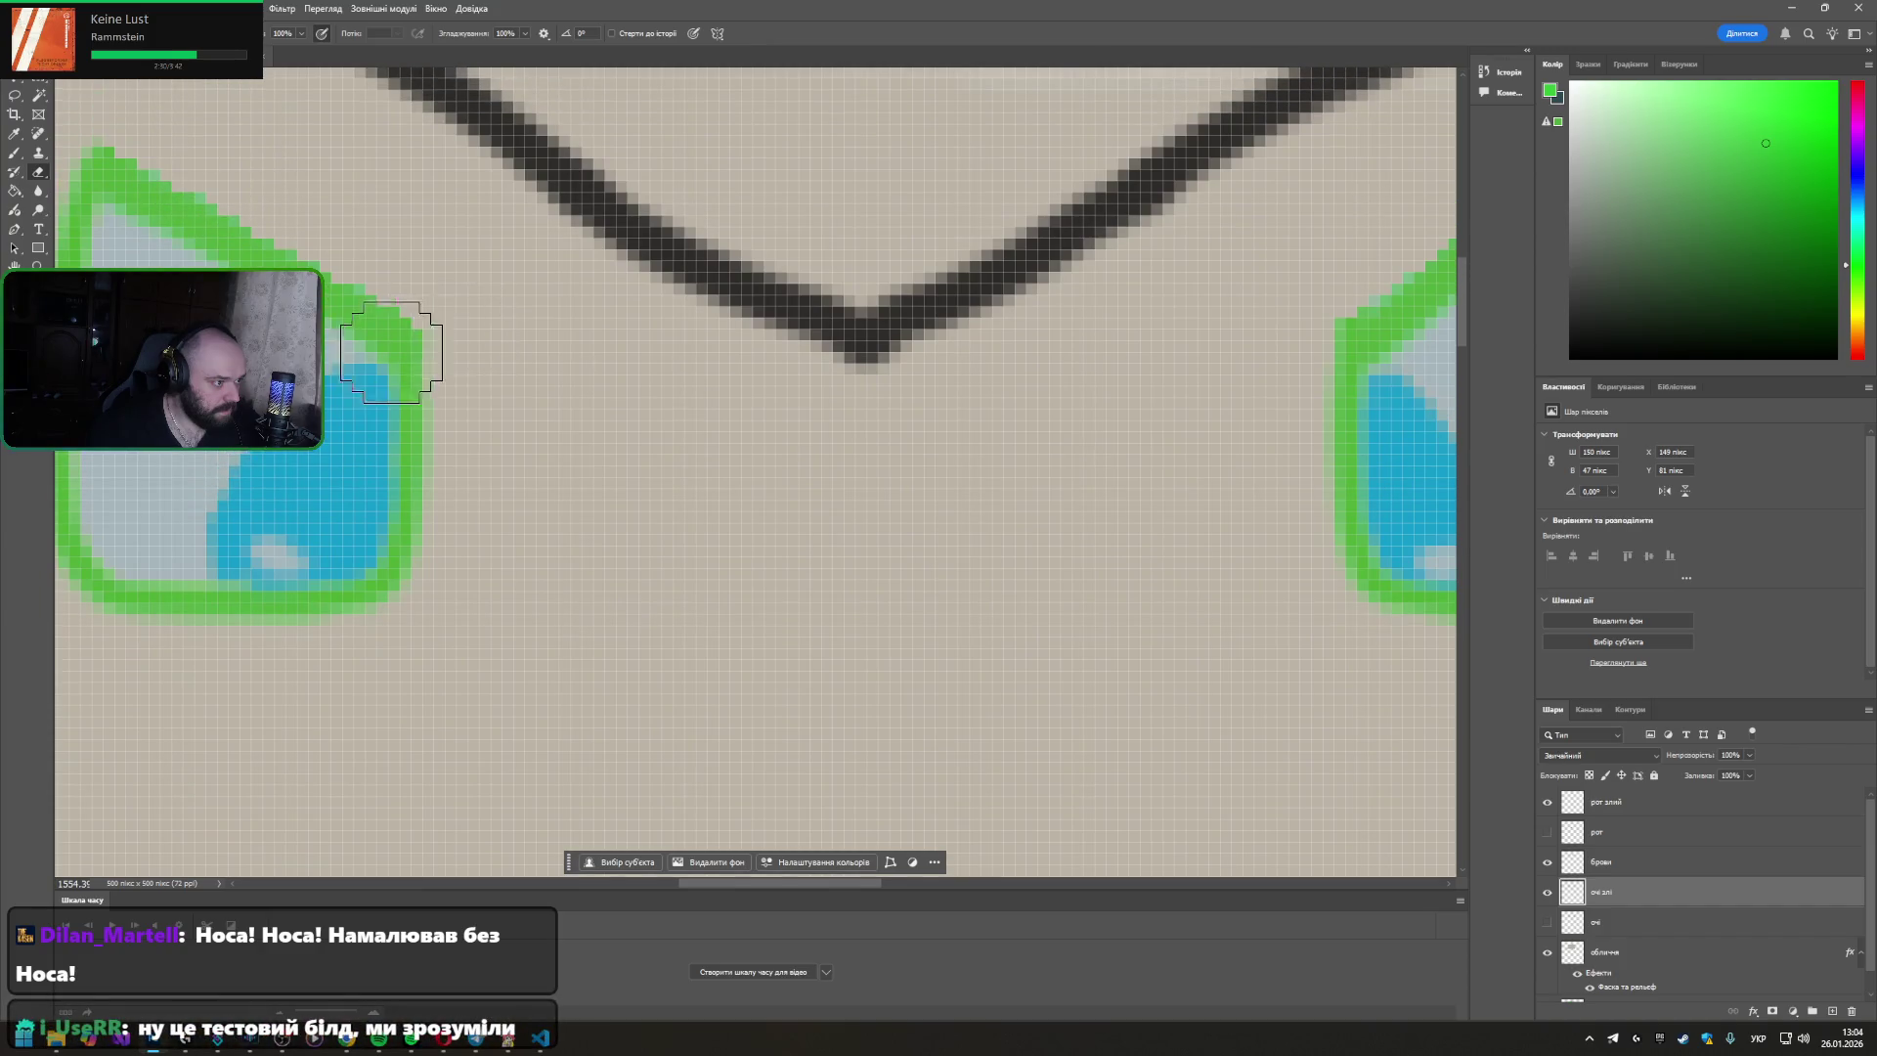
pyautogui.scroll(-2, 817, 493)
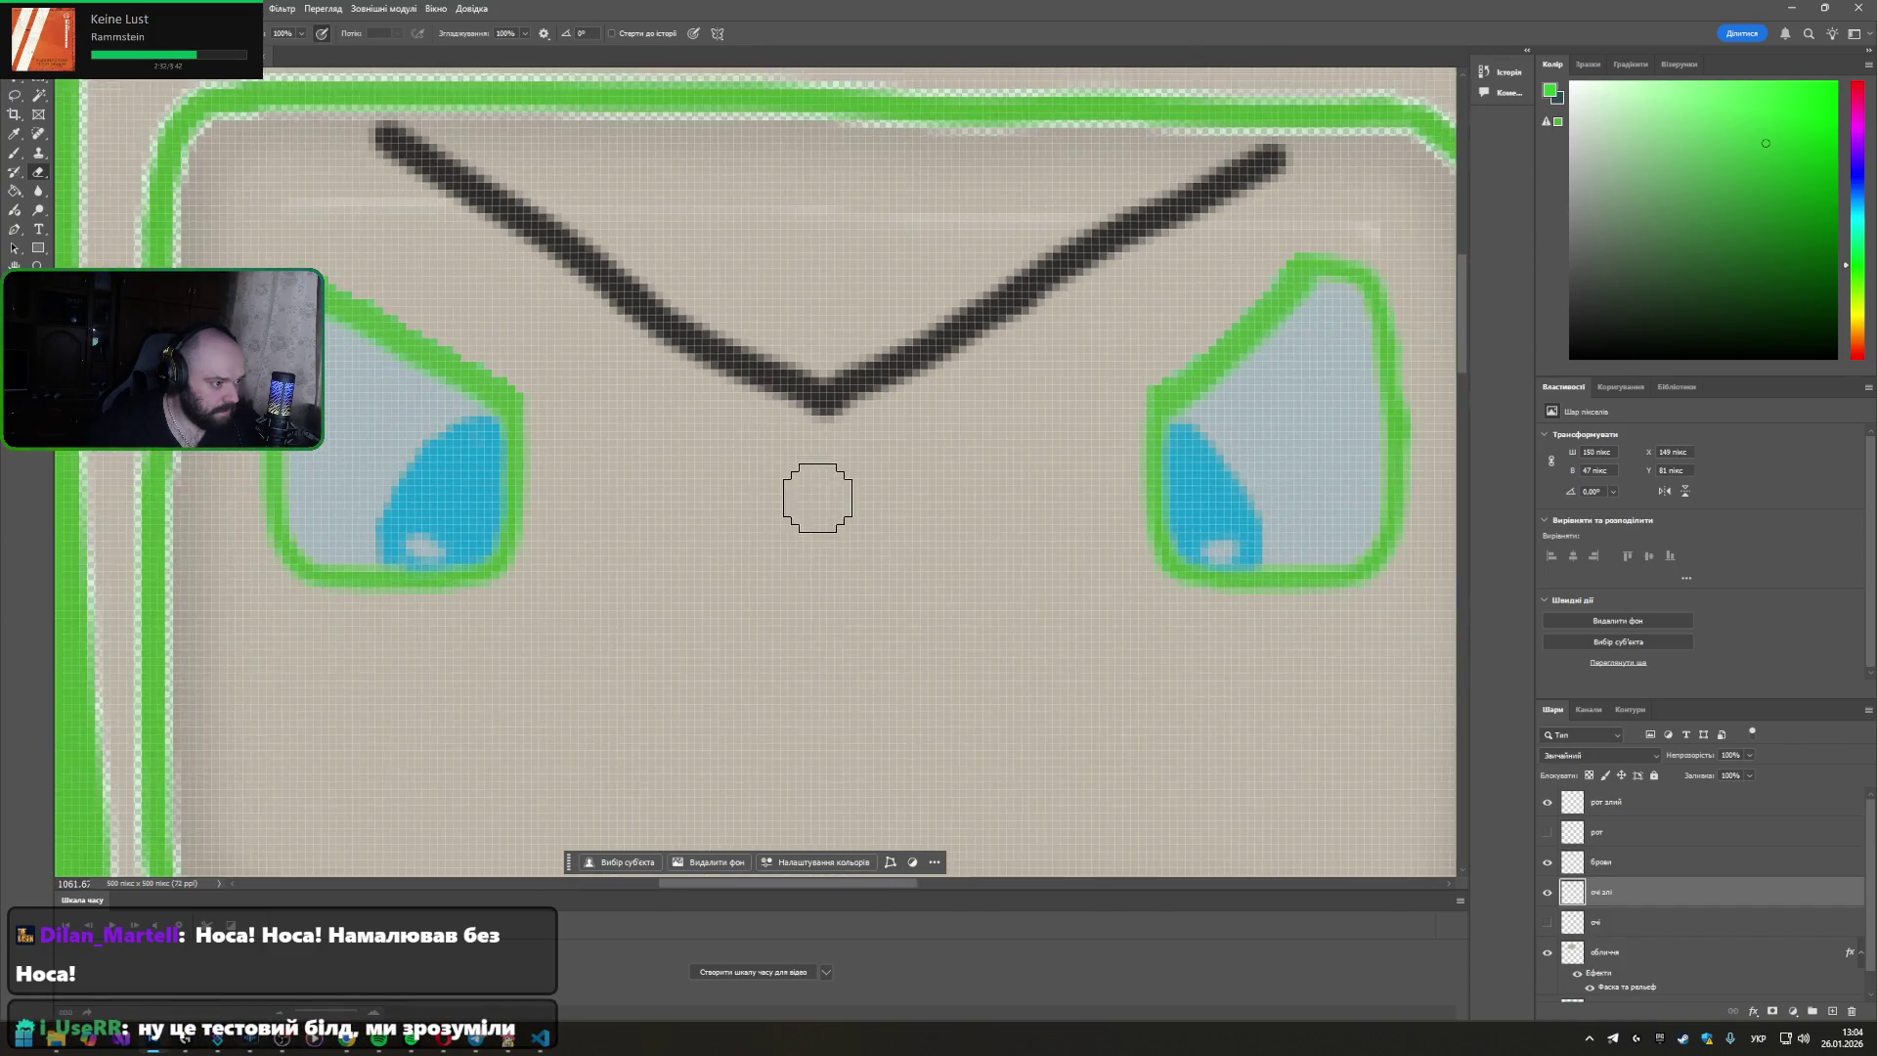
pyautogui.scroll(-1, 924, 528)
pyautogui.scroll(-1, 1018, 564)
pyautogui.scroll(-1, 1129, 594)
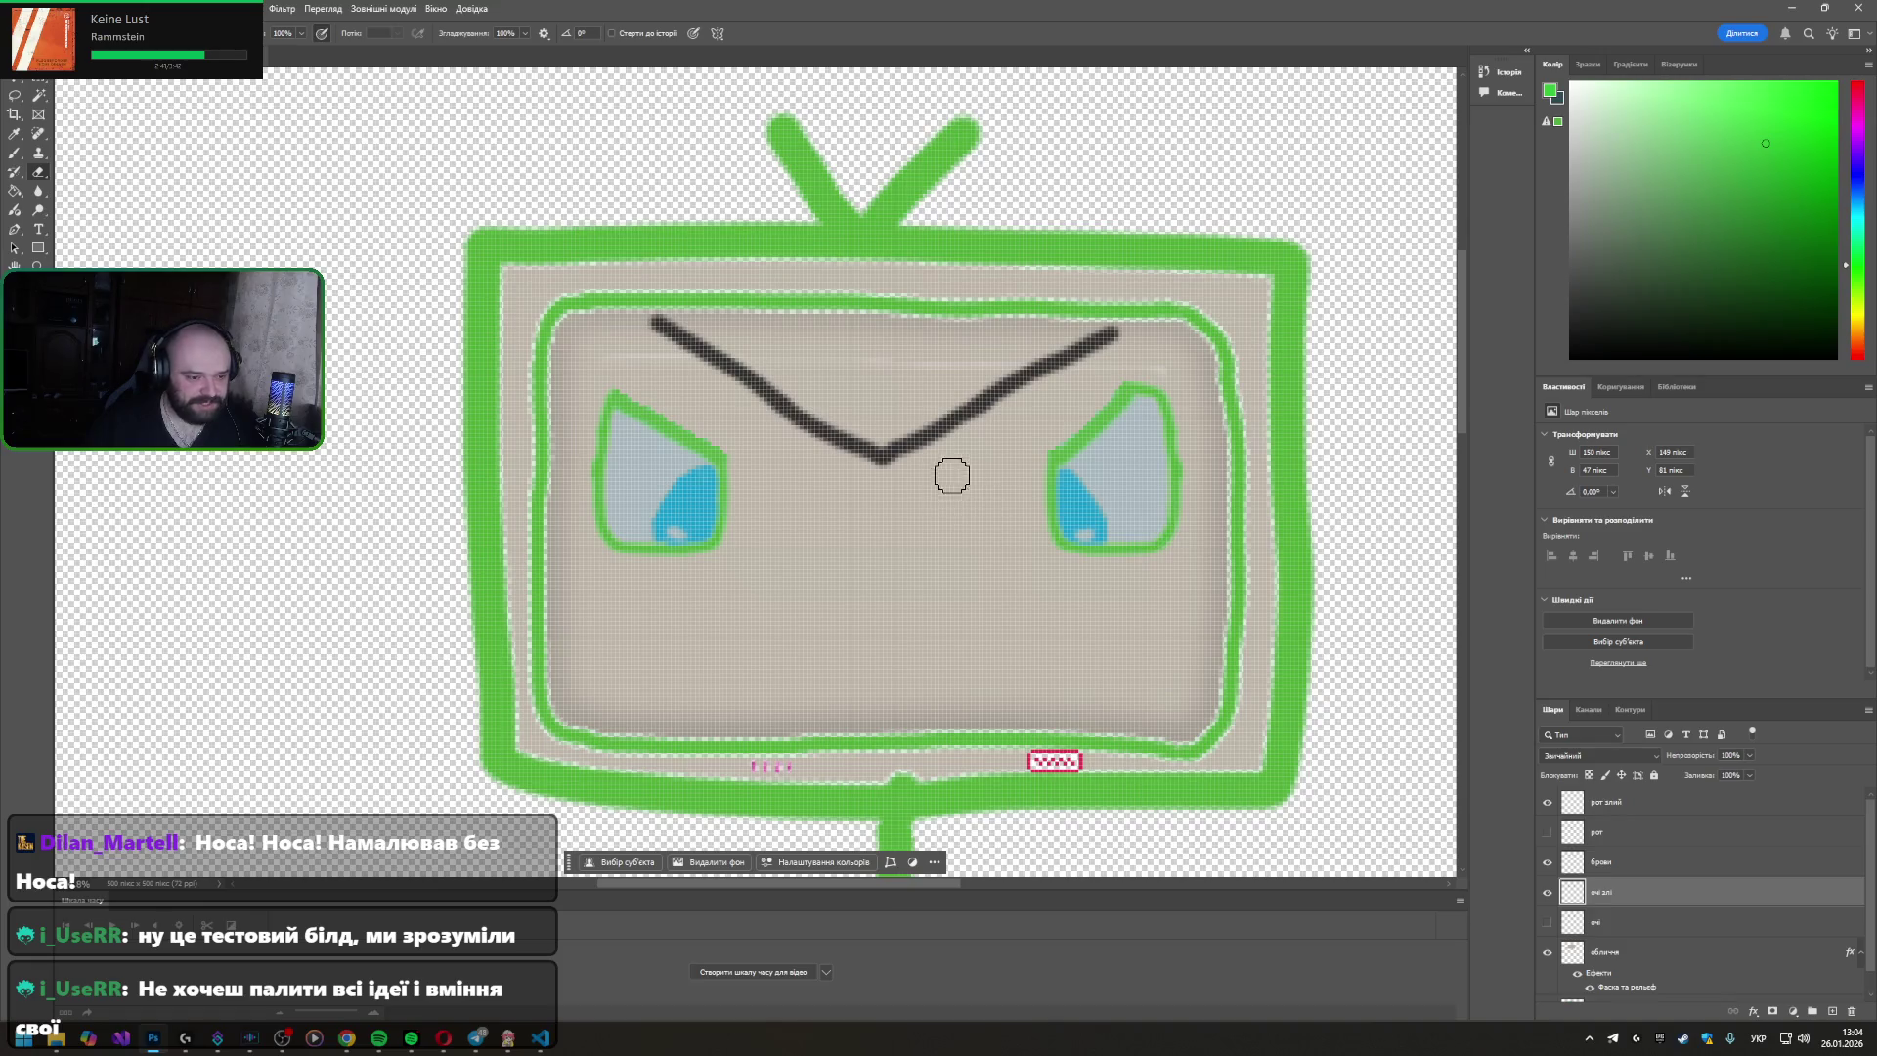
pyautogui.scroll(2, 948, 478)
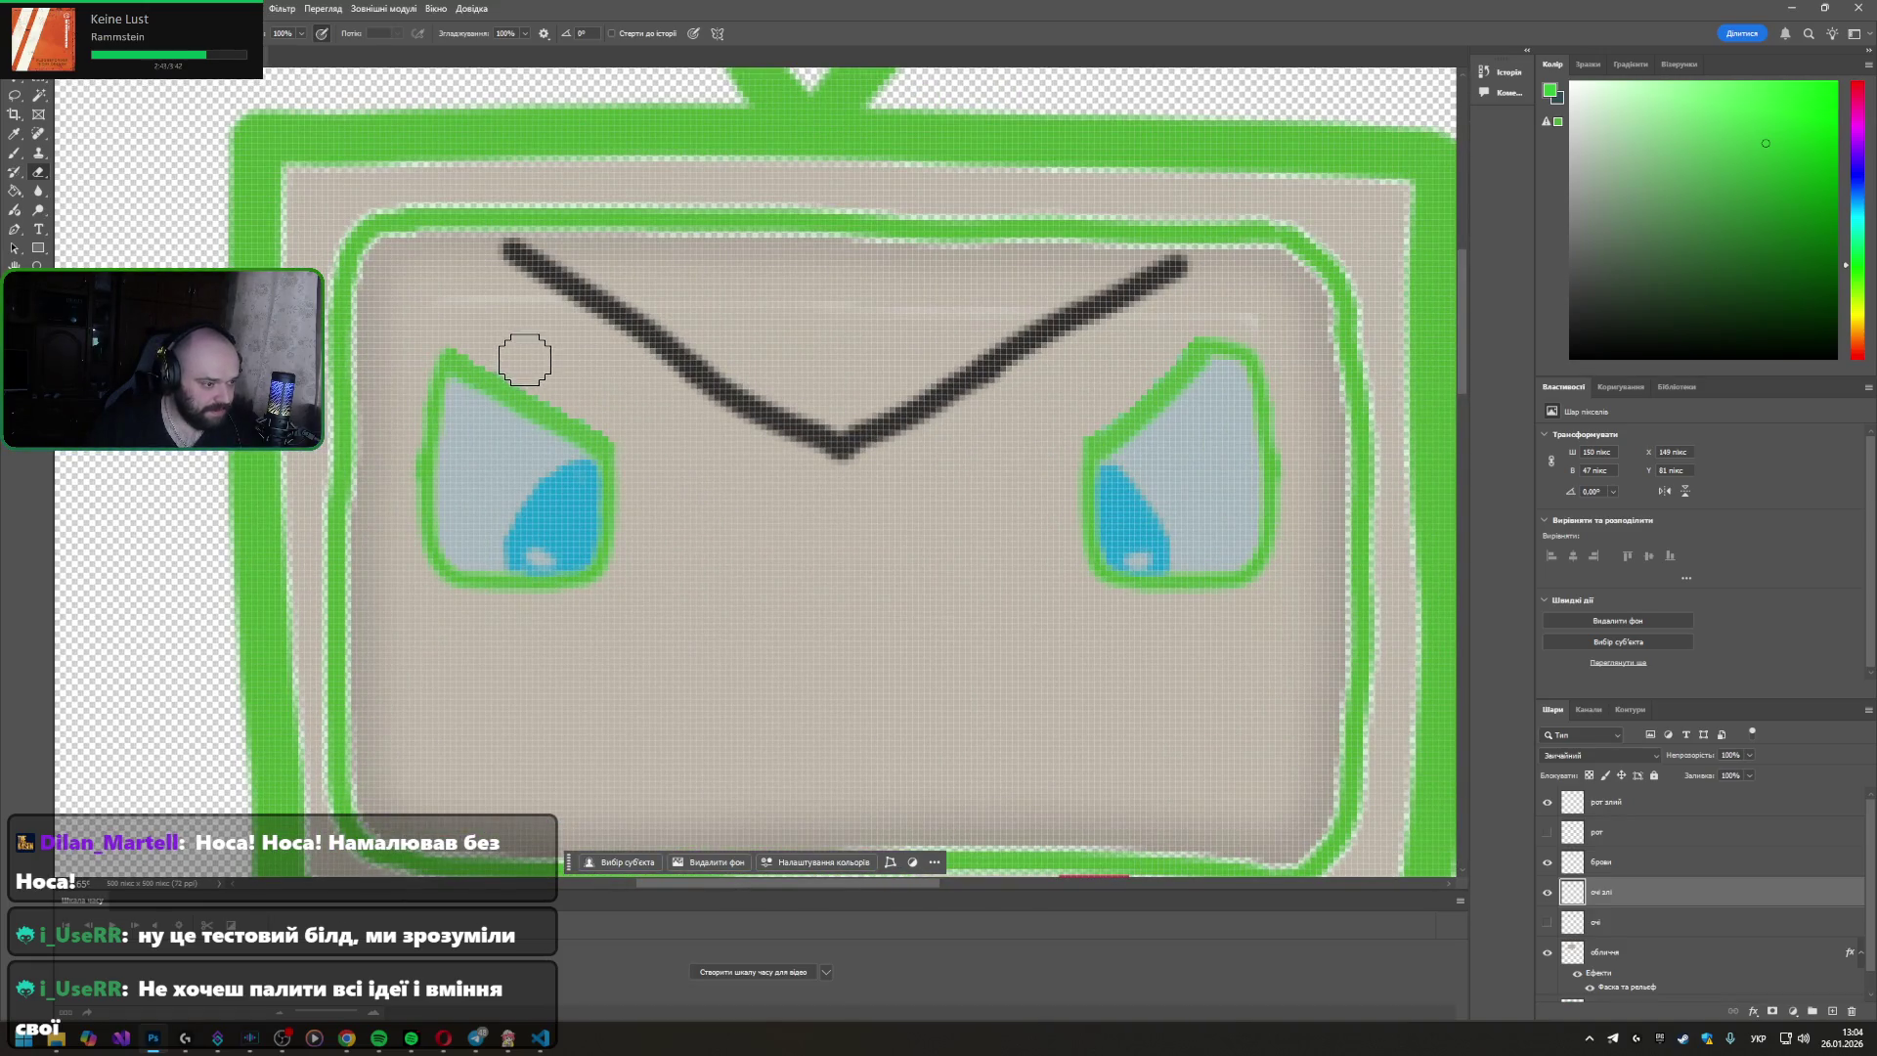
pyautogui.press('ctrl')
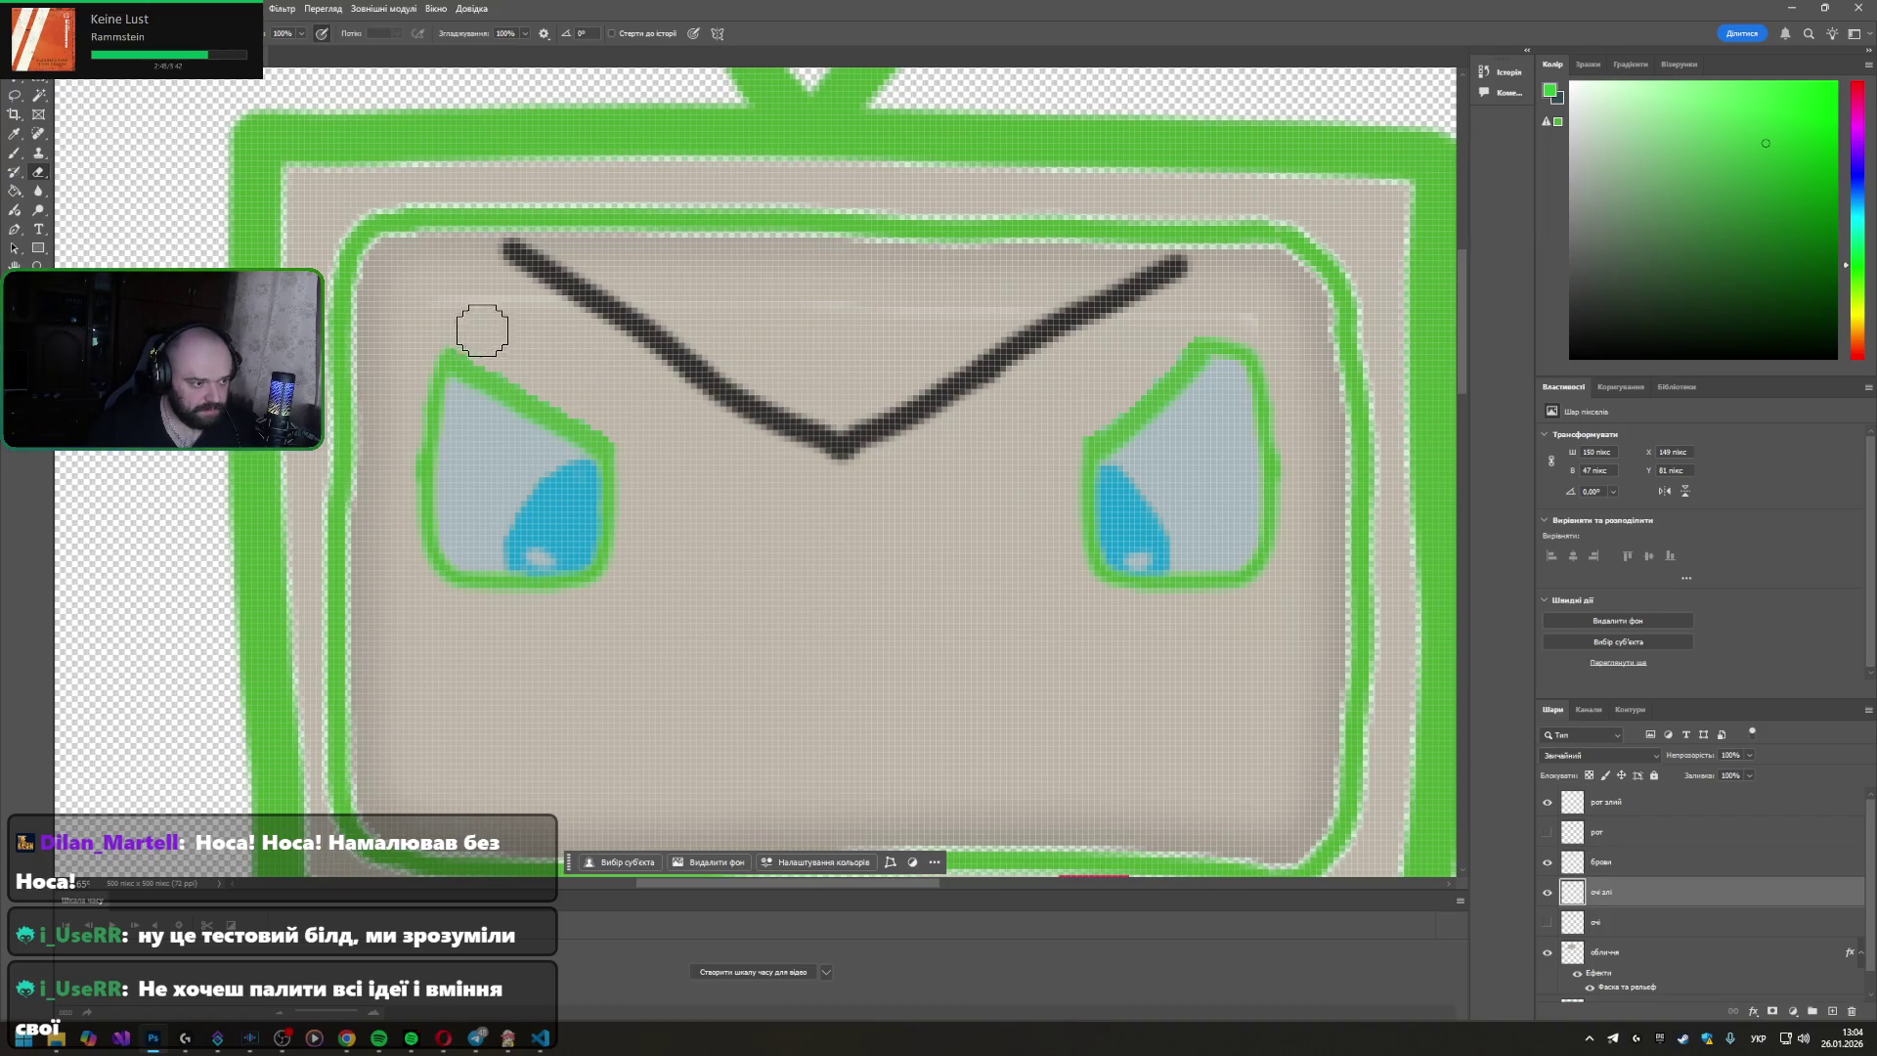
pyautogui.scroll(-2, 981, 500)
pyautogui.scroll(-2, 982, 501)
pyautogui.scroll(-2, 1018, 485)
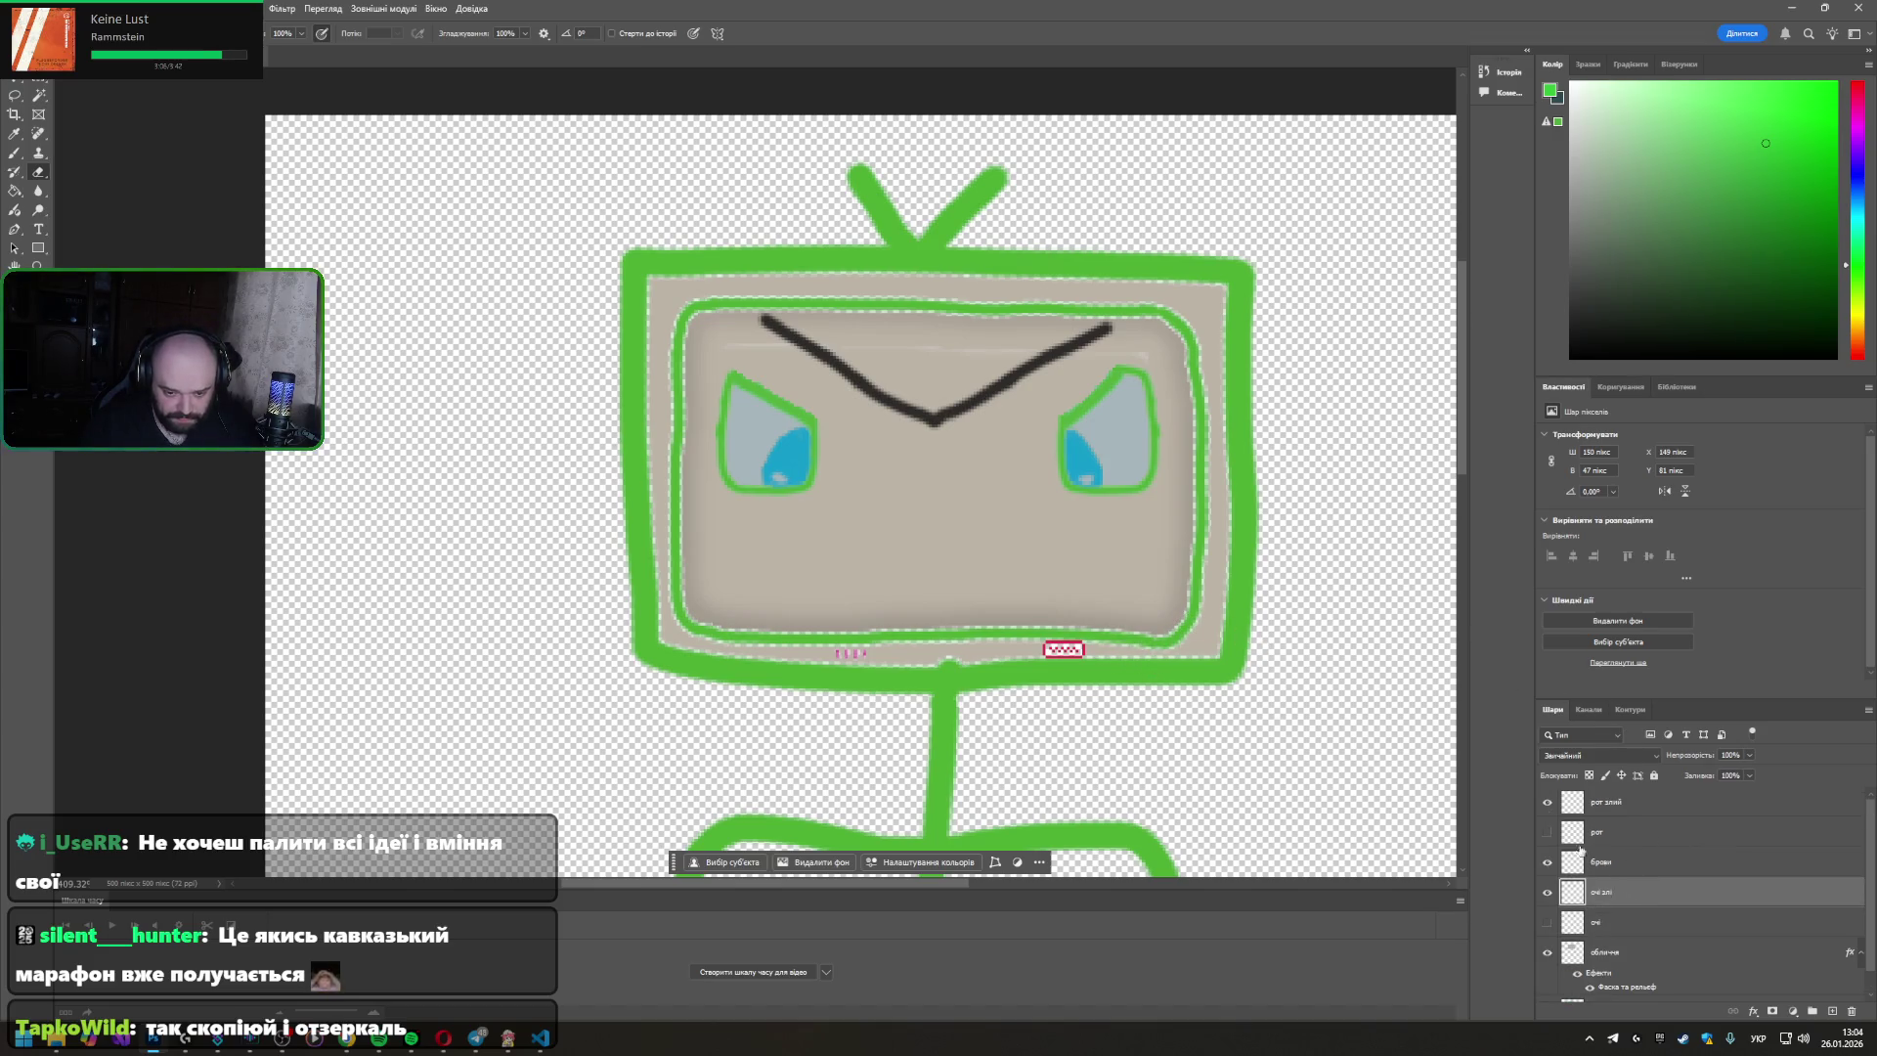
pyautogui.click(1618, 804)
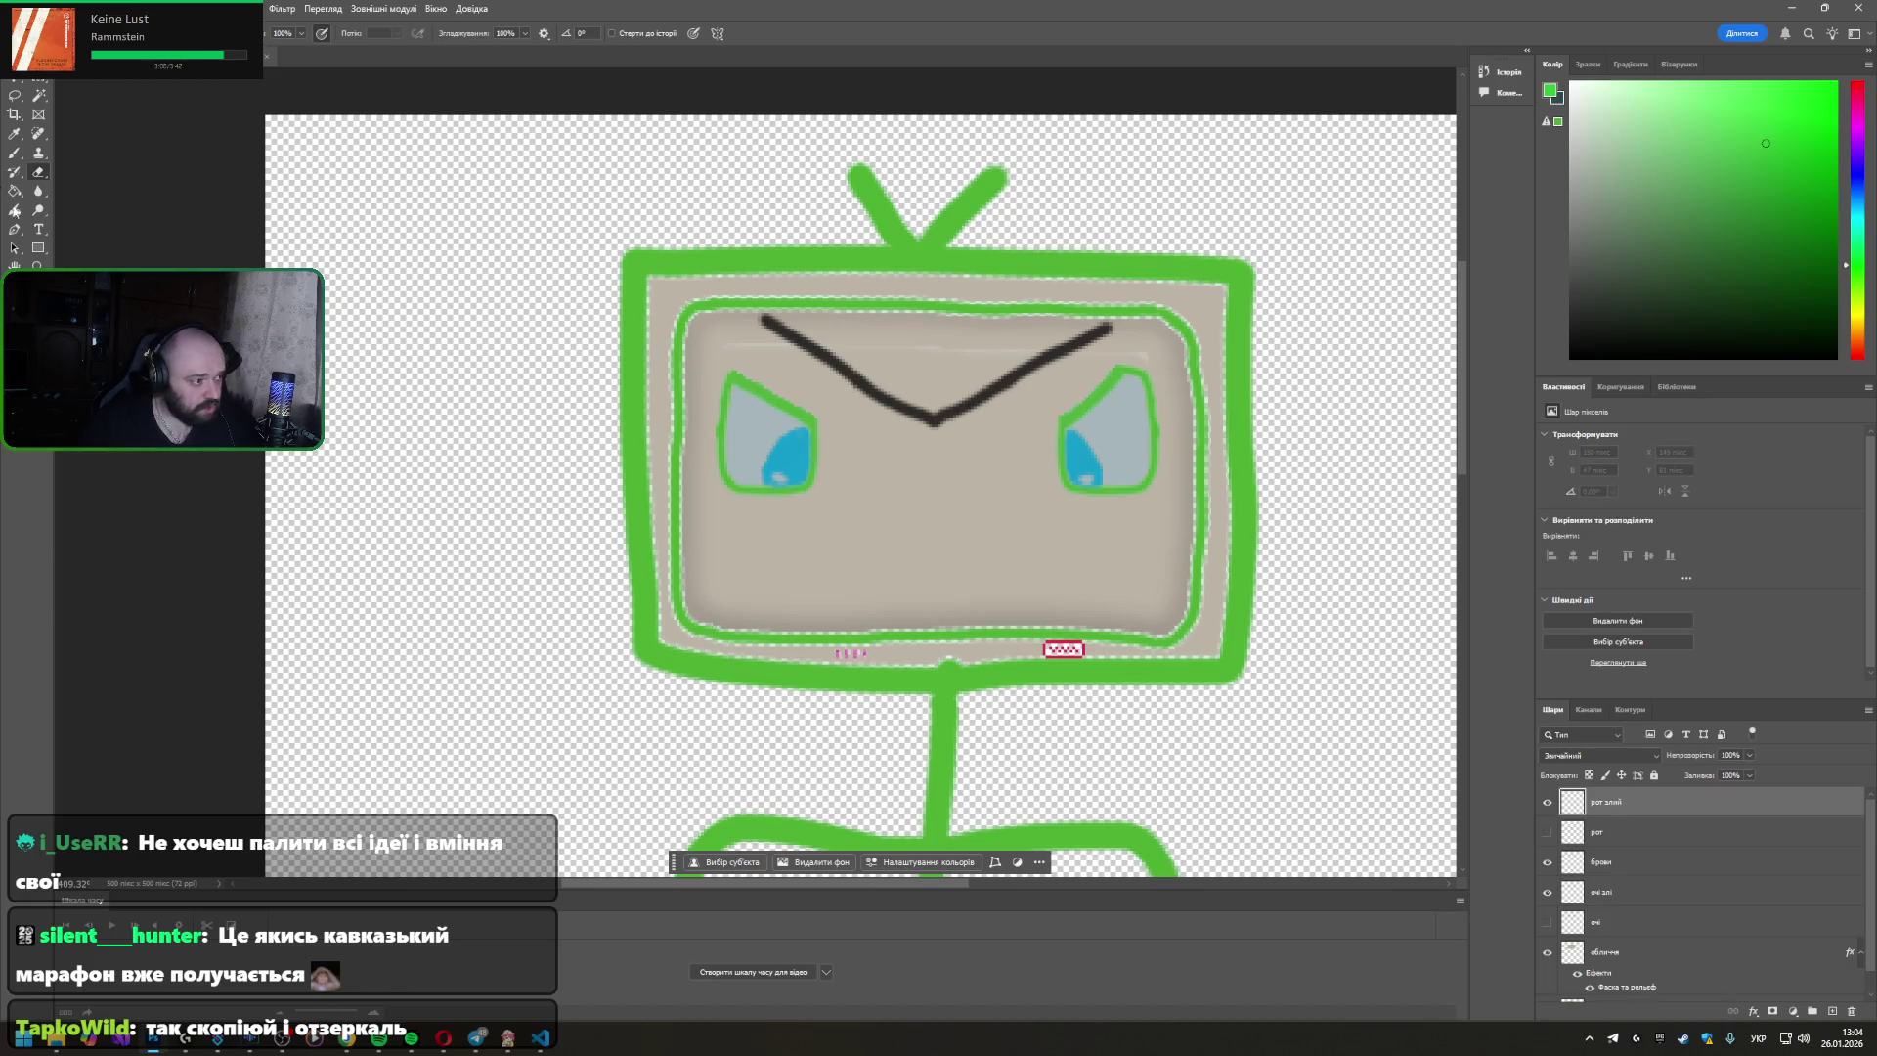
pyautogui.click(15, 153)
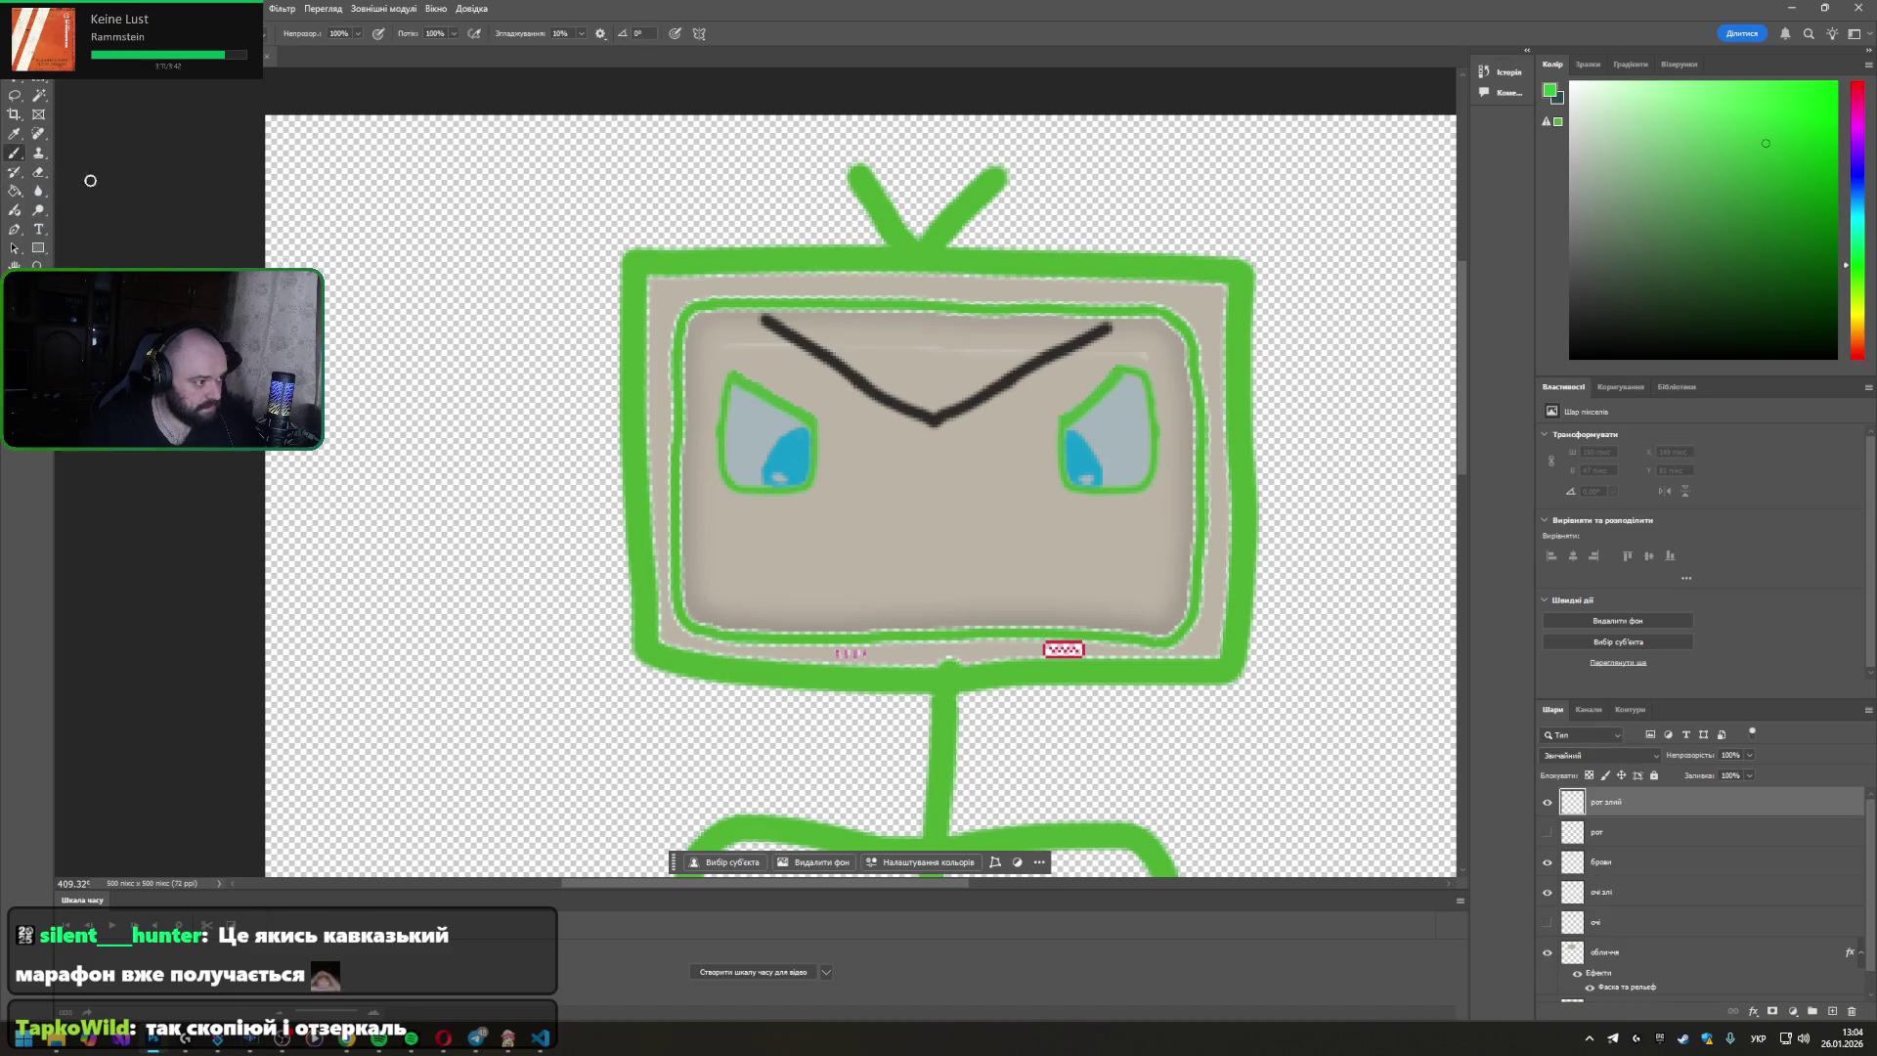
pyautogui.moveTo(881, 580); pyautogui.dragTo(967, 582)
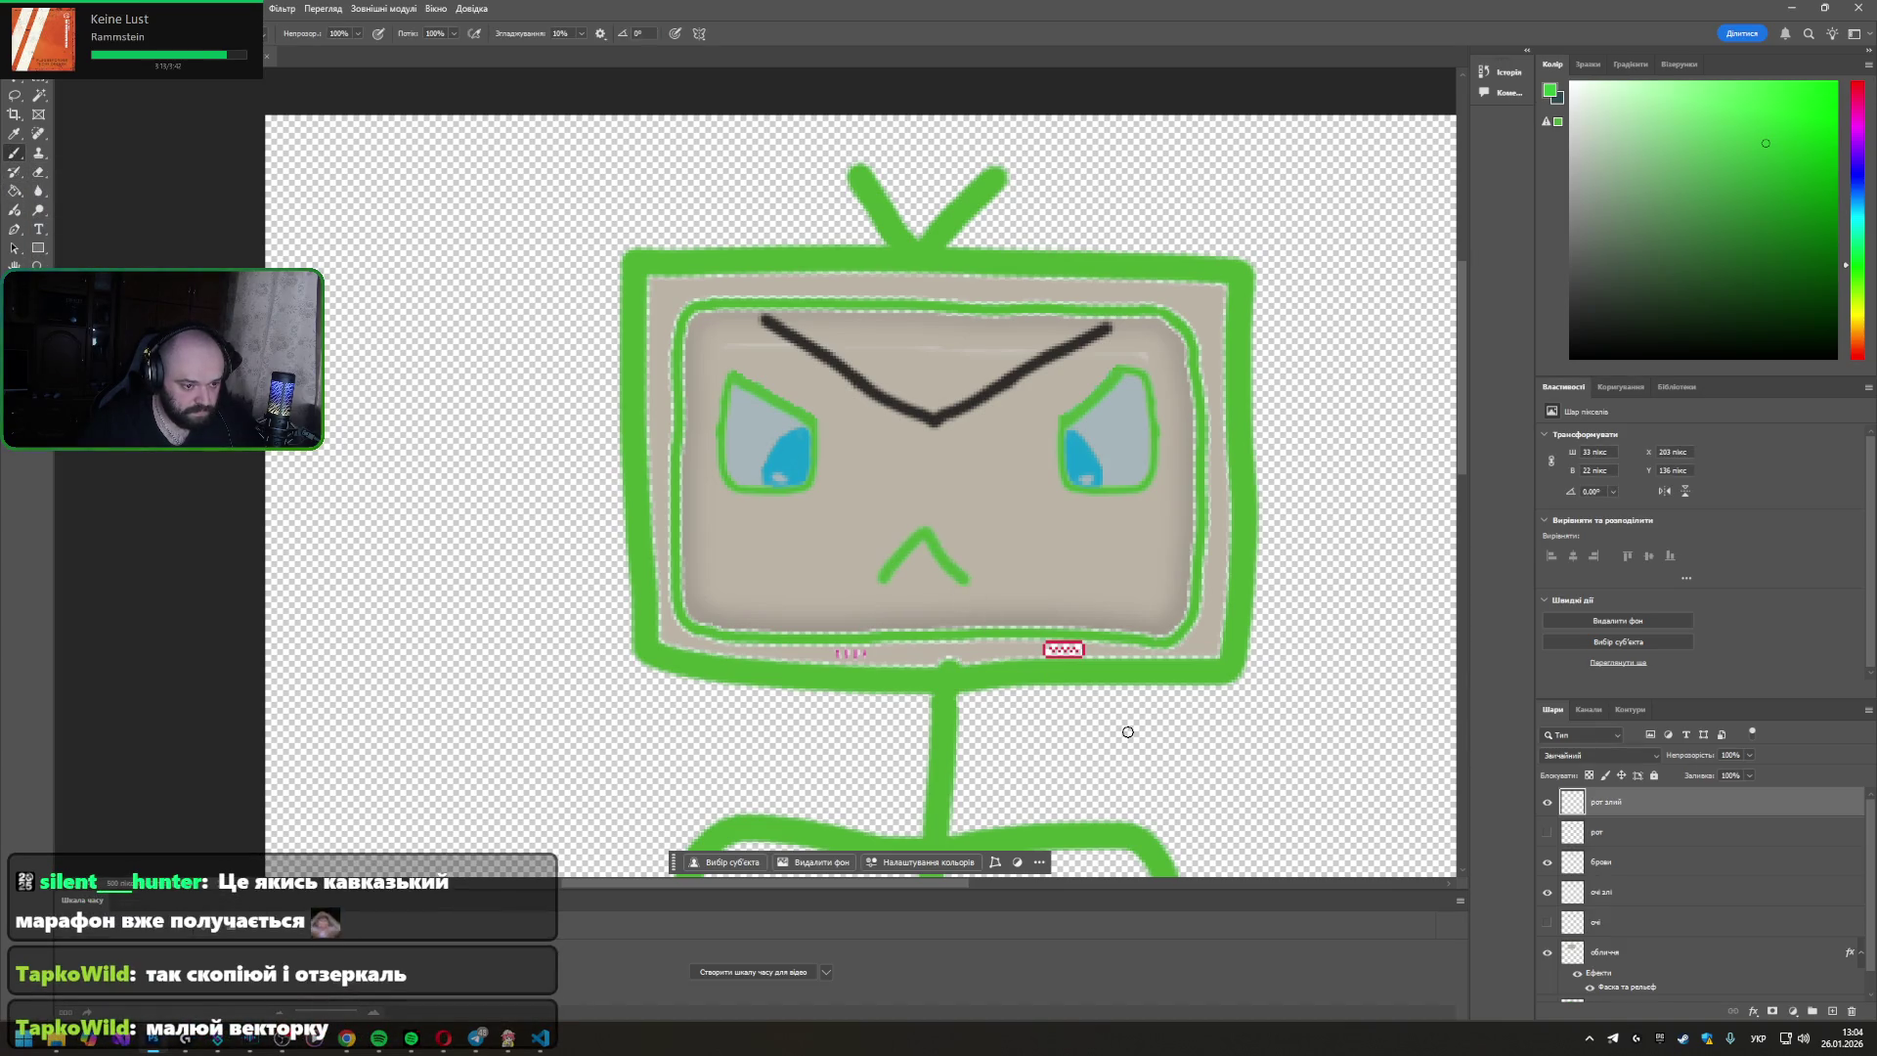
pyautogui.hotkey('ctrl', 'z')
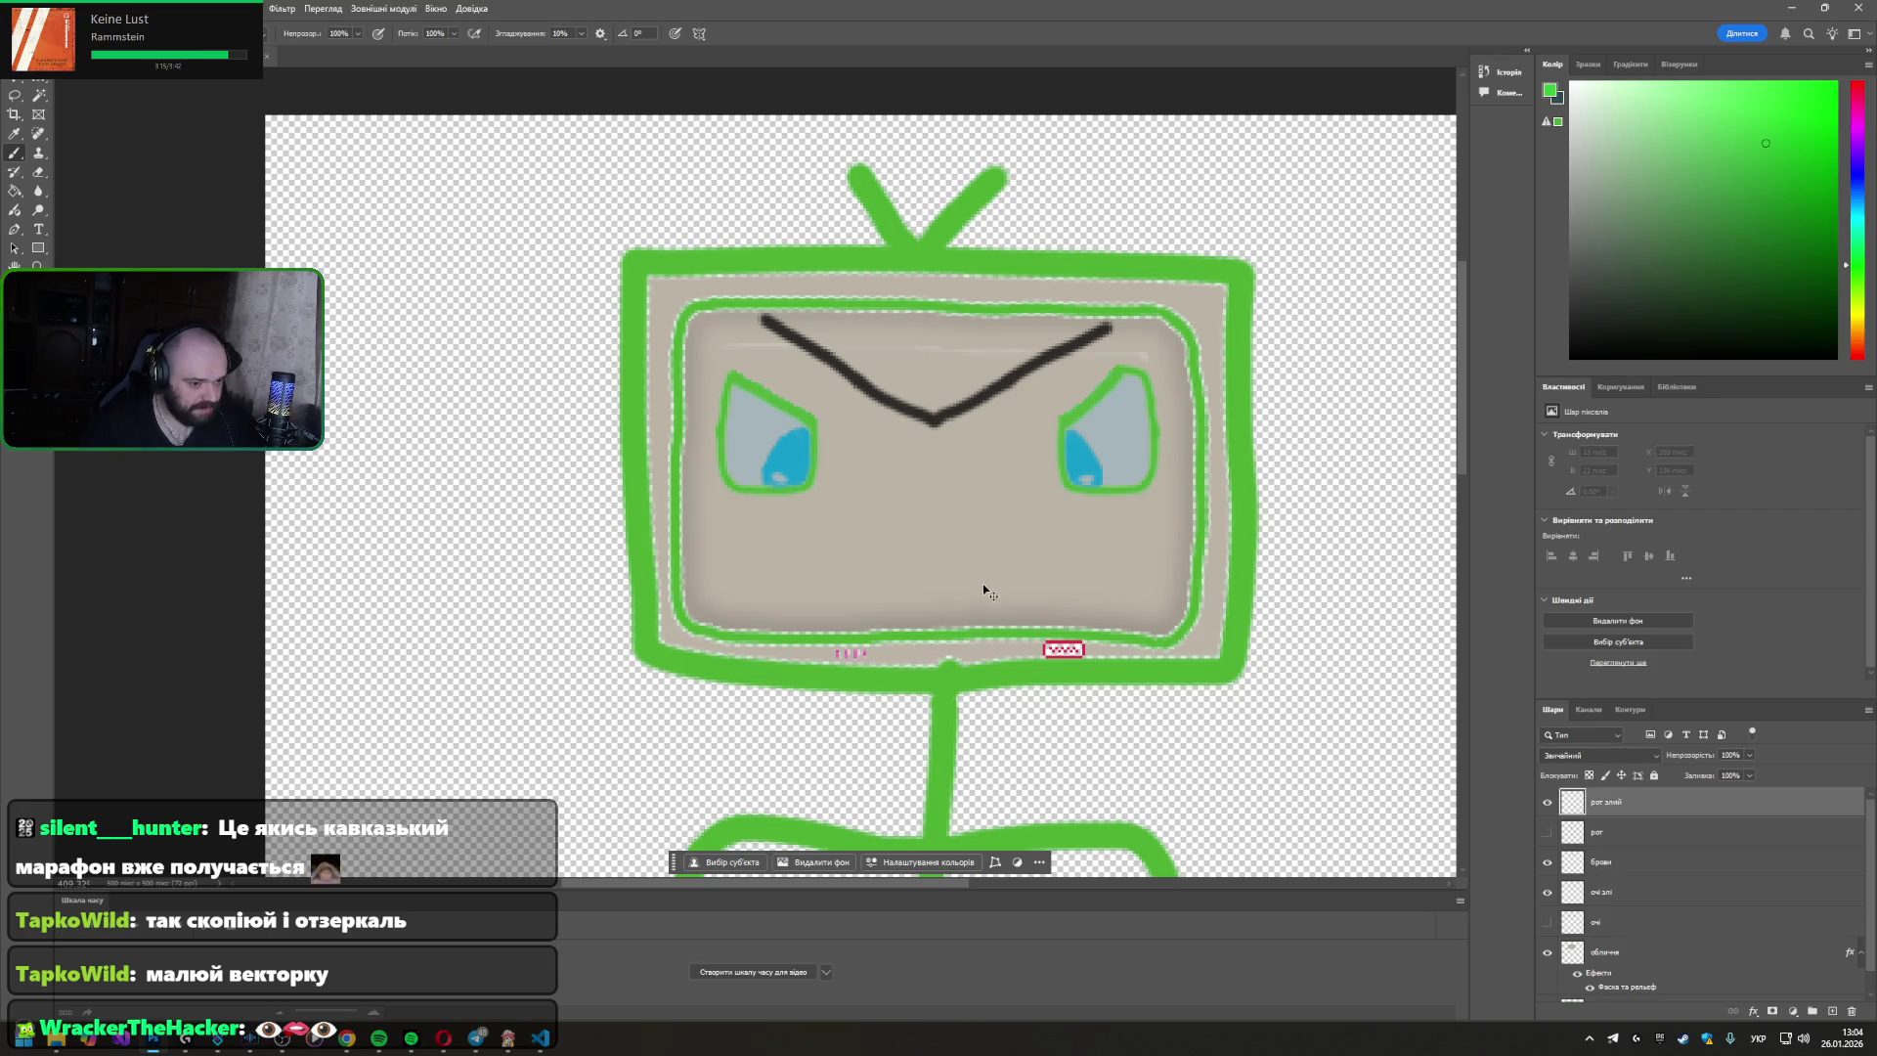
pyautogui.click(1547, 831)
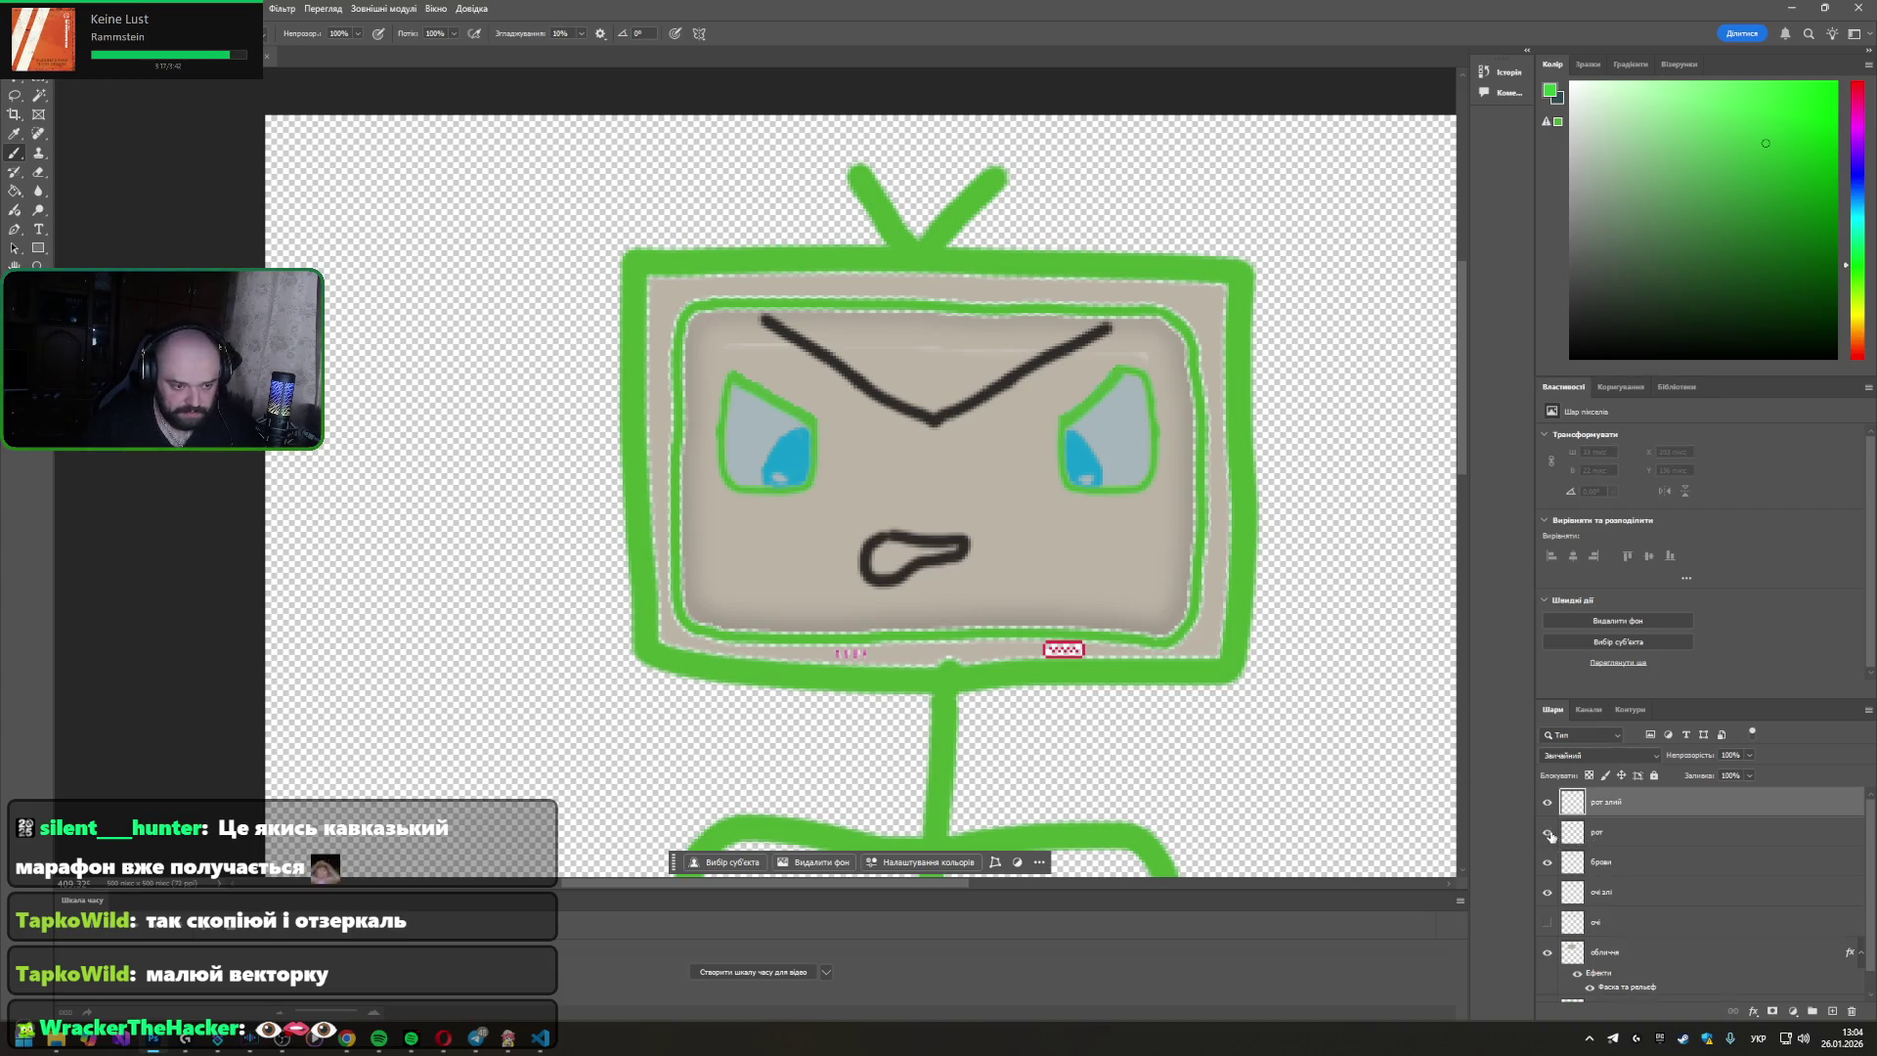
pyautogui.click(1548, 832)
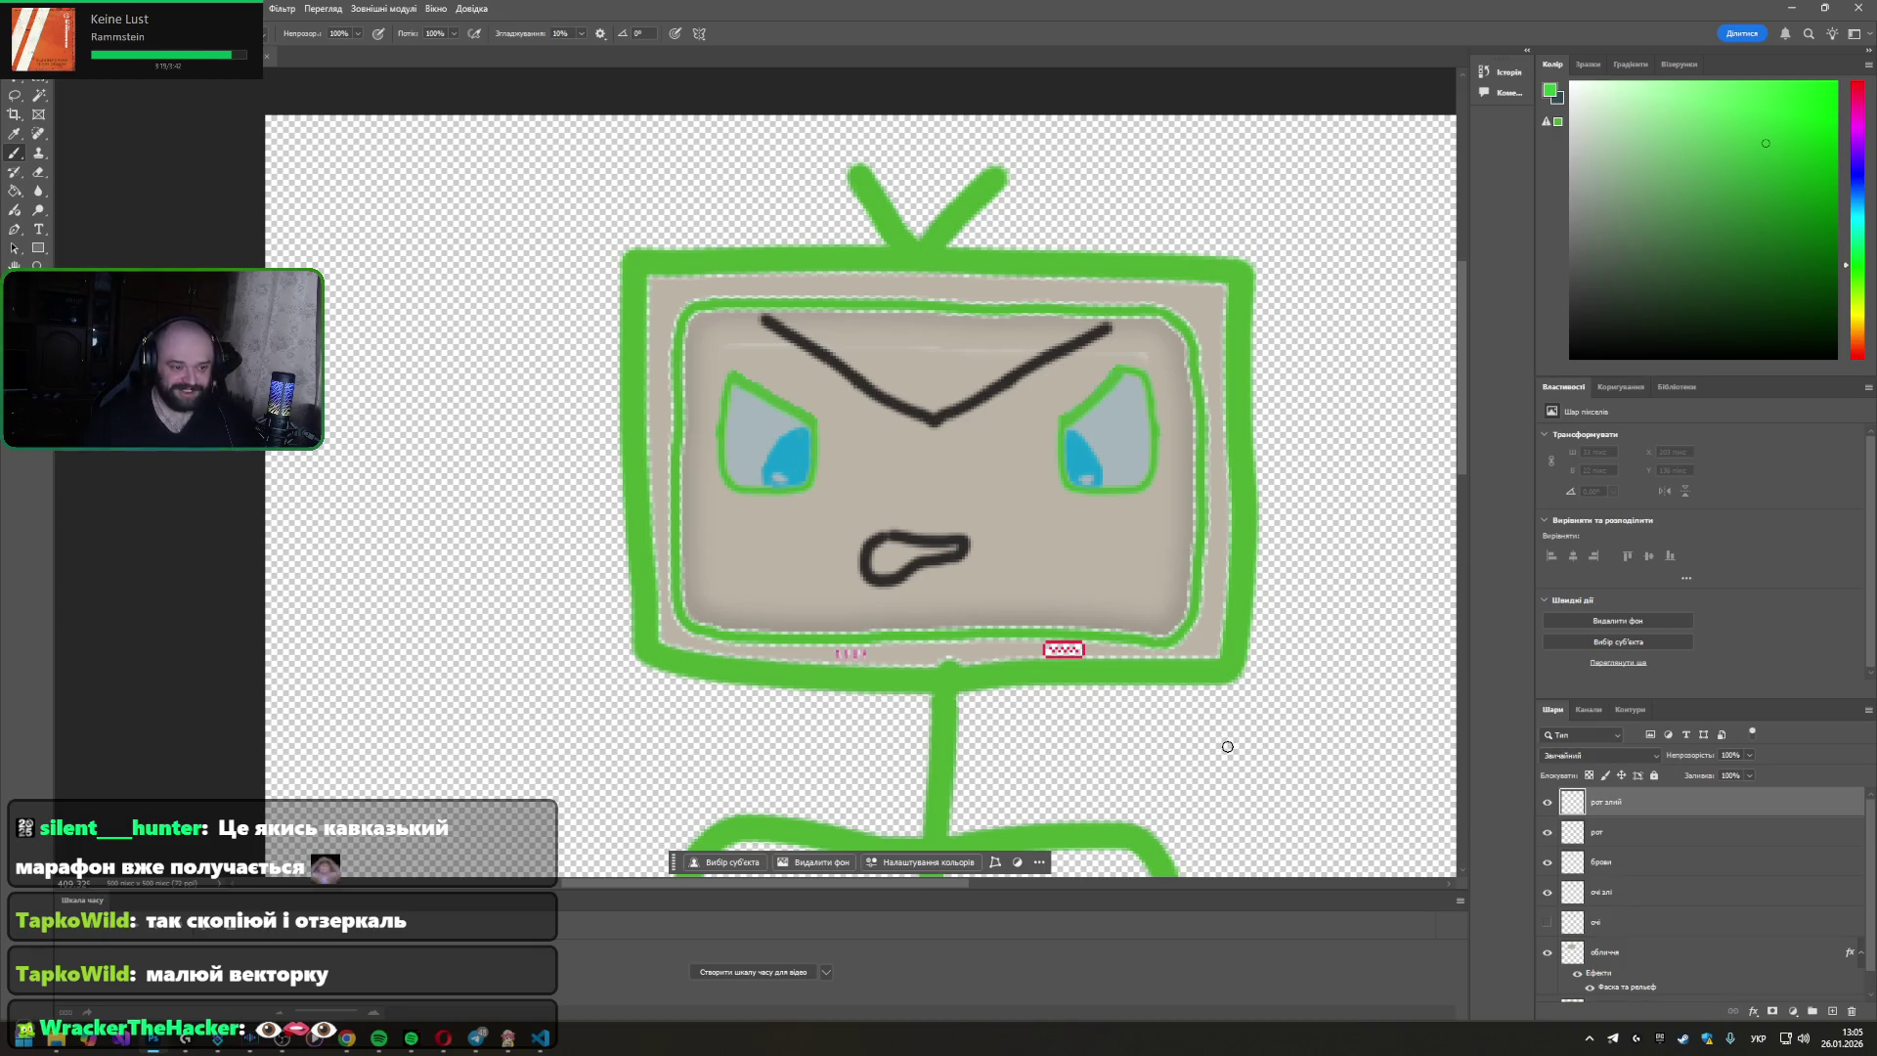
pyautogui.scroll(-2, 1241, 750)
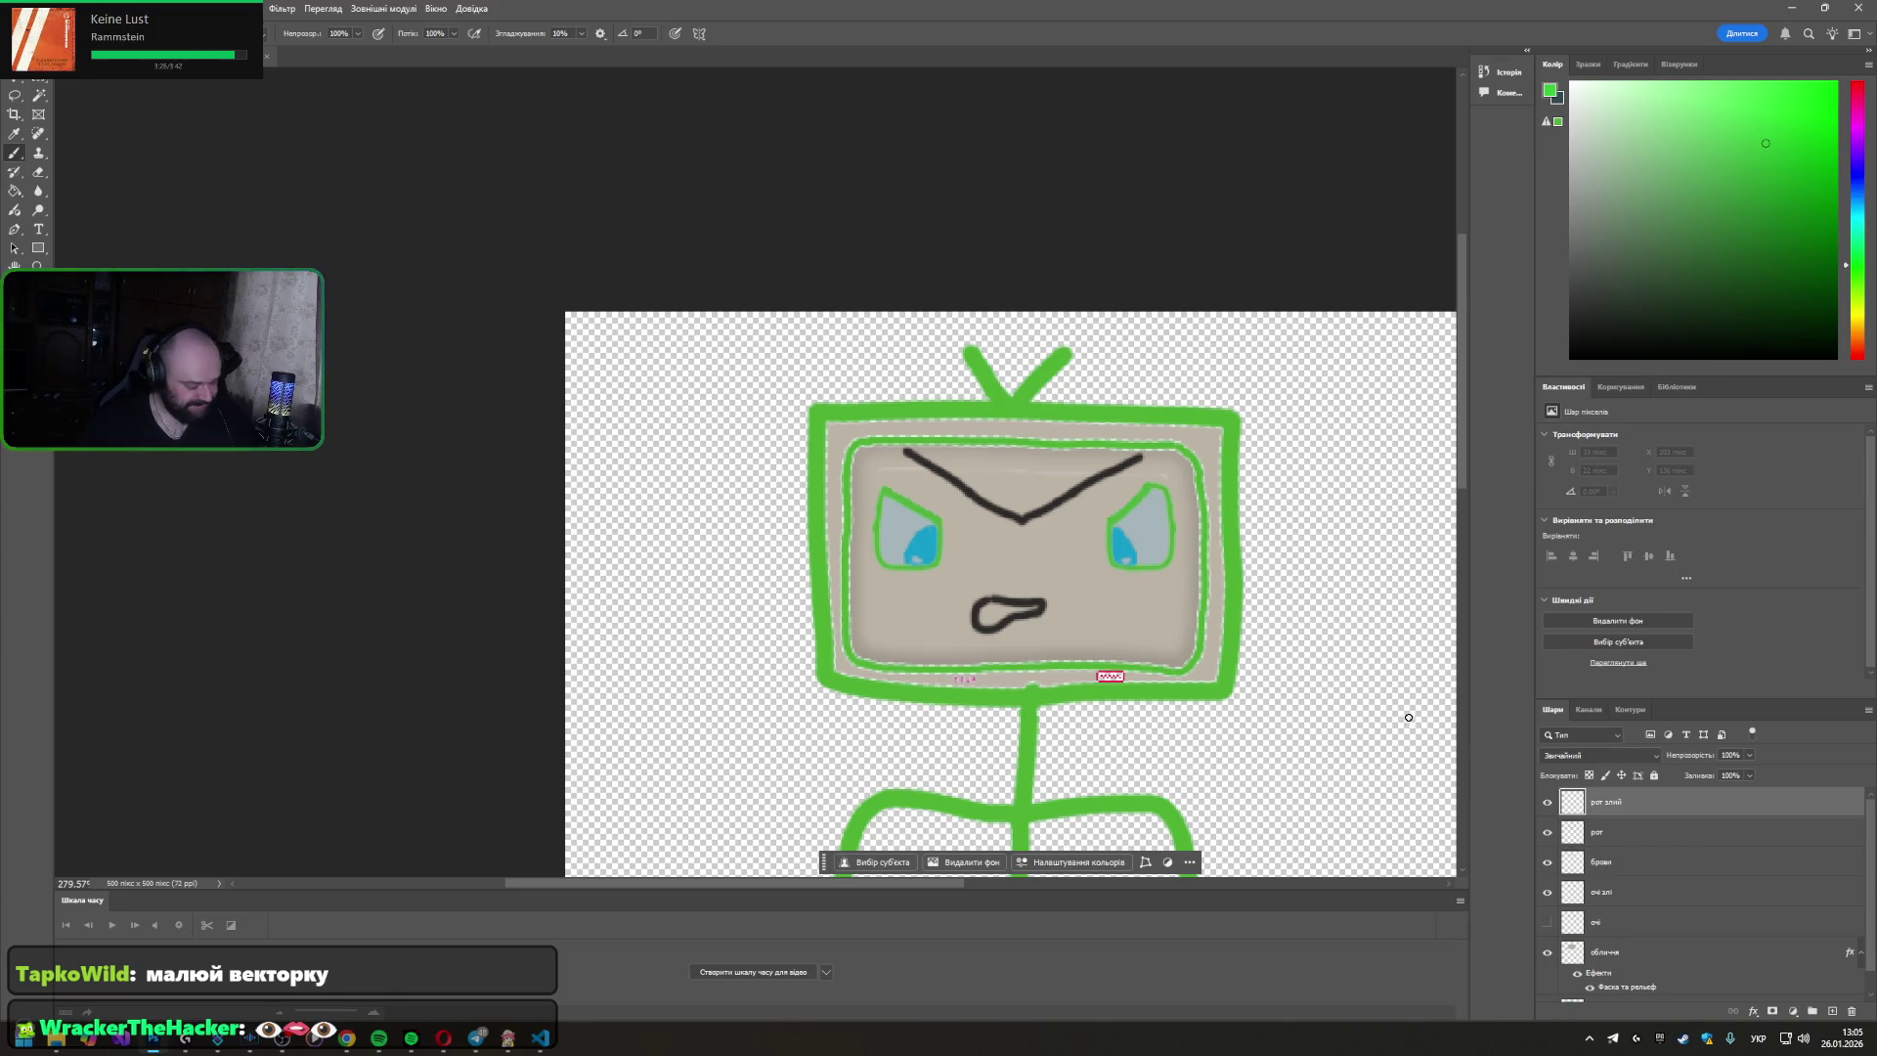
pyautogui.click(1547, 831)
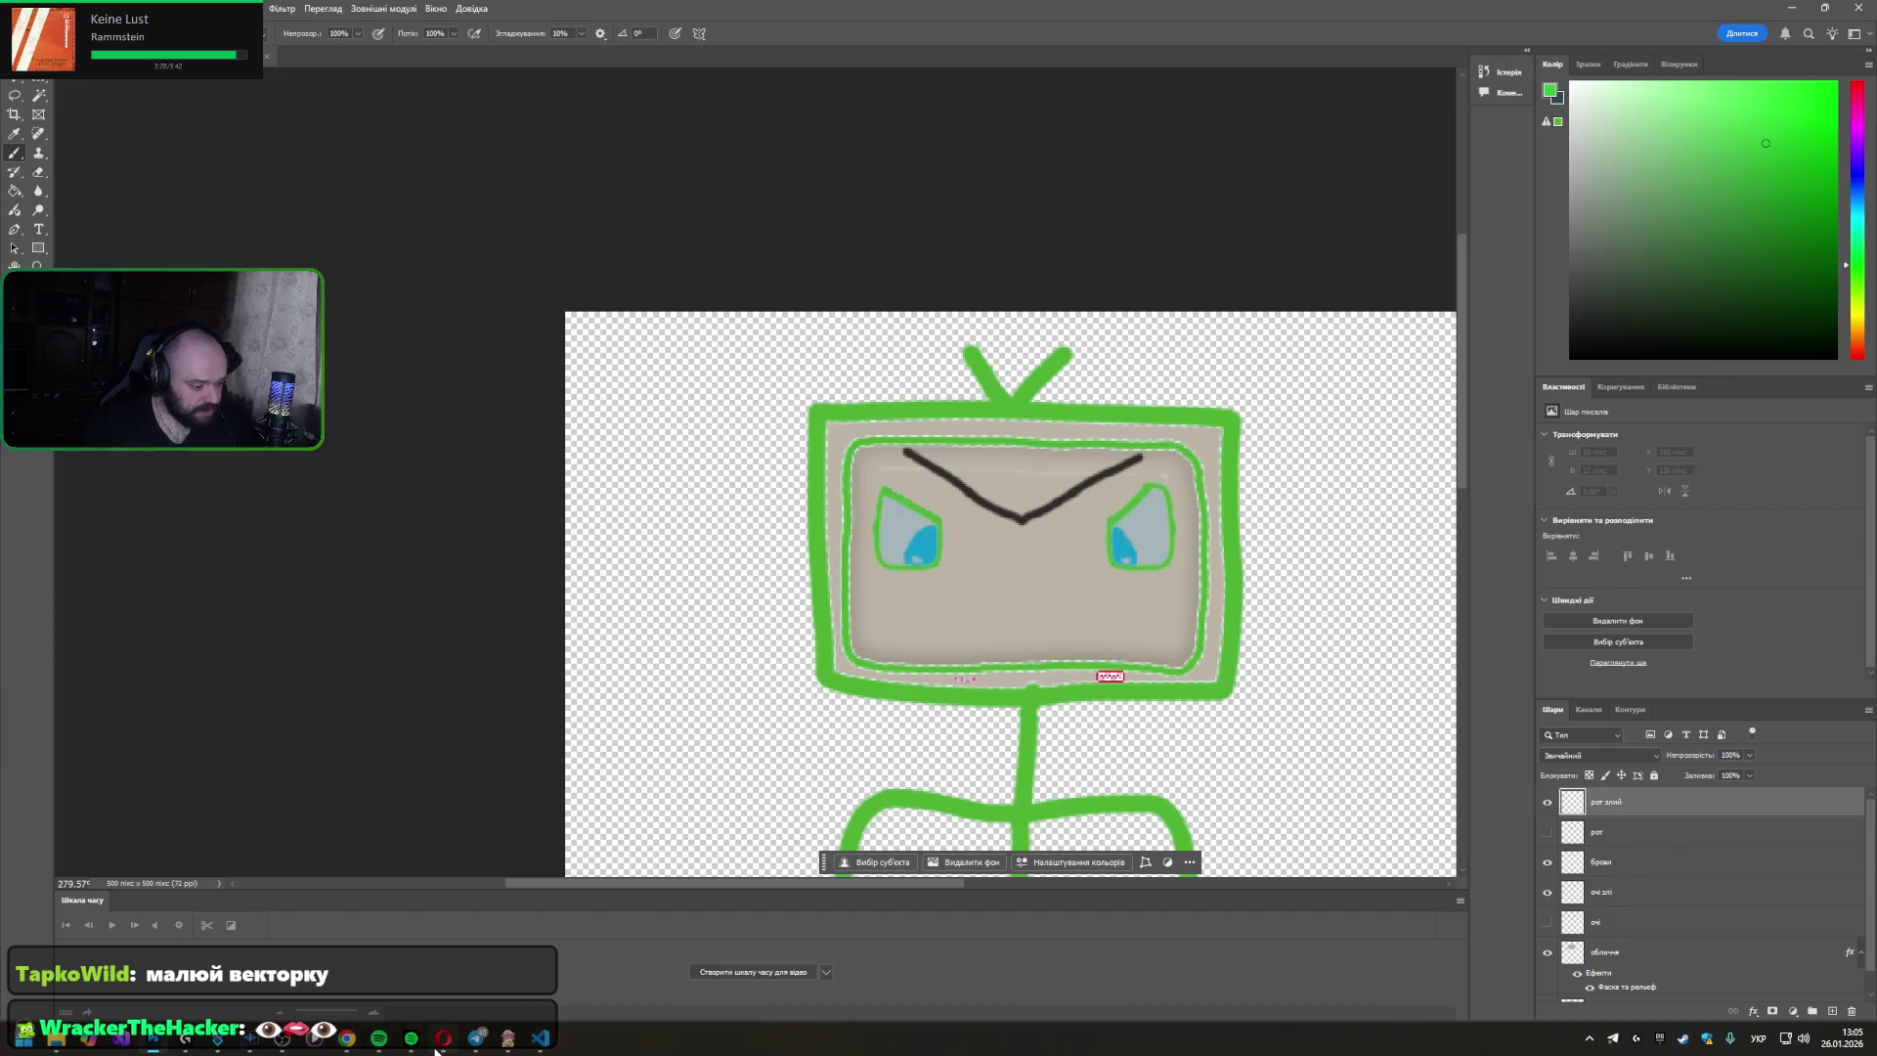
pyautogui.moveTo(347, 1038)
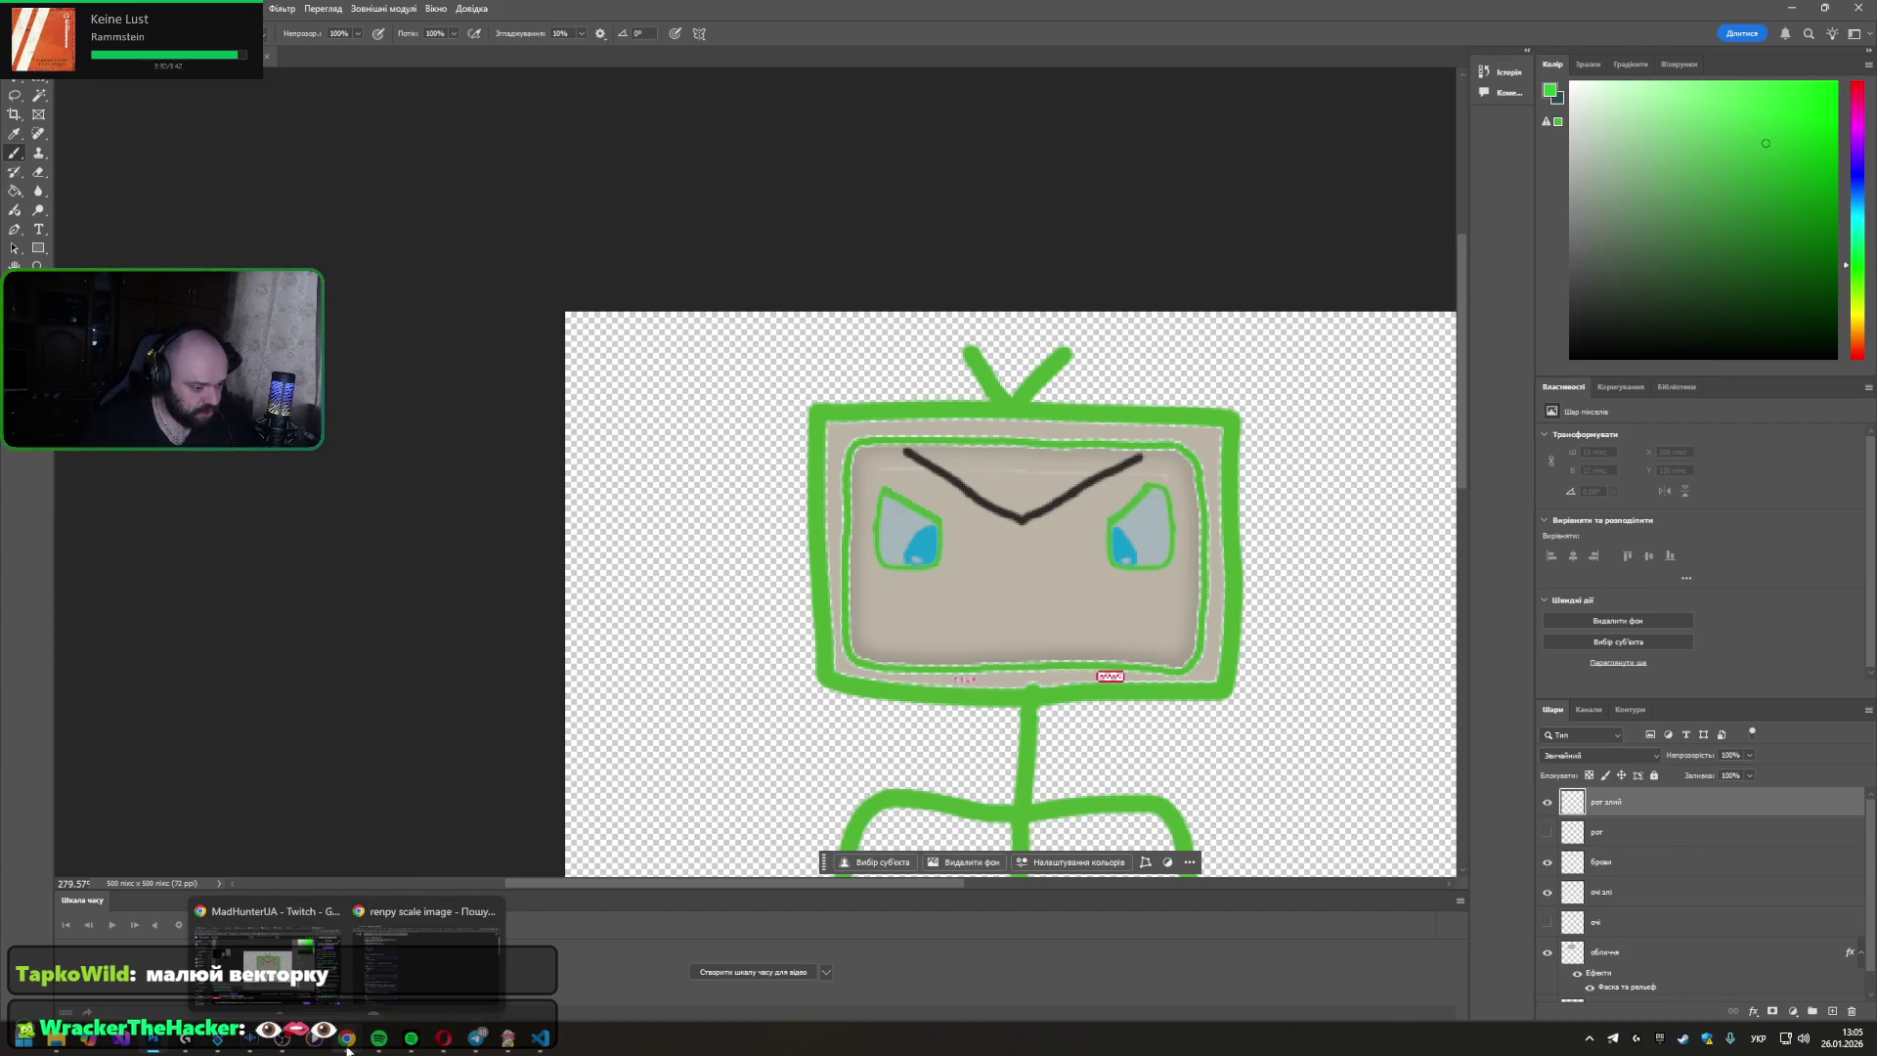
pyautogui.click(403, 943)
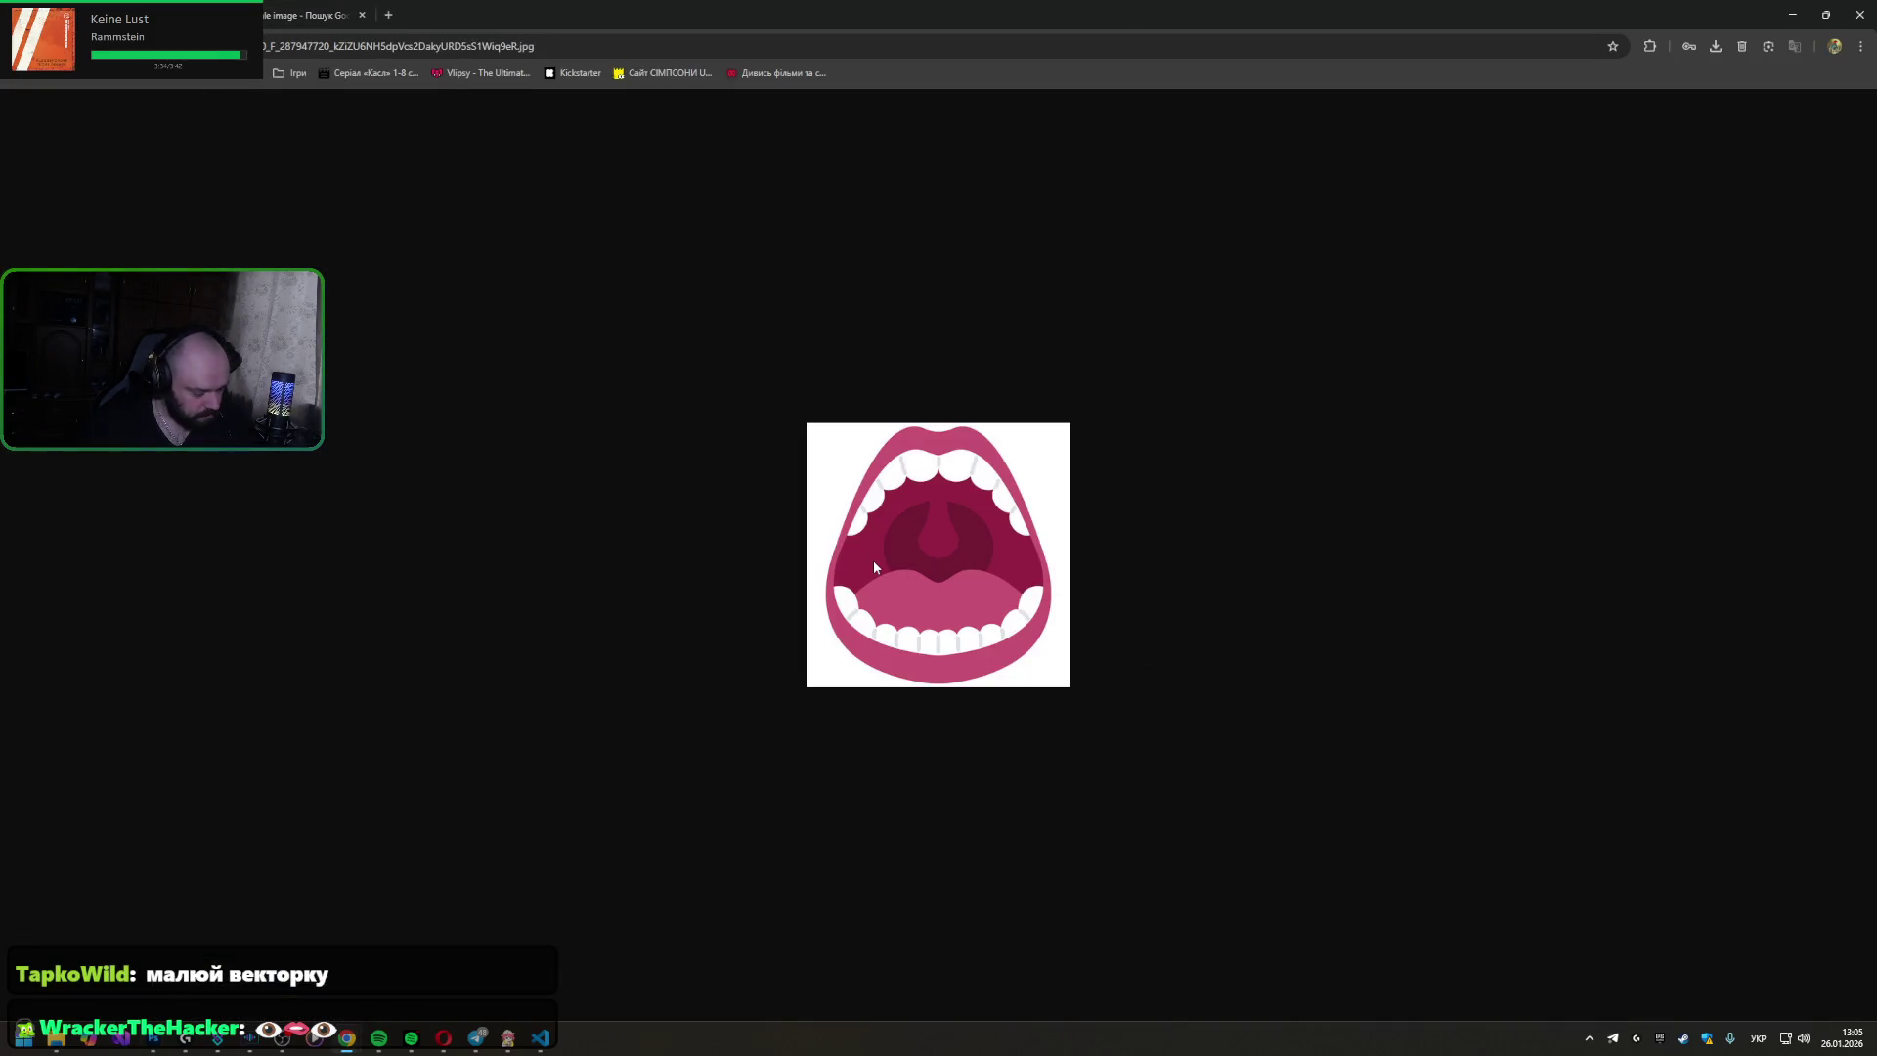
# - Snip the cartoon open-mouth picture to the clipboard with Win+Shift+S and return to Photoshop
pyautogui.press('super+shift+s')
pyautogui.moveTo(789, 420)
pyautogui.mouseDown()
pyautogui.moveTo(1240, 740)
pyautogui.moveTo(1085, 705)
pyautogui.mouseUp()
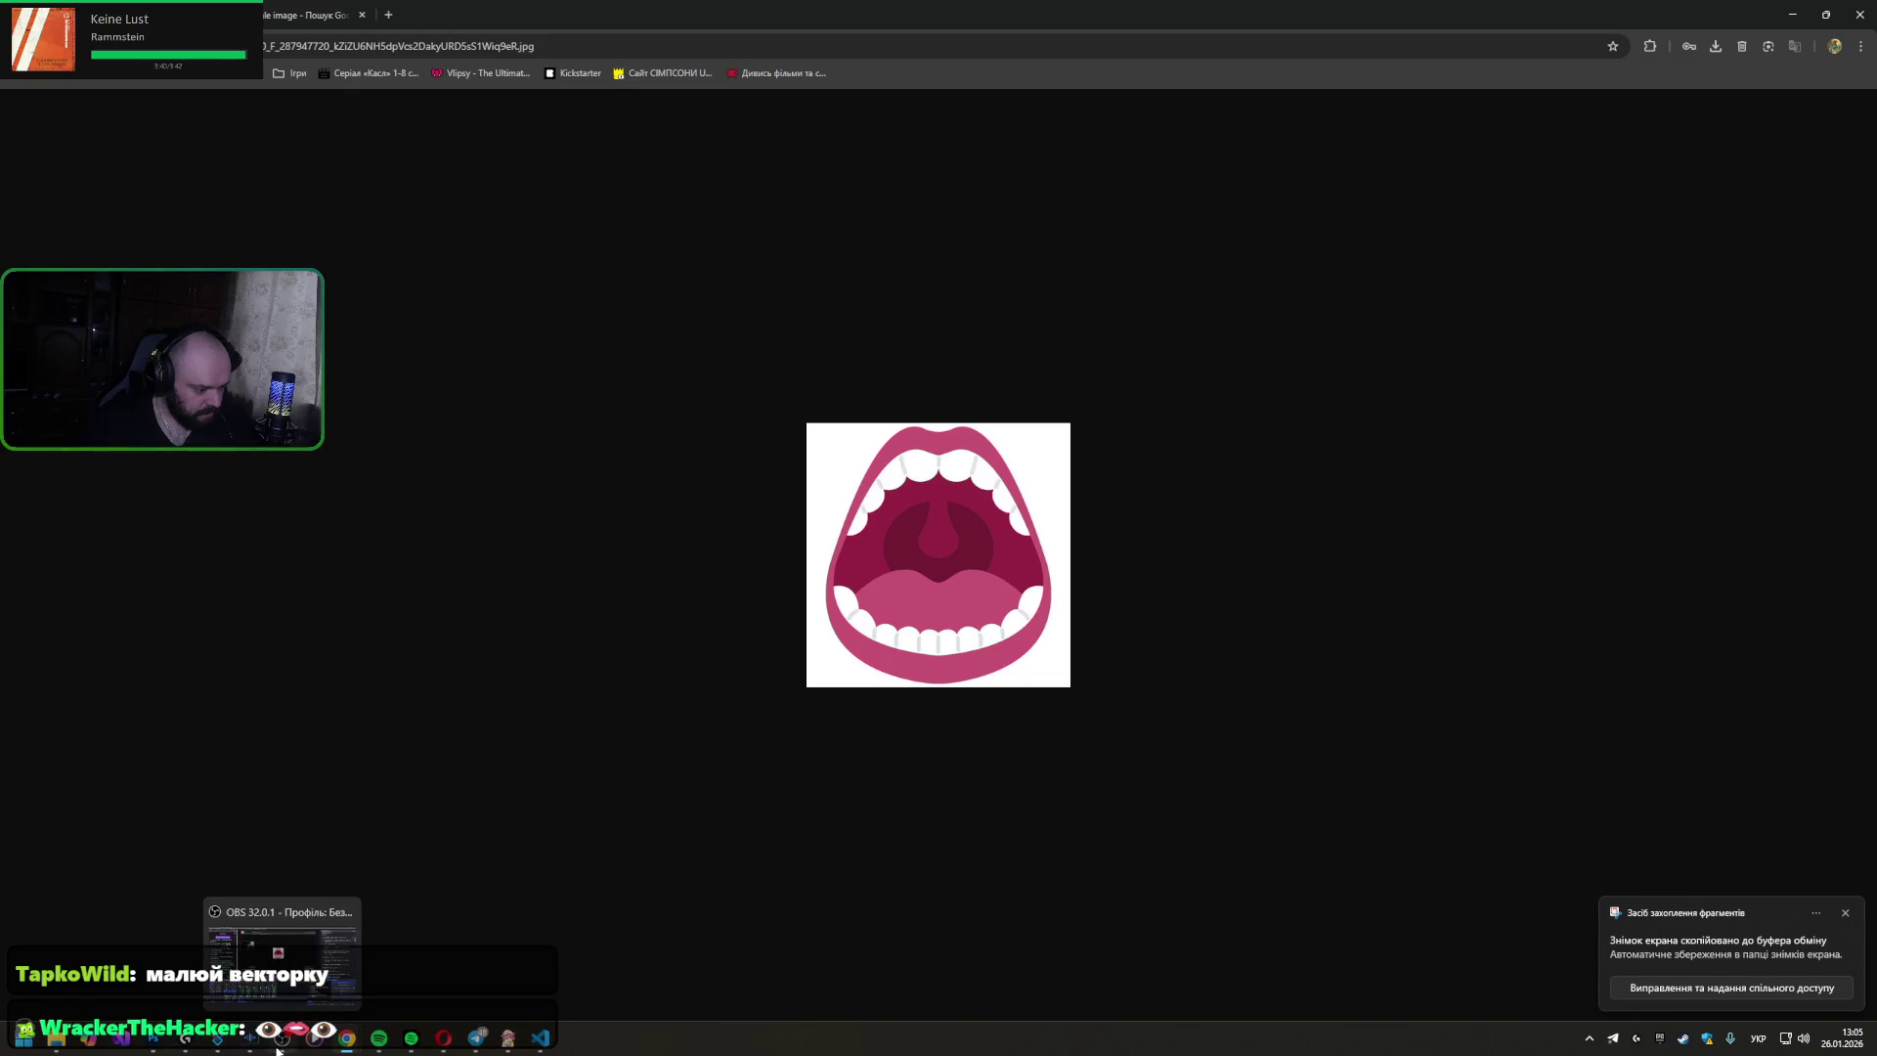
pyautogui.moveTo(186, 1038)
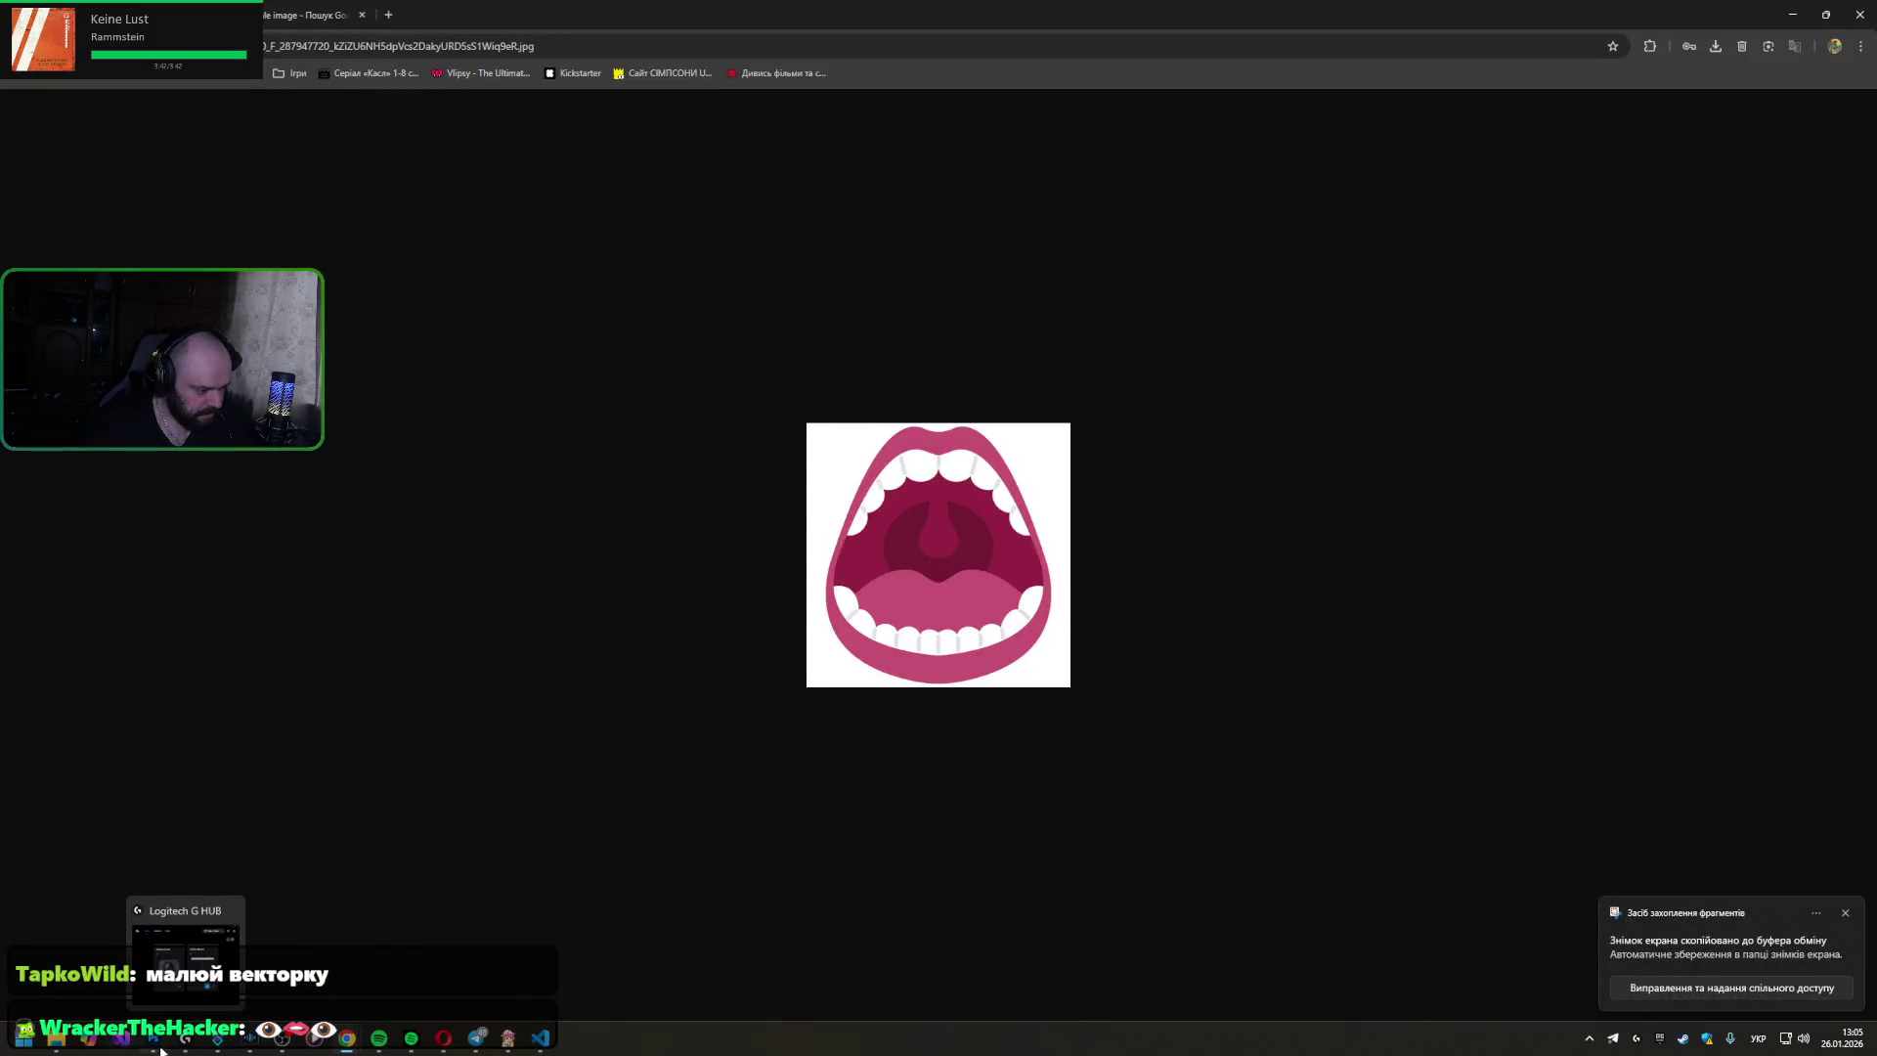
pyautogui.click(162, 1047)
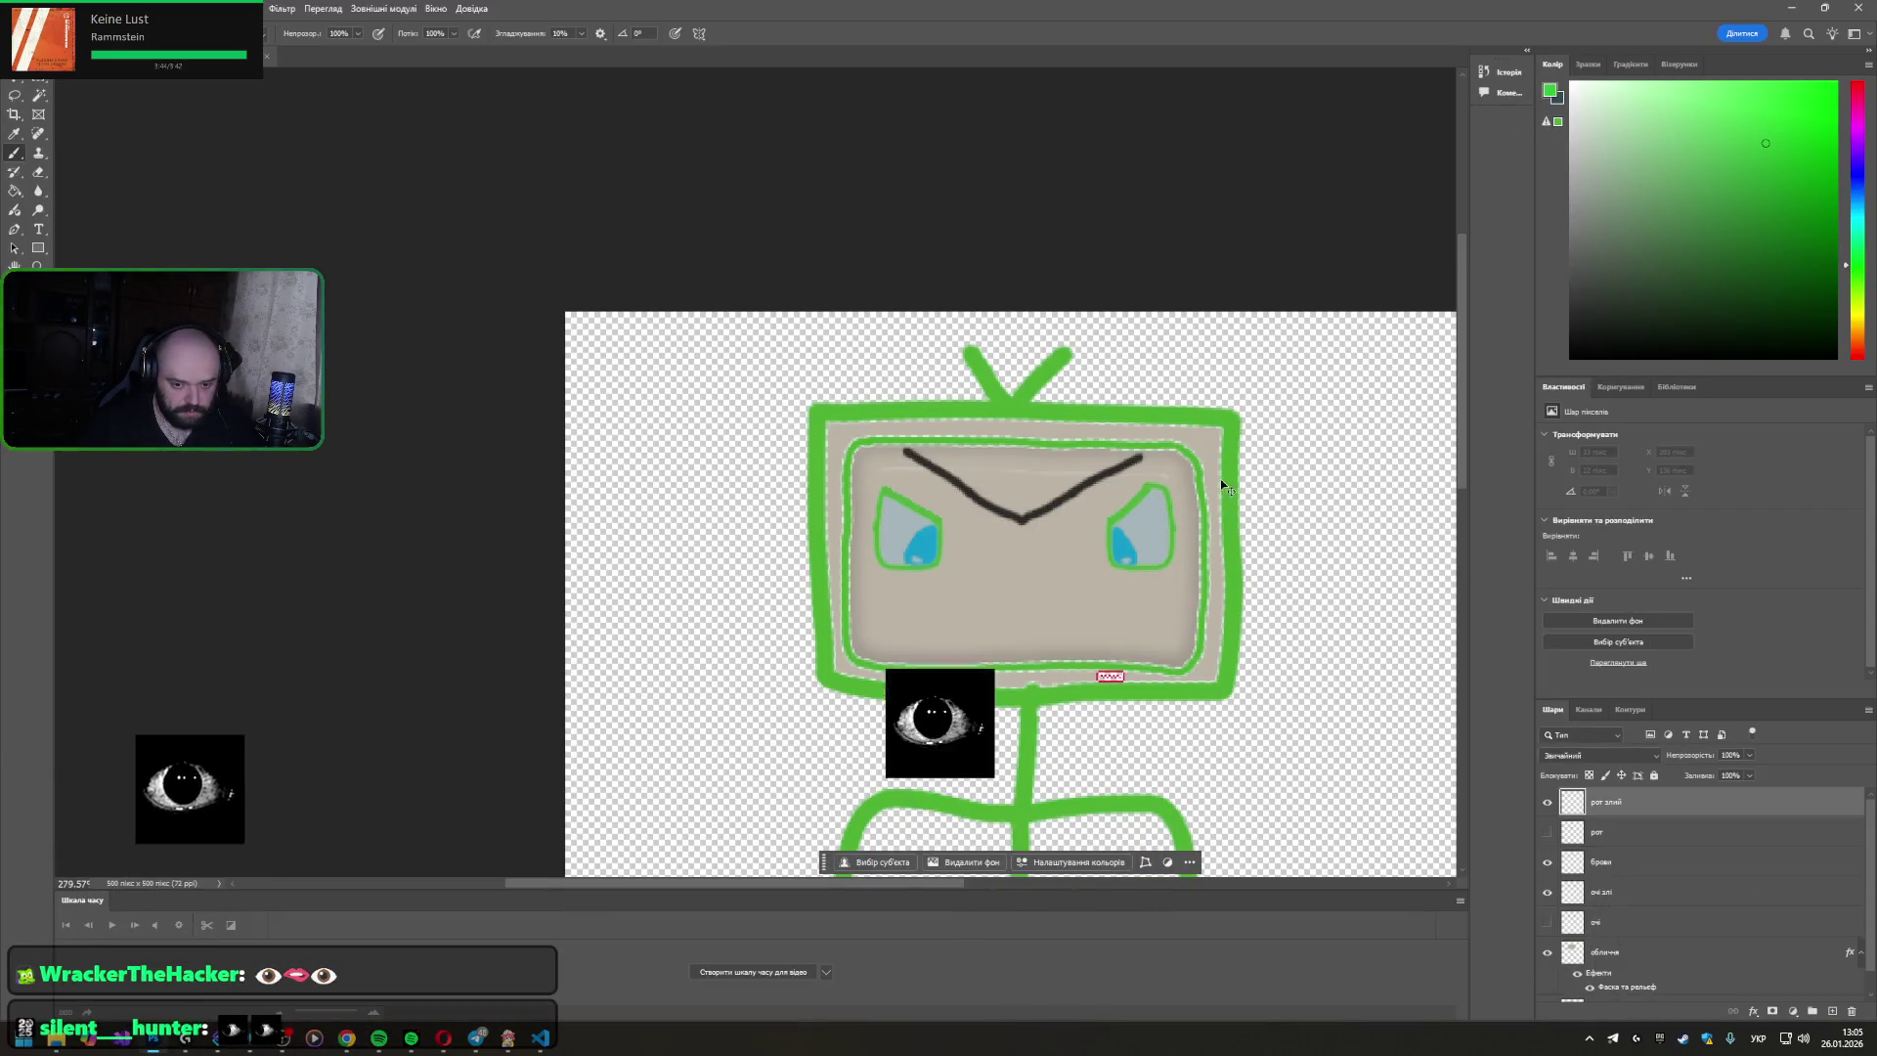
# - Paste the mouth, shrink it to about 49×42 px centred below the eyes, and remove its white background
pyautogui.hotkey('ctrl', 'v')
pyautogui.scroll(-2, 1131, 545)
pyautogui.scroll(-2, 1080, 566)
pyautogui.scroll(-2, 1109, 616)
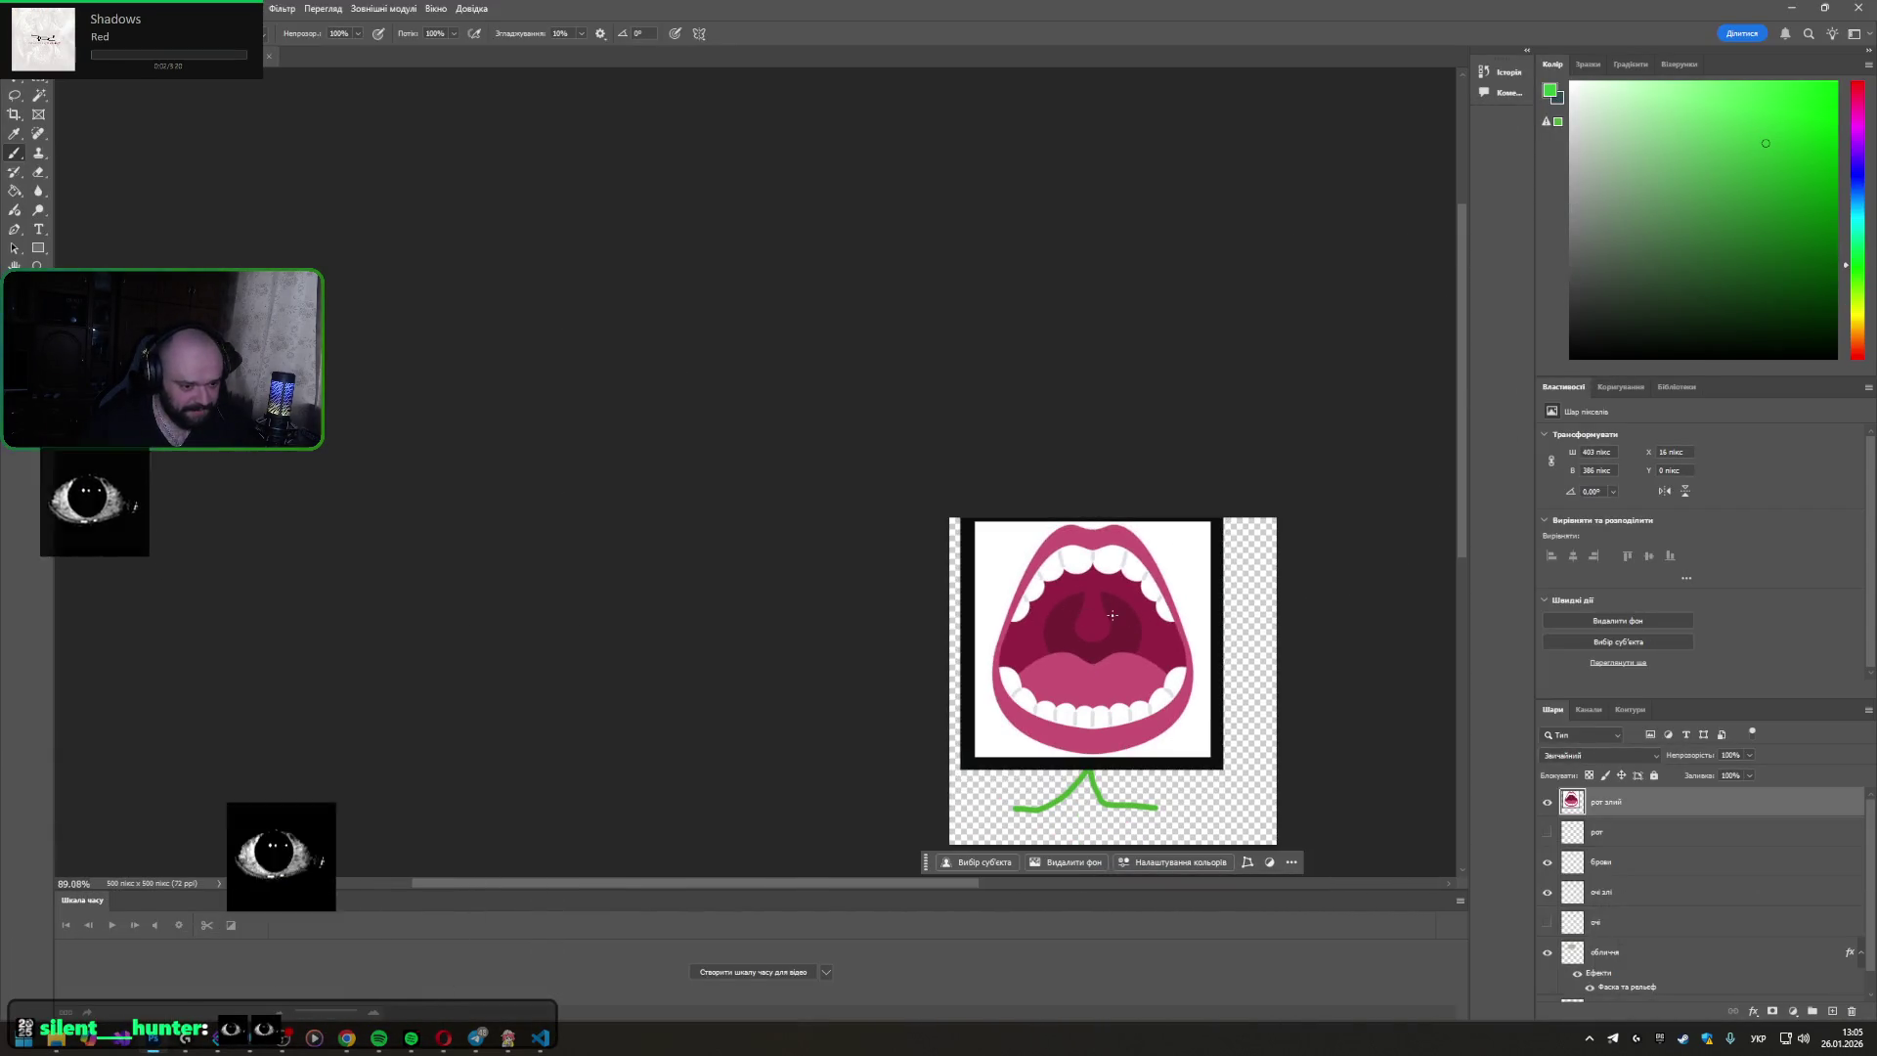
pyautogui.press('v')
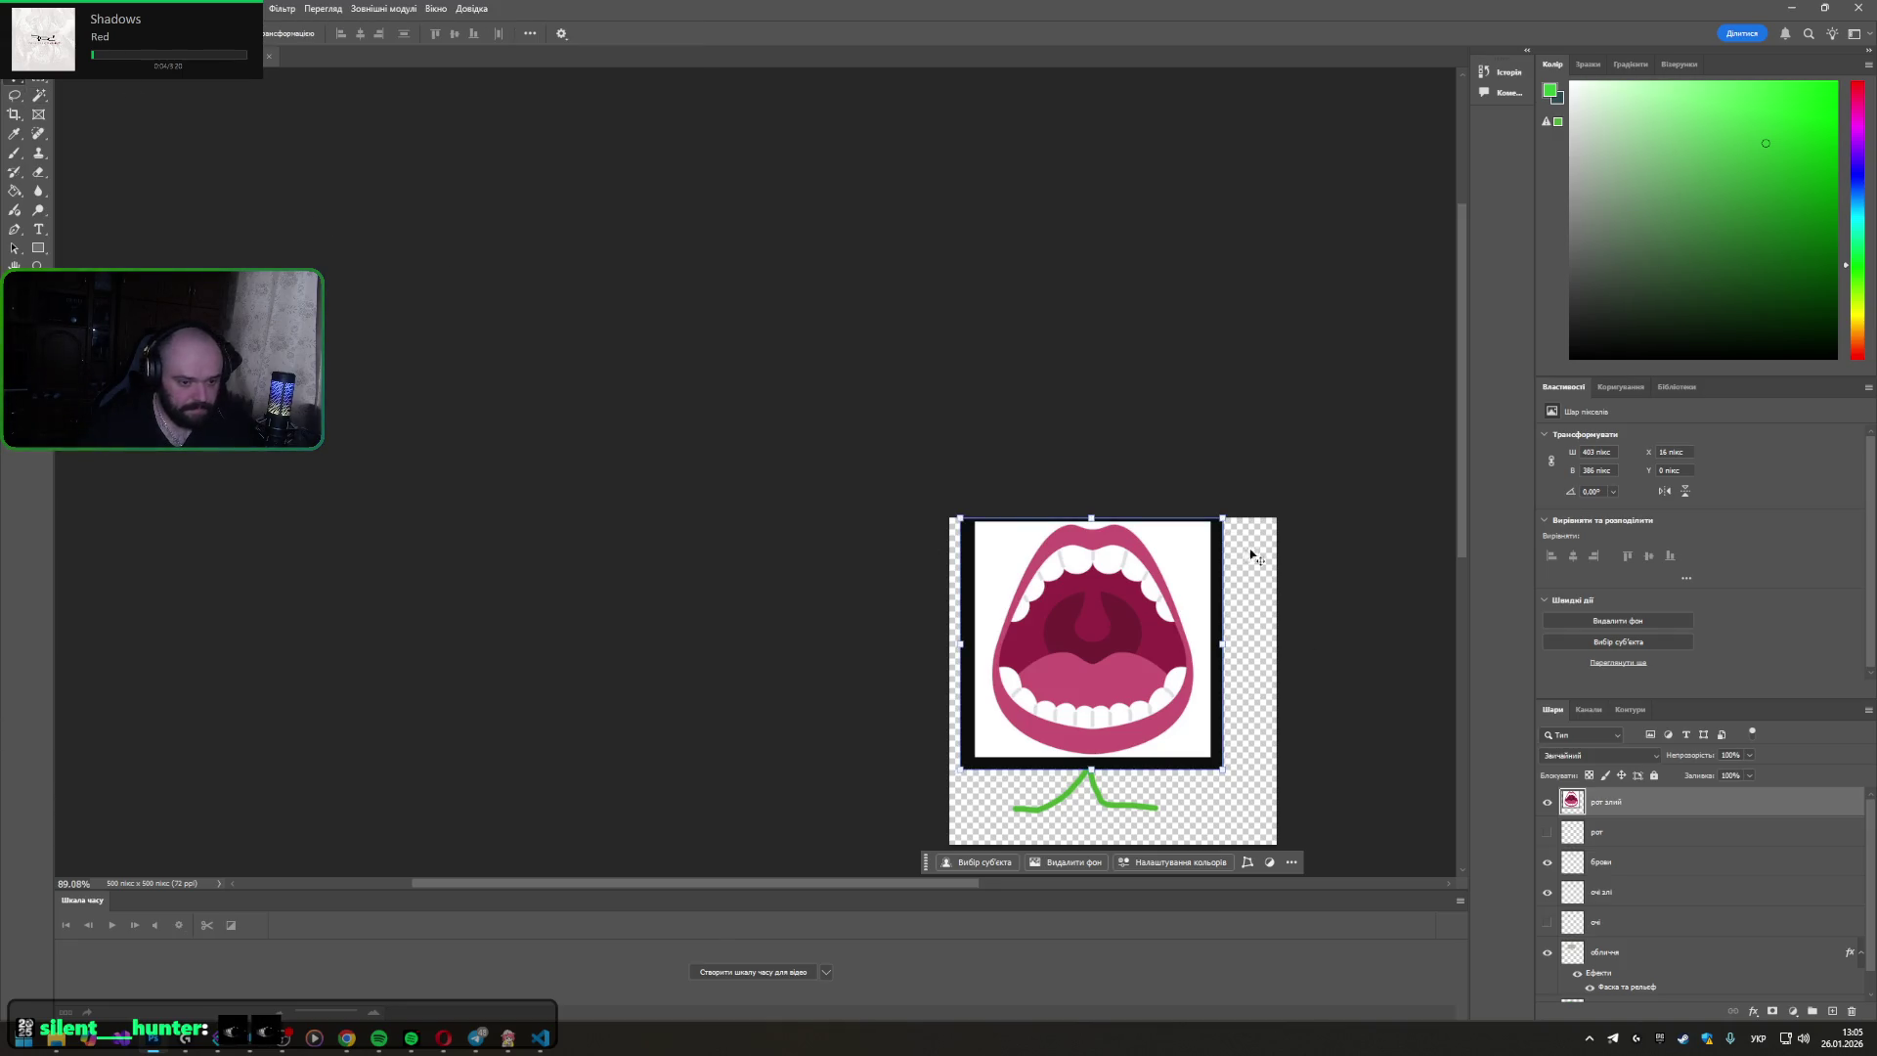
pyautogui.moveTo(1214, 522); pyautogui.dragTo(1114, 608)
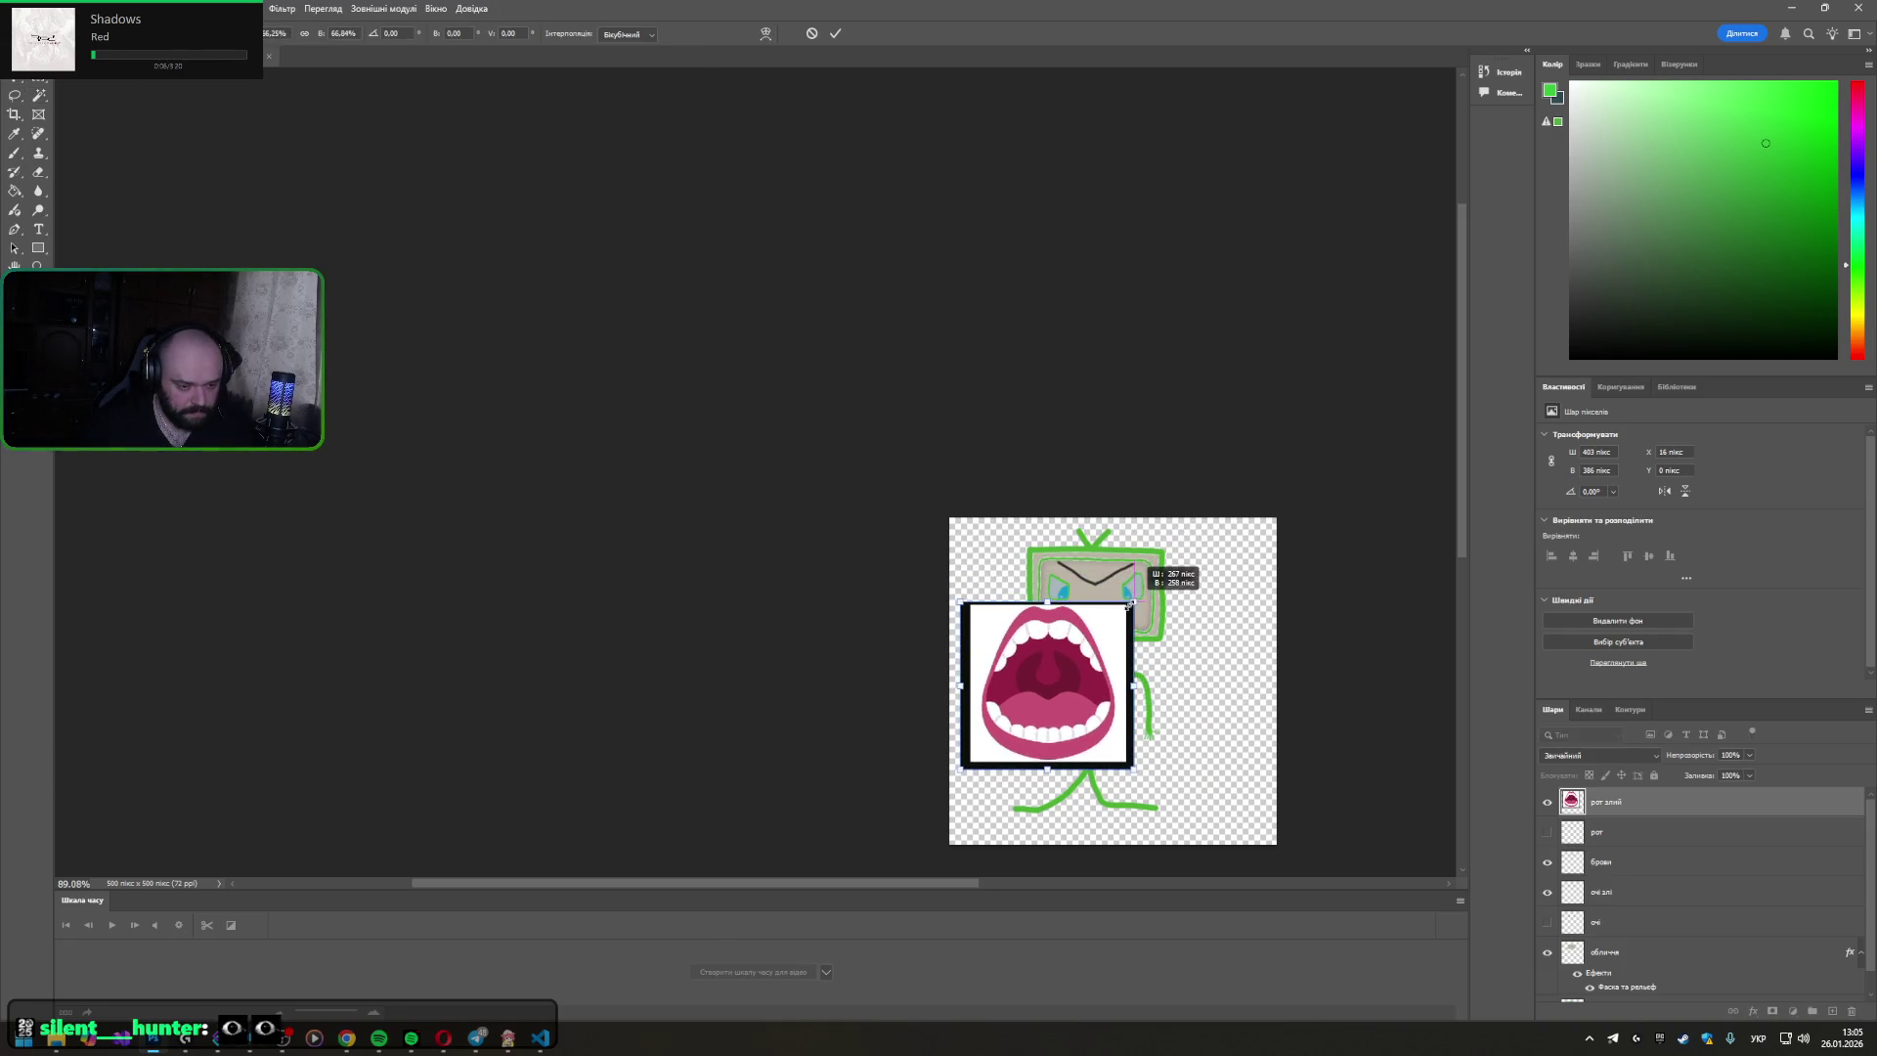
pyautogui.moveTo(1115, 609)
pyautogui.mouseDown()
pyautogui.moveTo(1018, 720)
pyautogui.moveTo(1093, 621)
pyautogui.mouseUp()
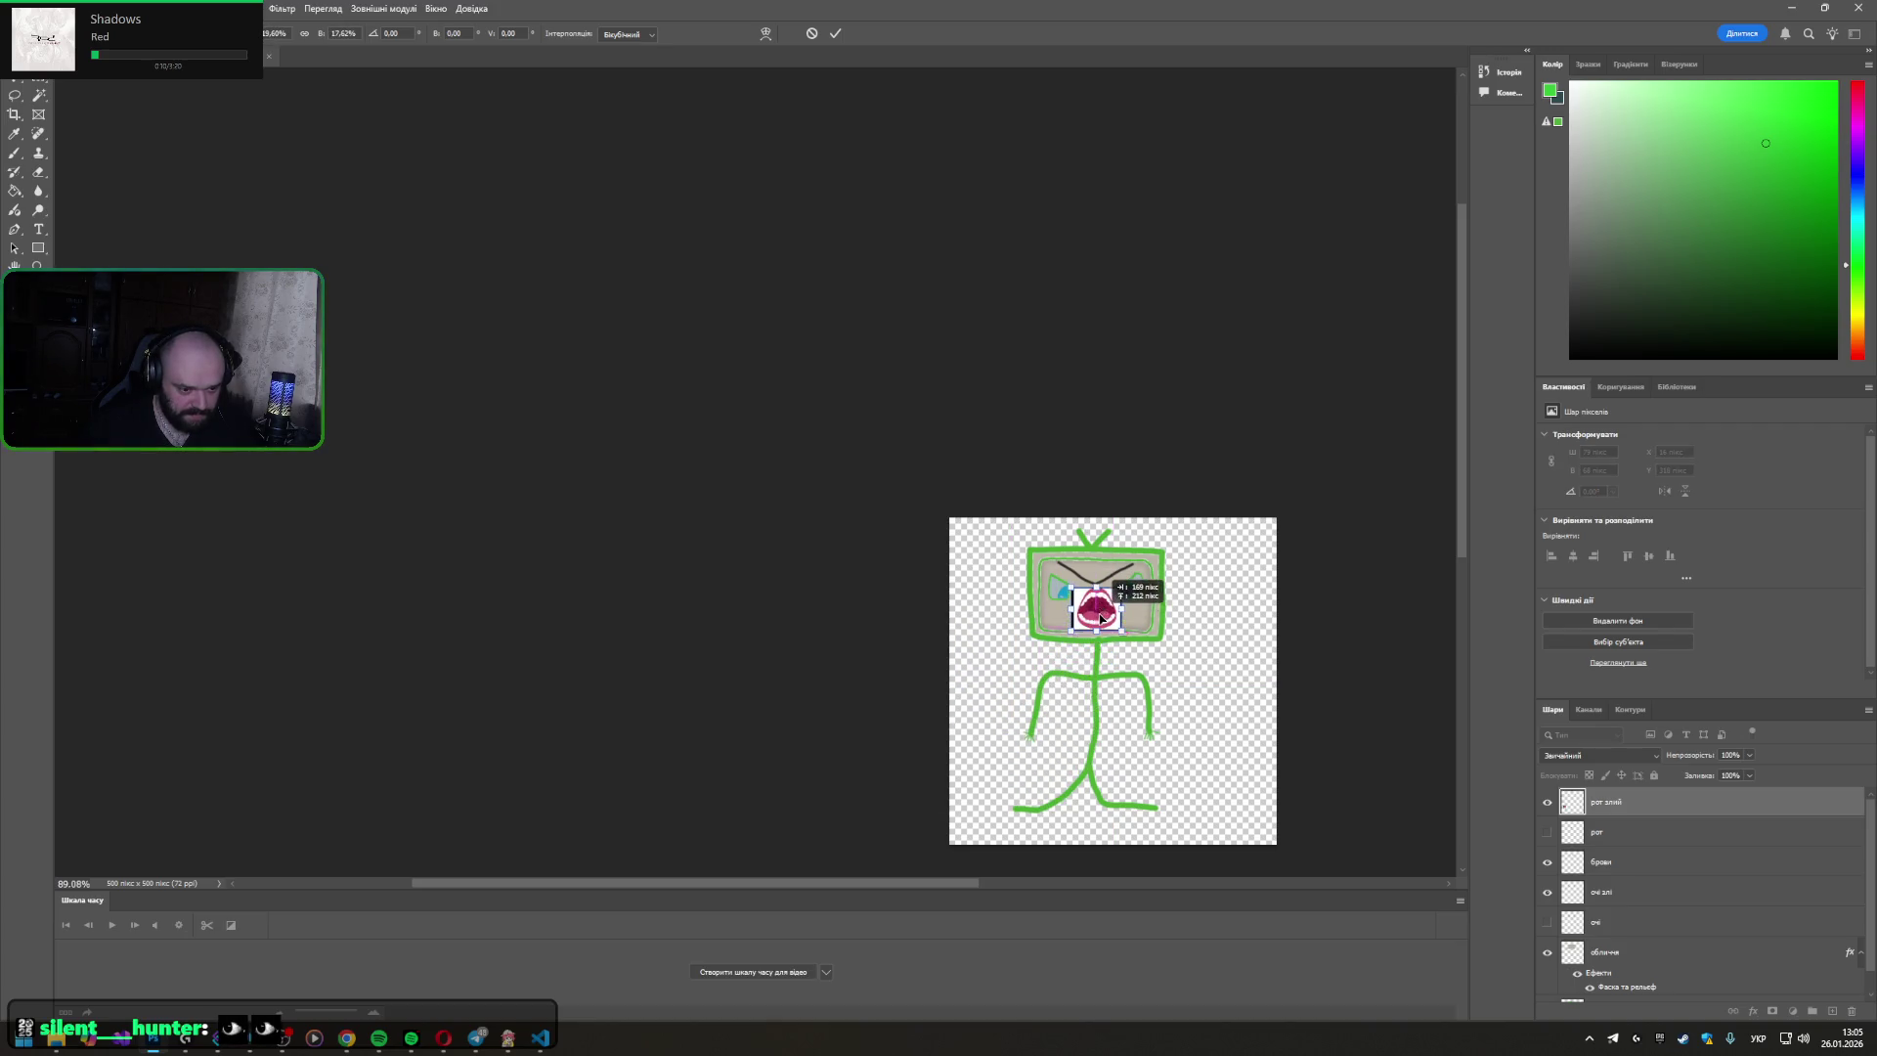
pyautogui.scroll(5, 1130, 623)
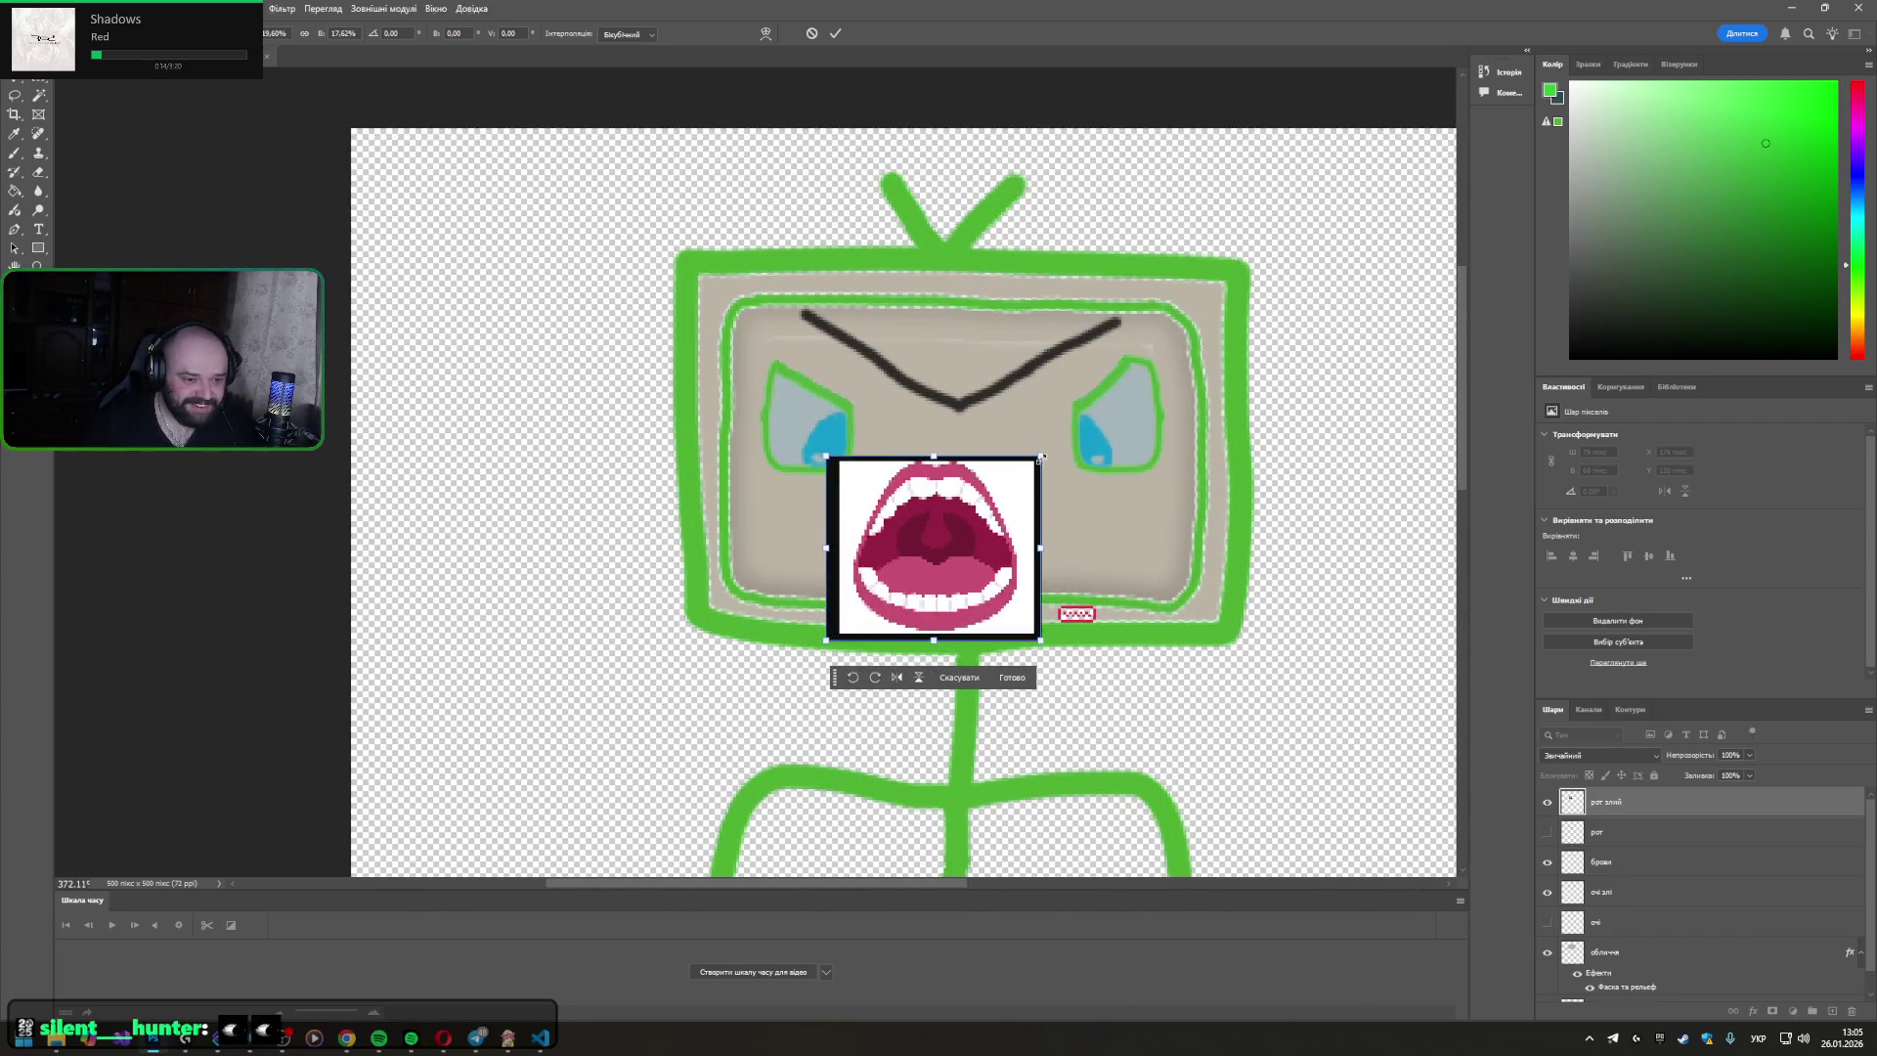
pyautogui.moveTo(1041, 457); pyautogui.dragTo(962, 520)
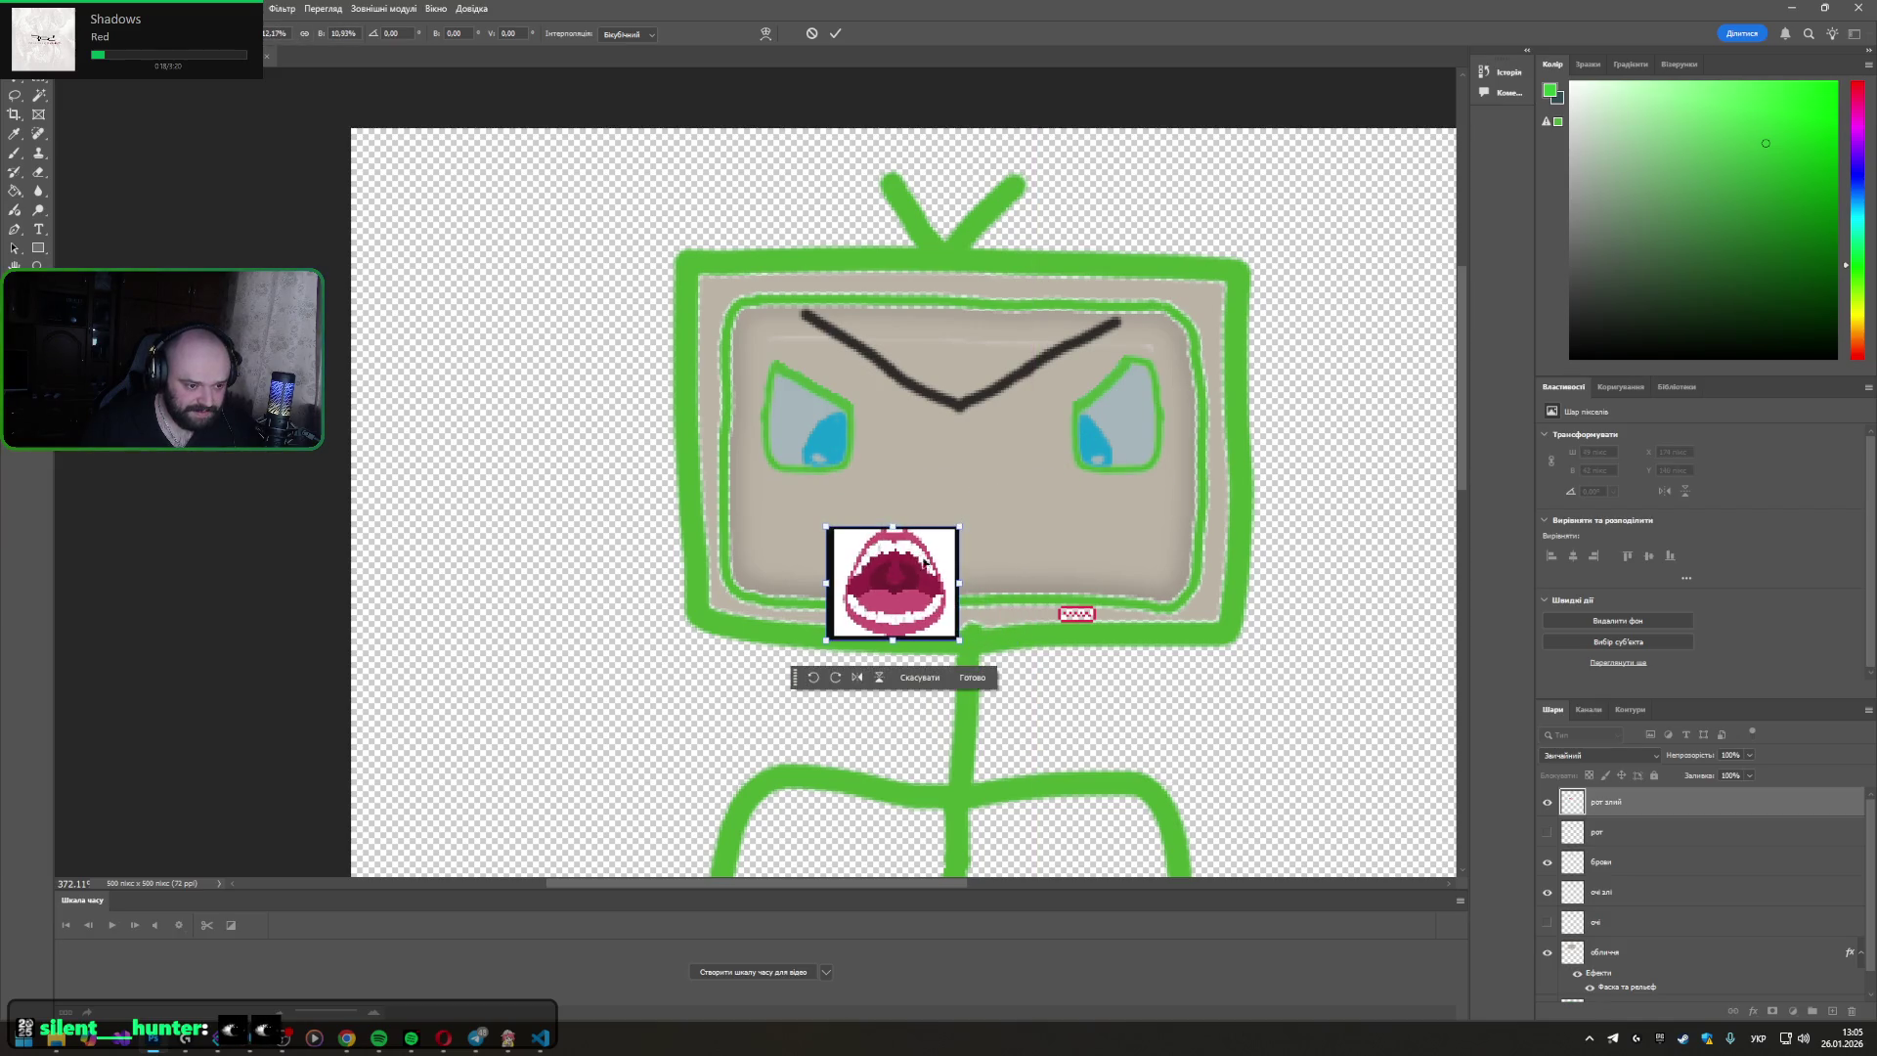
pyautogui.moveTo(897, 580); pyautogui.dragTo(967, 521)
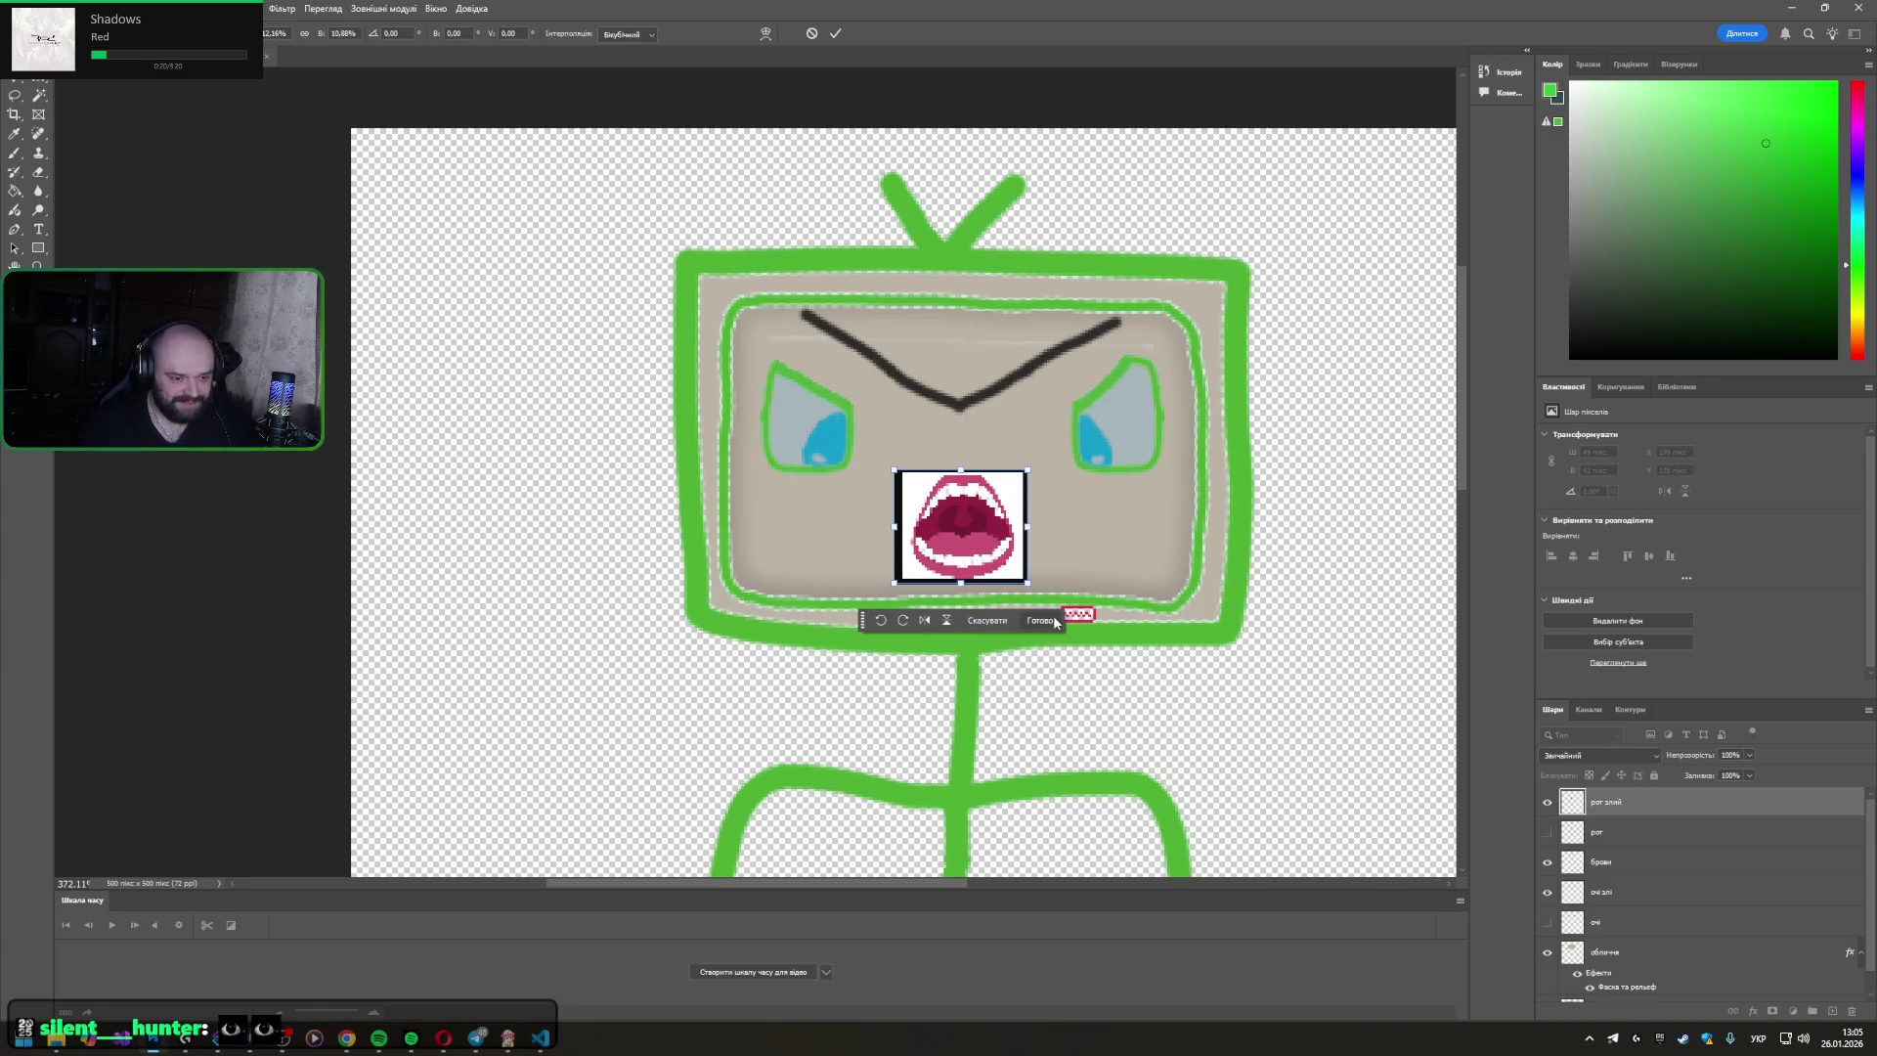
pyautogui.click(1045, 620)
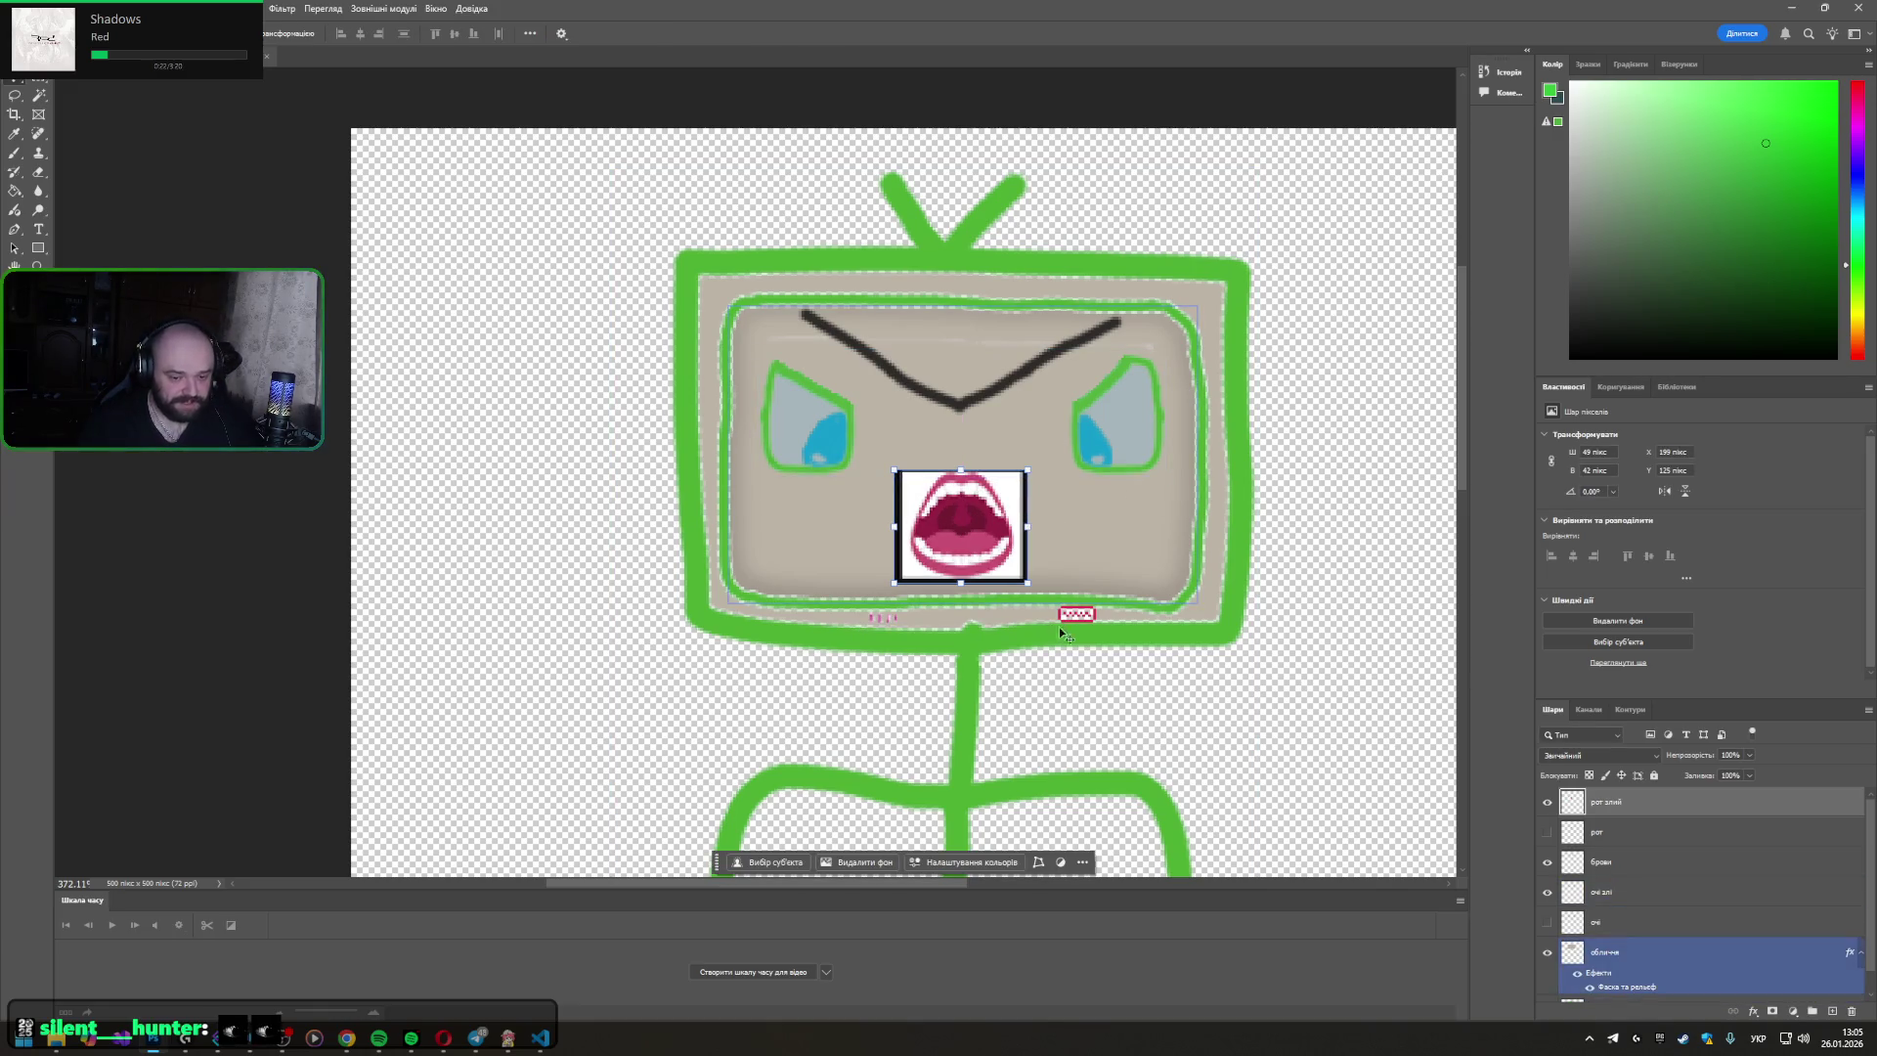
pyautogui.click(882, 868)
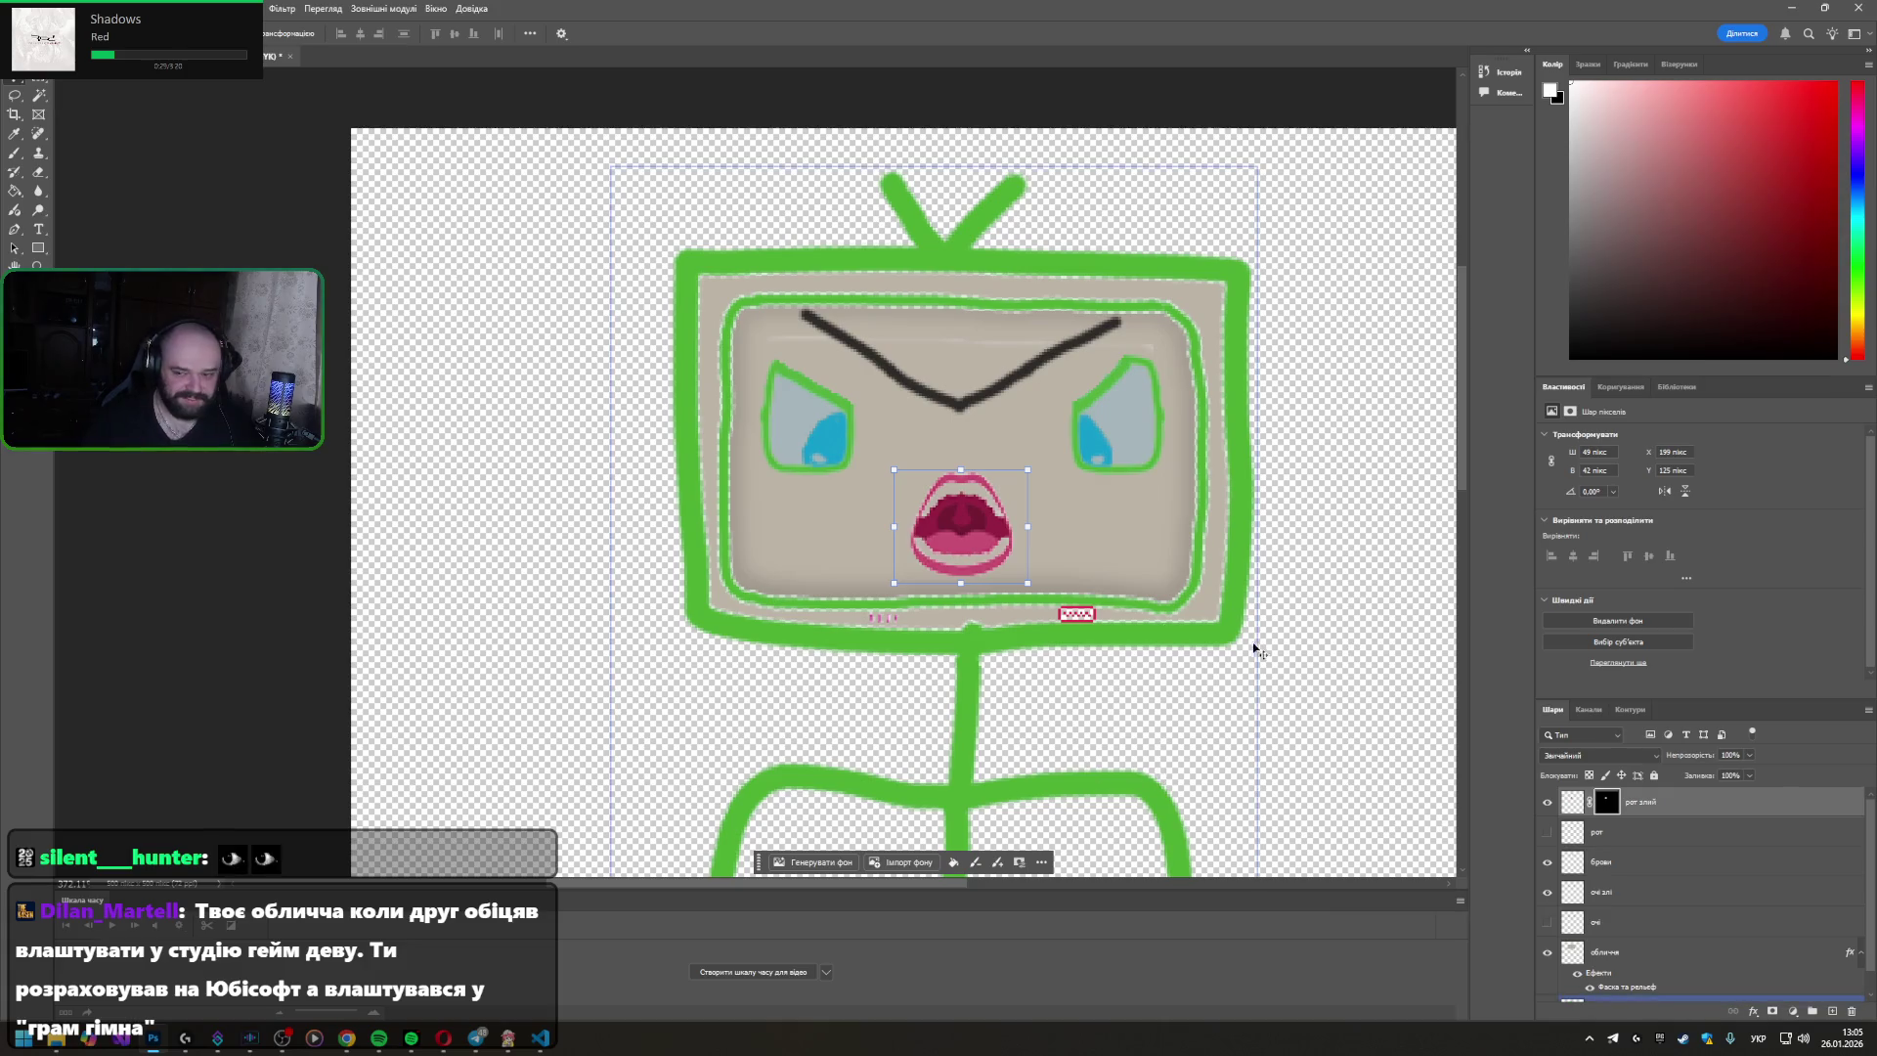
# - Apply the layer mask on the рот злий (angry mouth) layer via Apply Layer Mask
pyautogui.click(1420, 605)
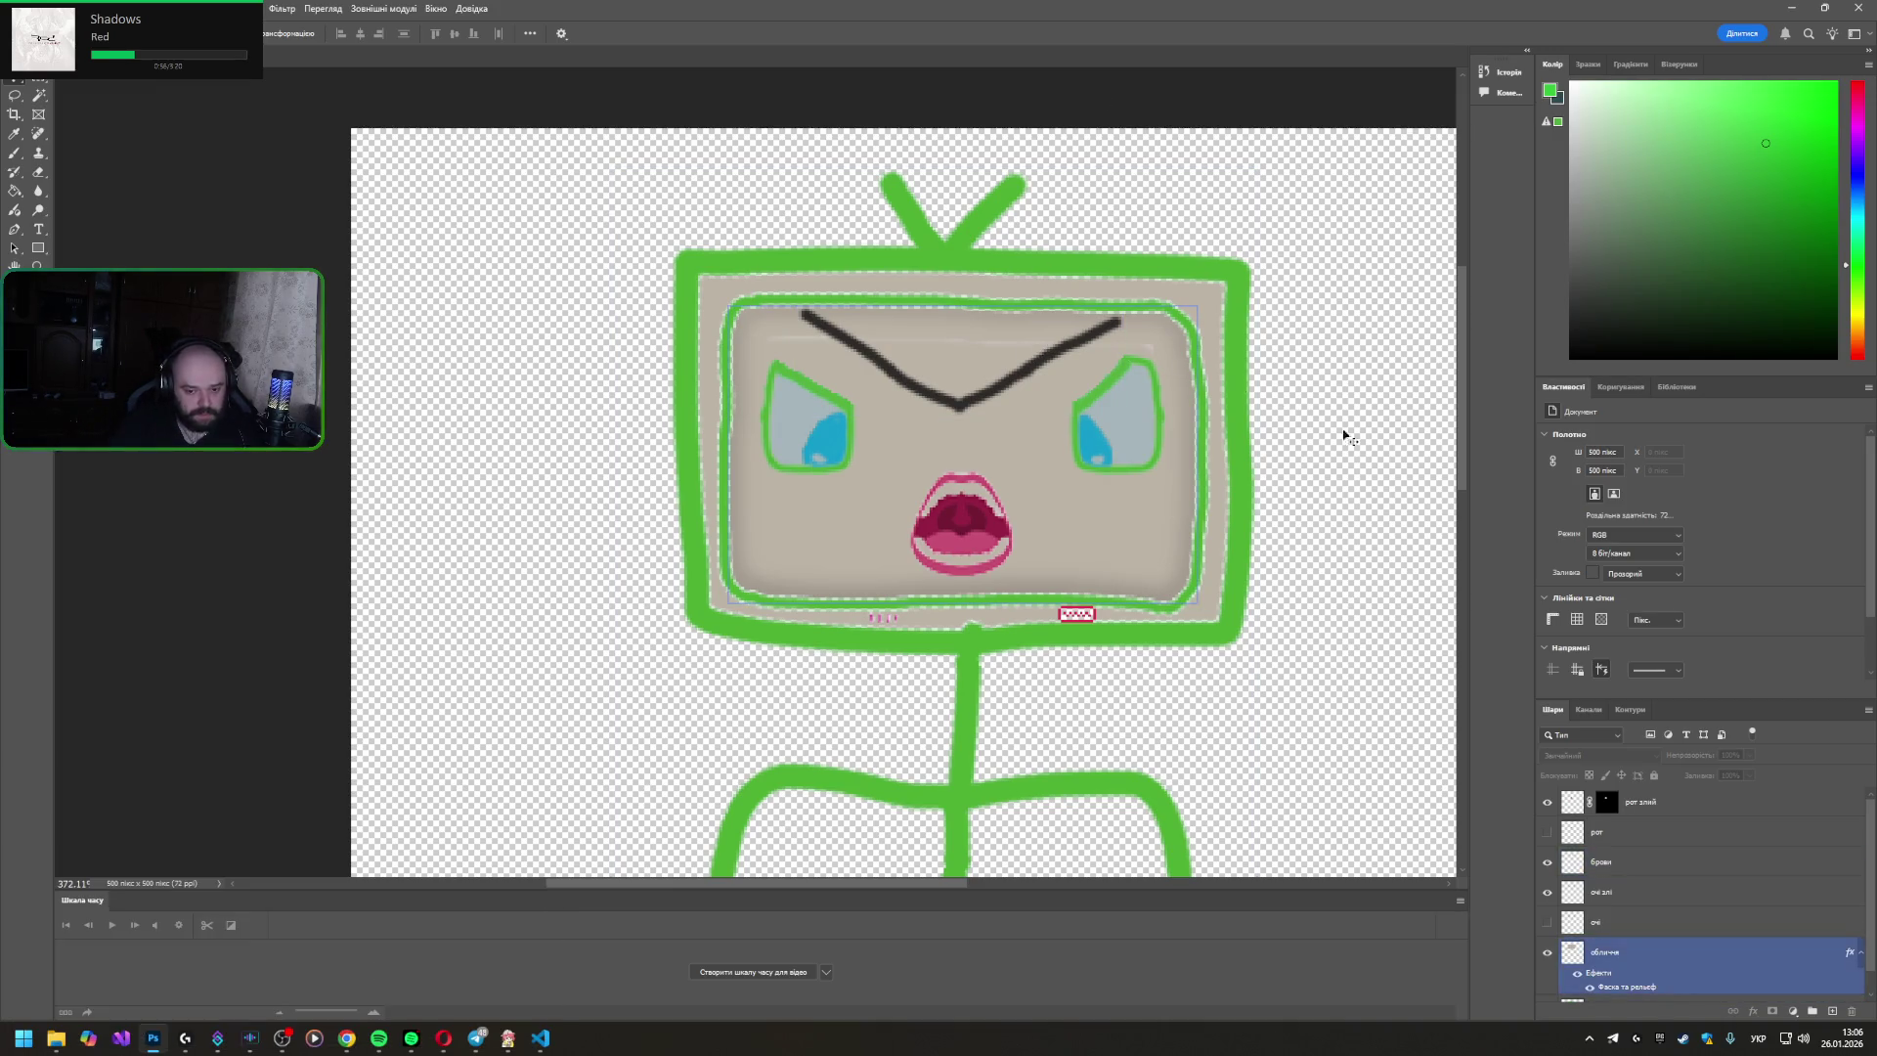
pyautogui.click(1649, 802)
pyautogui.rightClick(1649, 804)
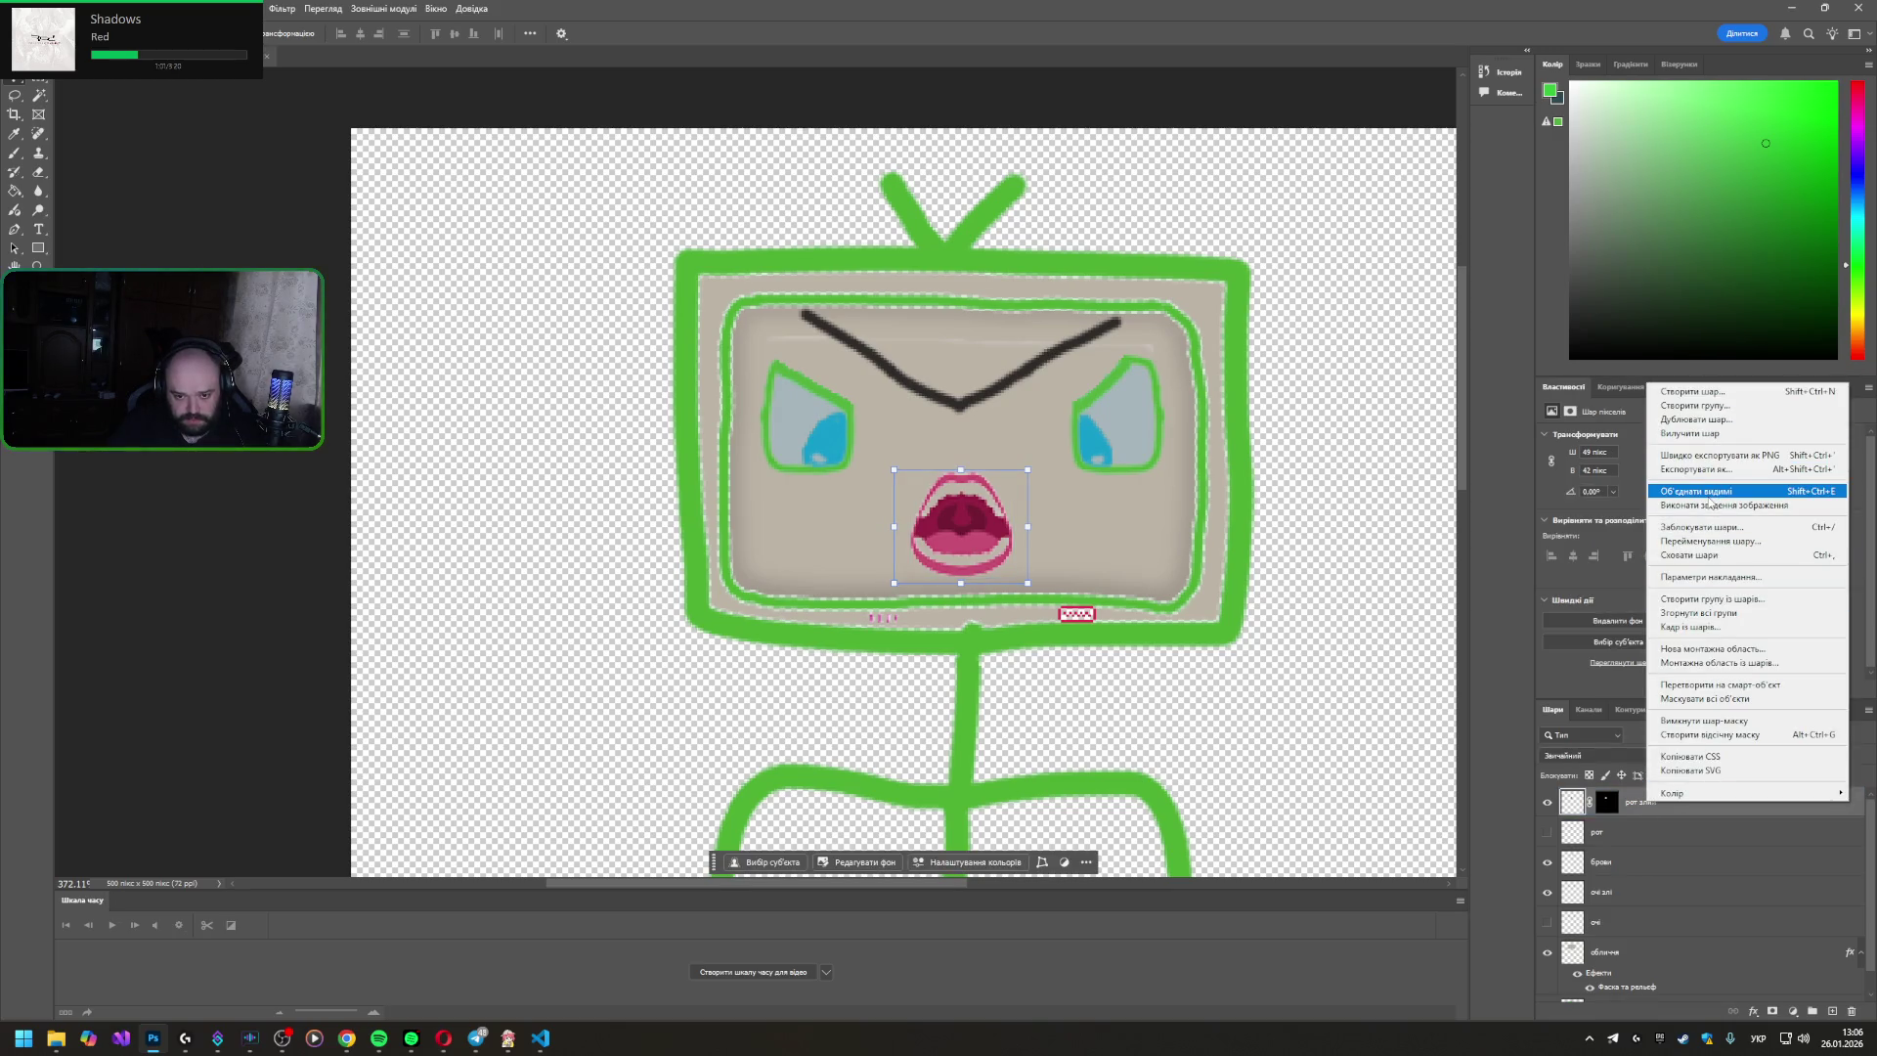
pyautogui.click(1734, 895)
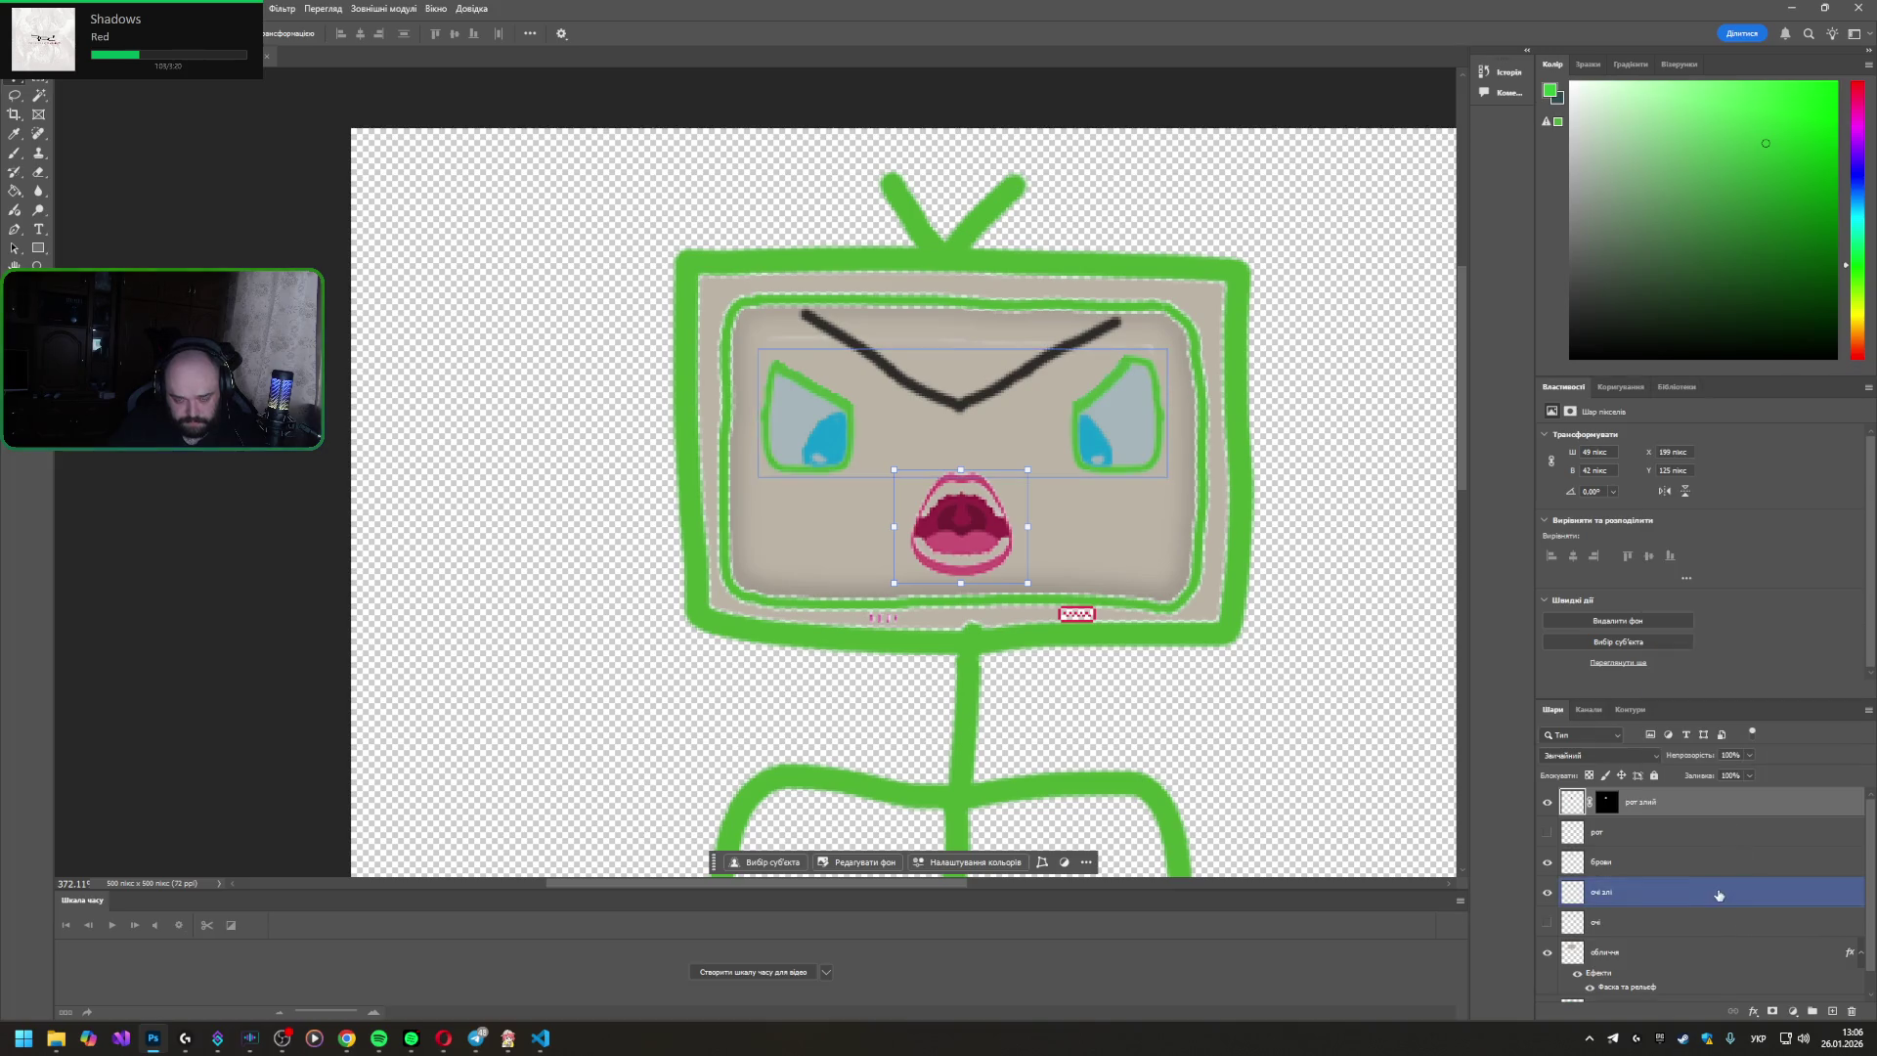
pyautogui.rightClick(1598, 807)
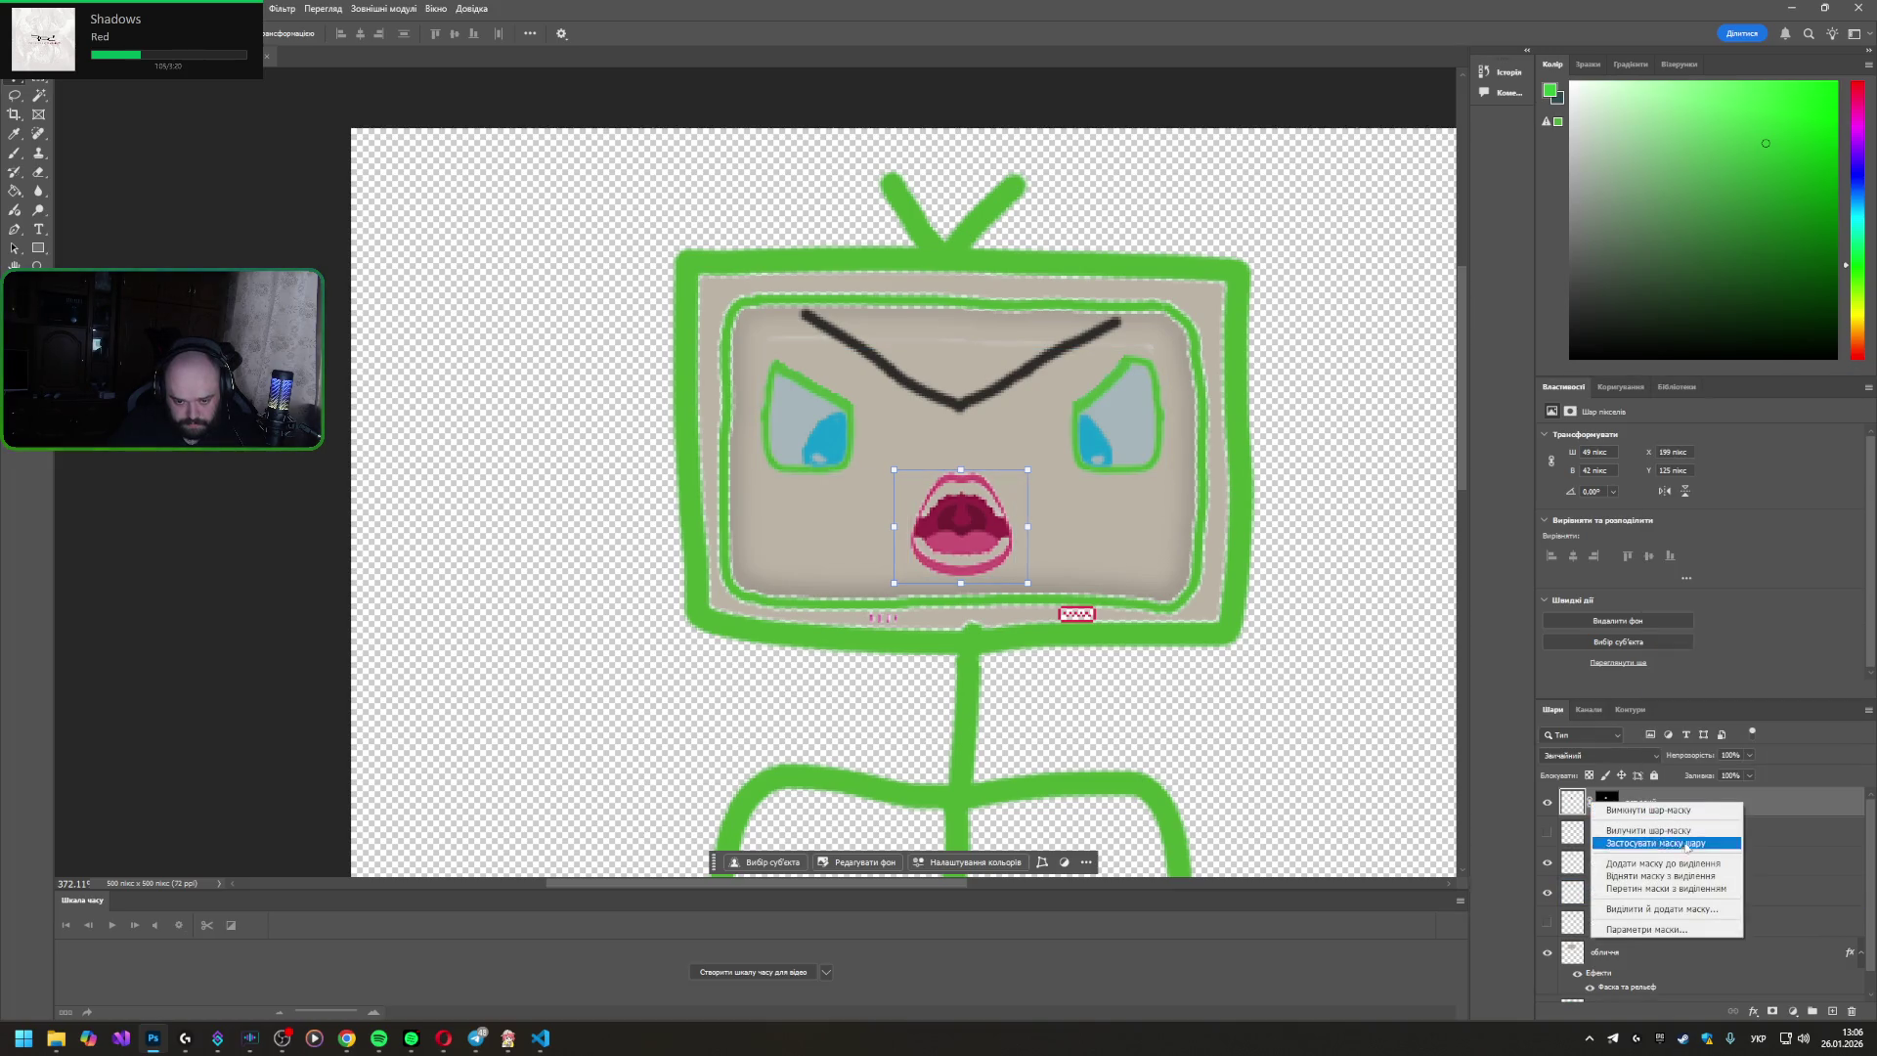
pyautogui.click(1665, 847)
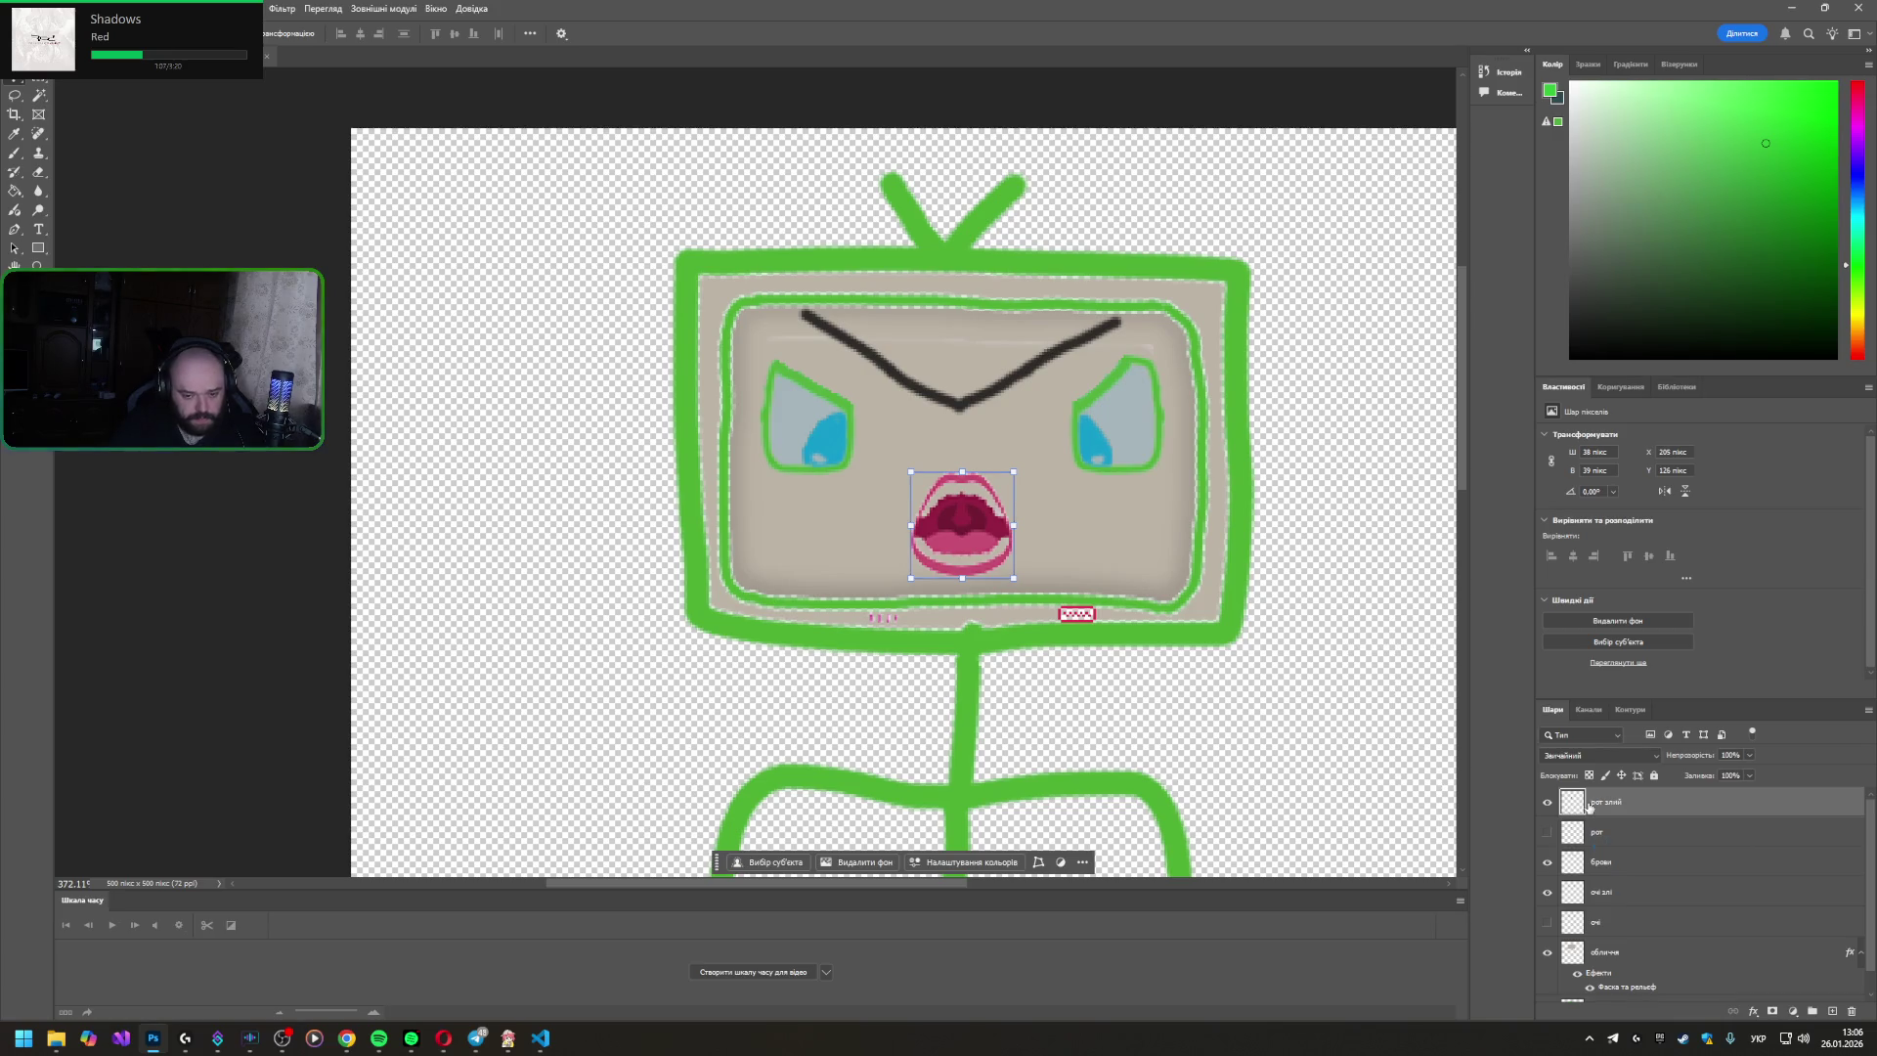
# - Compare the two mouths, leaving the red рот злий visible and the old рот hidden
pyautogui.click(1547, 804)
pyautogui.click(1547, 830)
pyautogui.click(1547, 804)
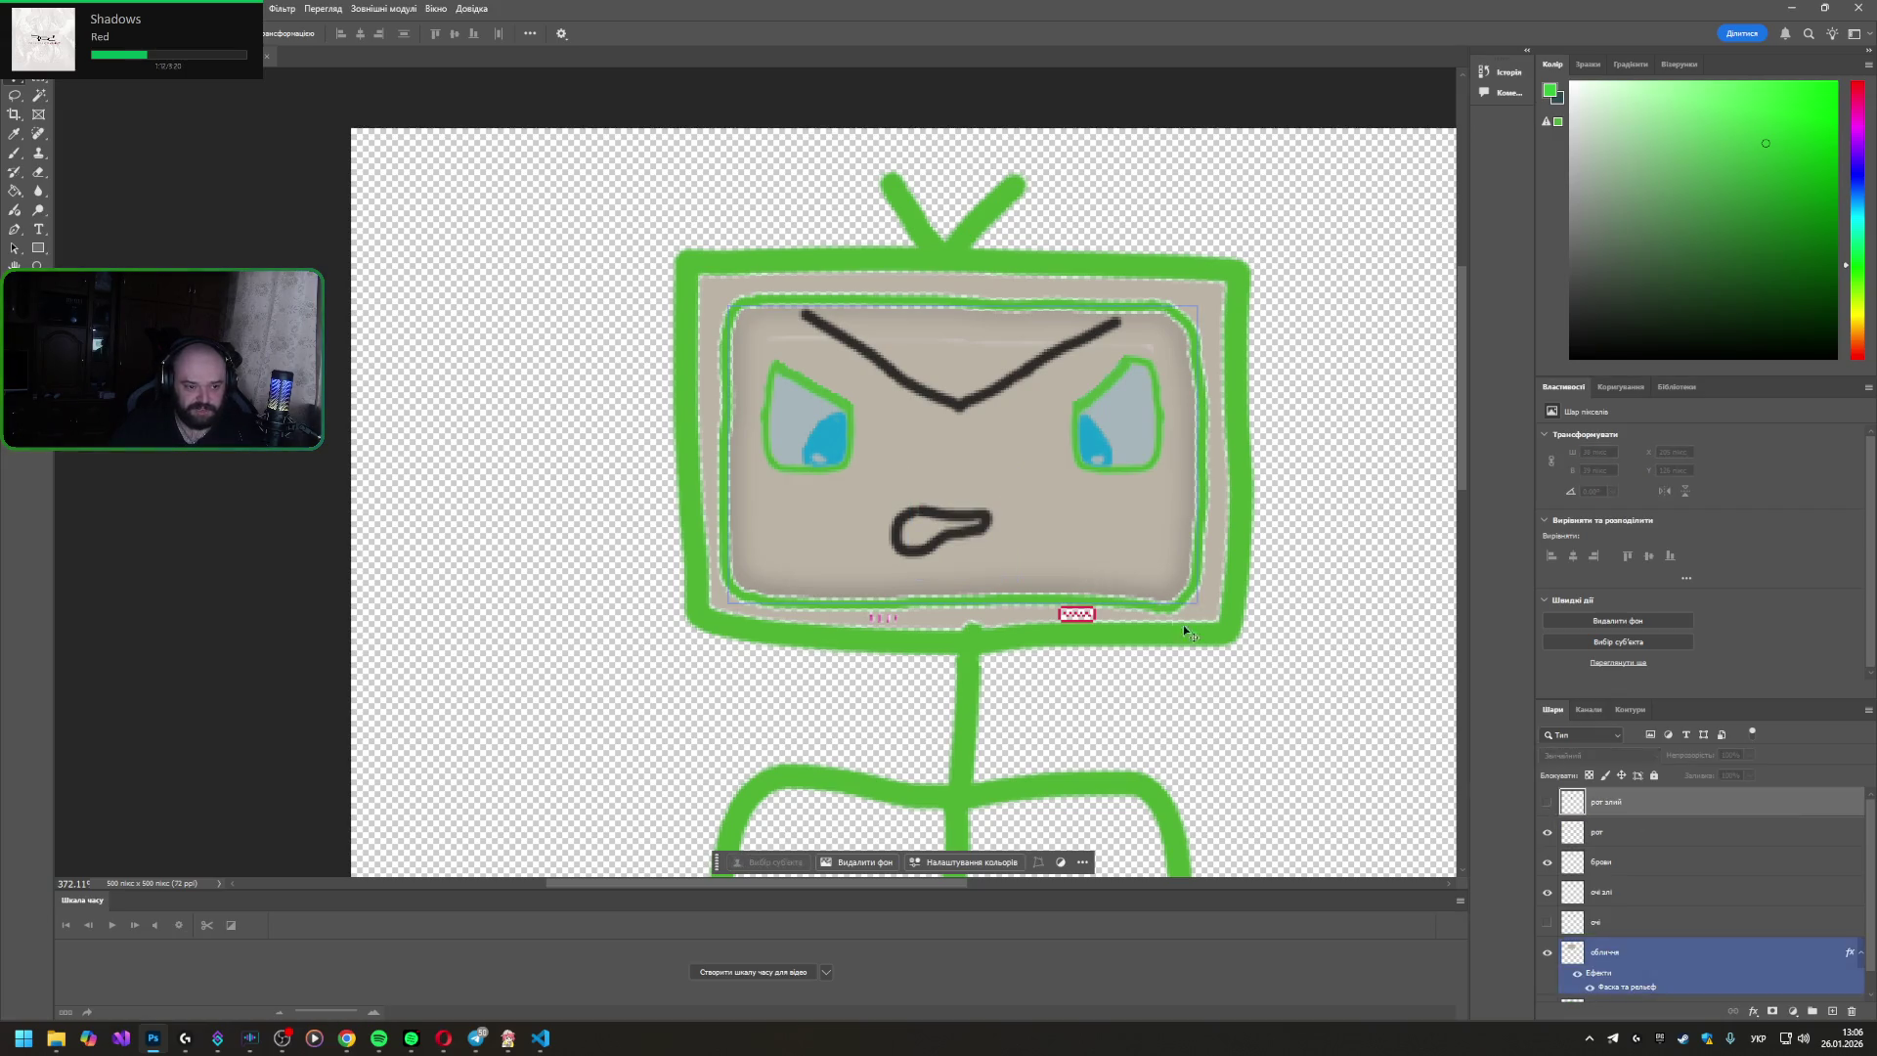
pyautogui.click(1548, 804)
pyautogui.click(1546, 832)
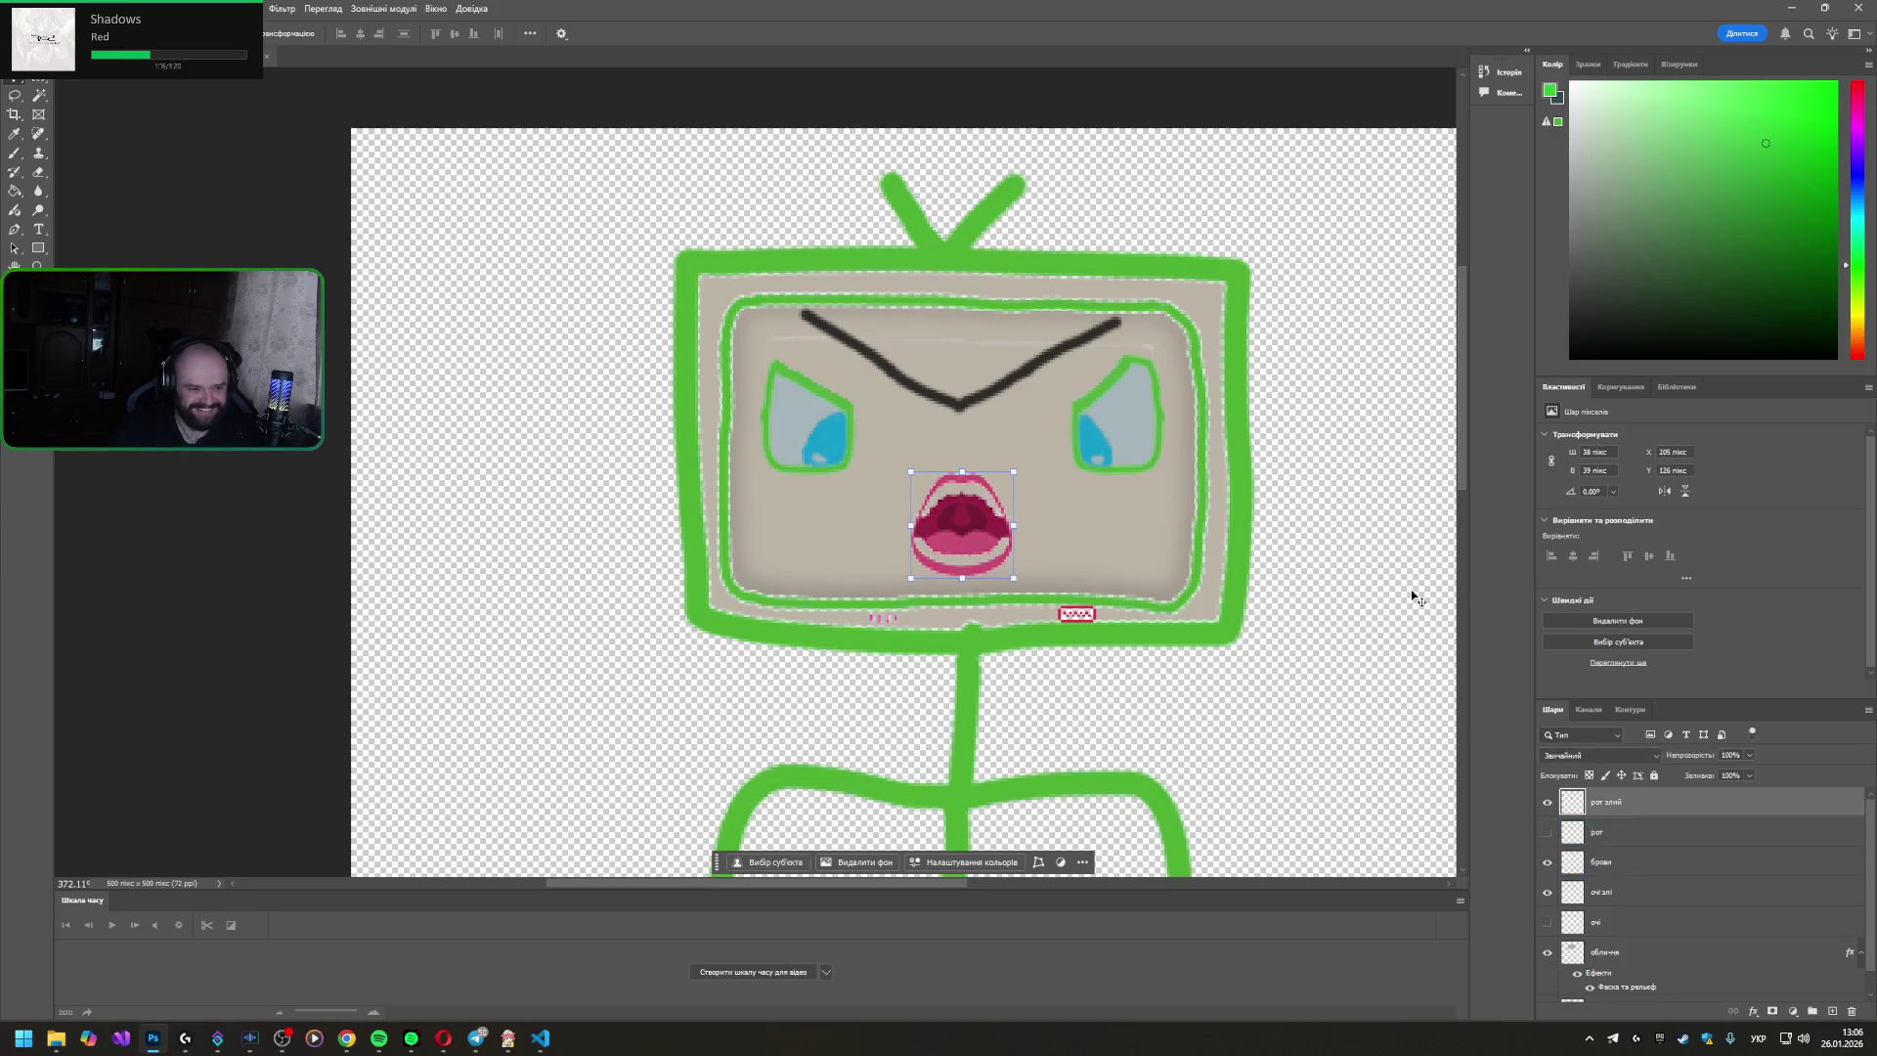
pyautogui.scroll(-3, 1426, 552)
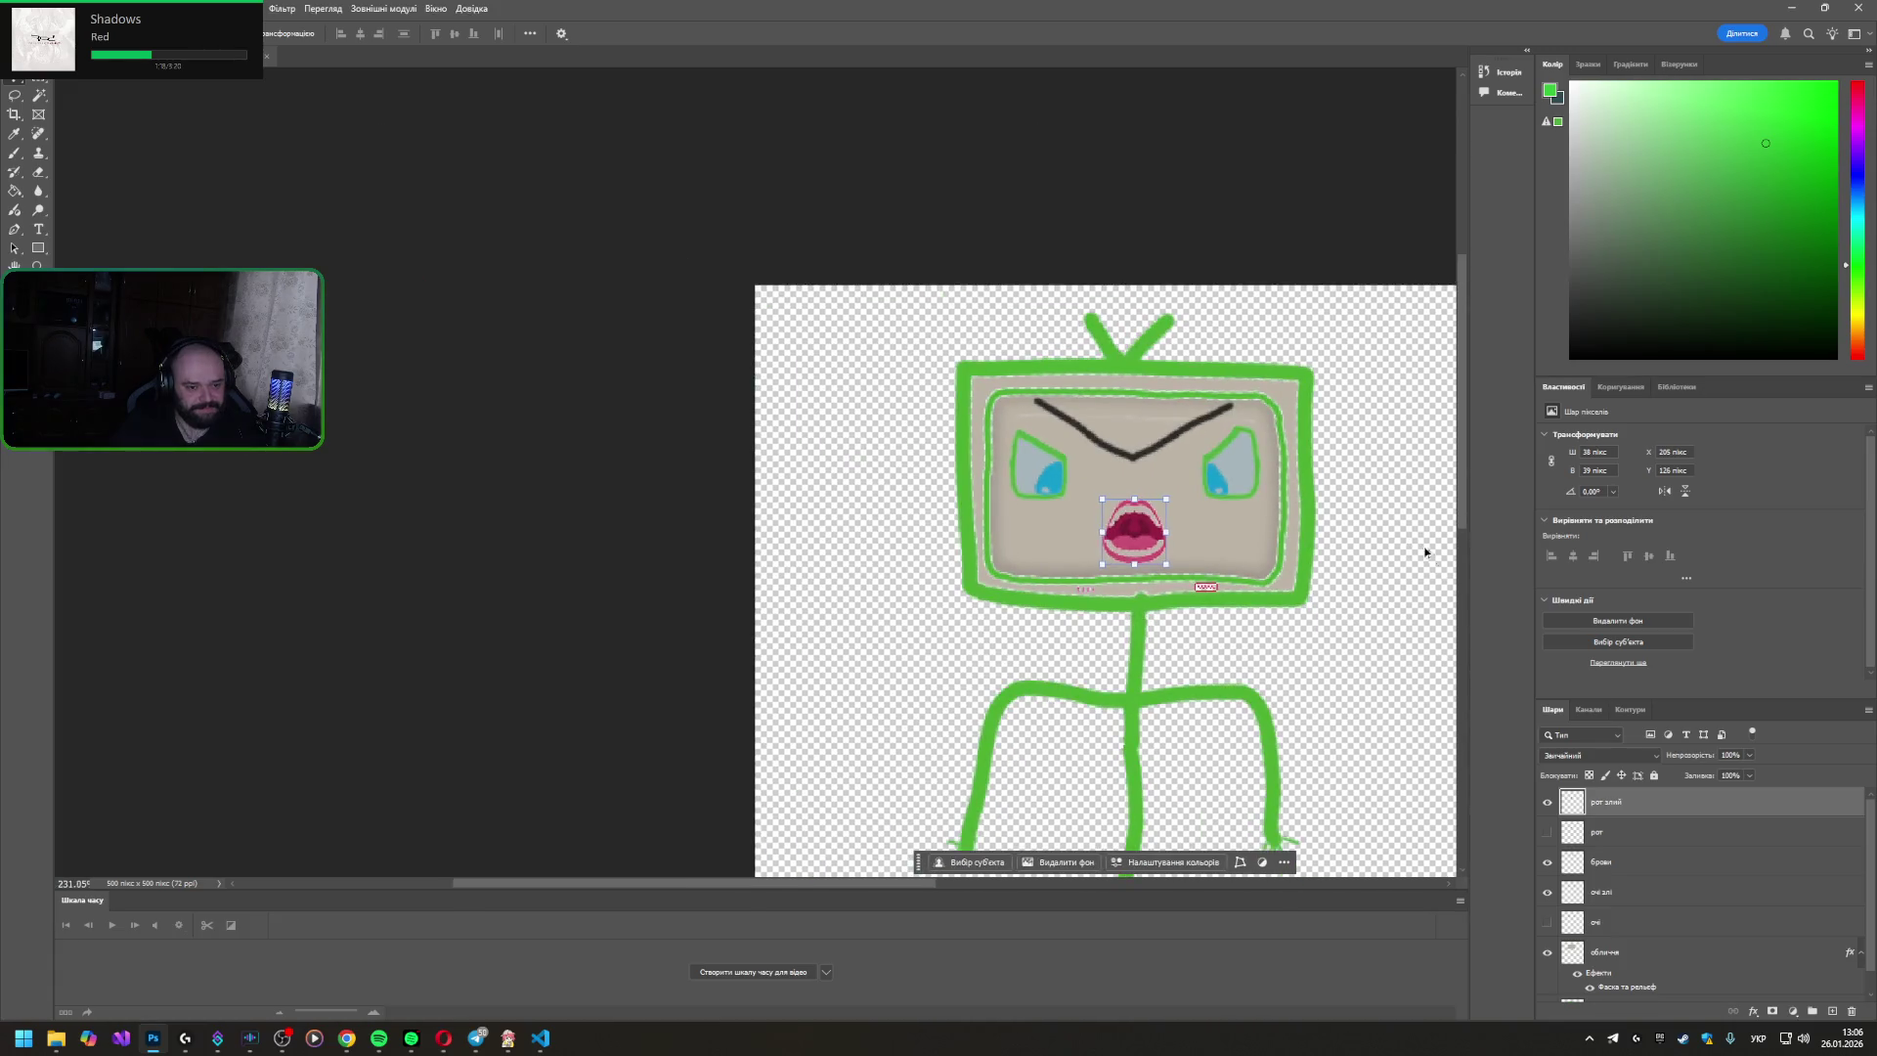
pyautogui.scroll(-1, 1417, 551)
pyautogui.moveTo(832, 883); pyautogui.dragTo(932, 892)
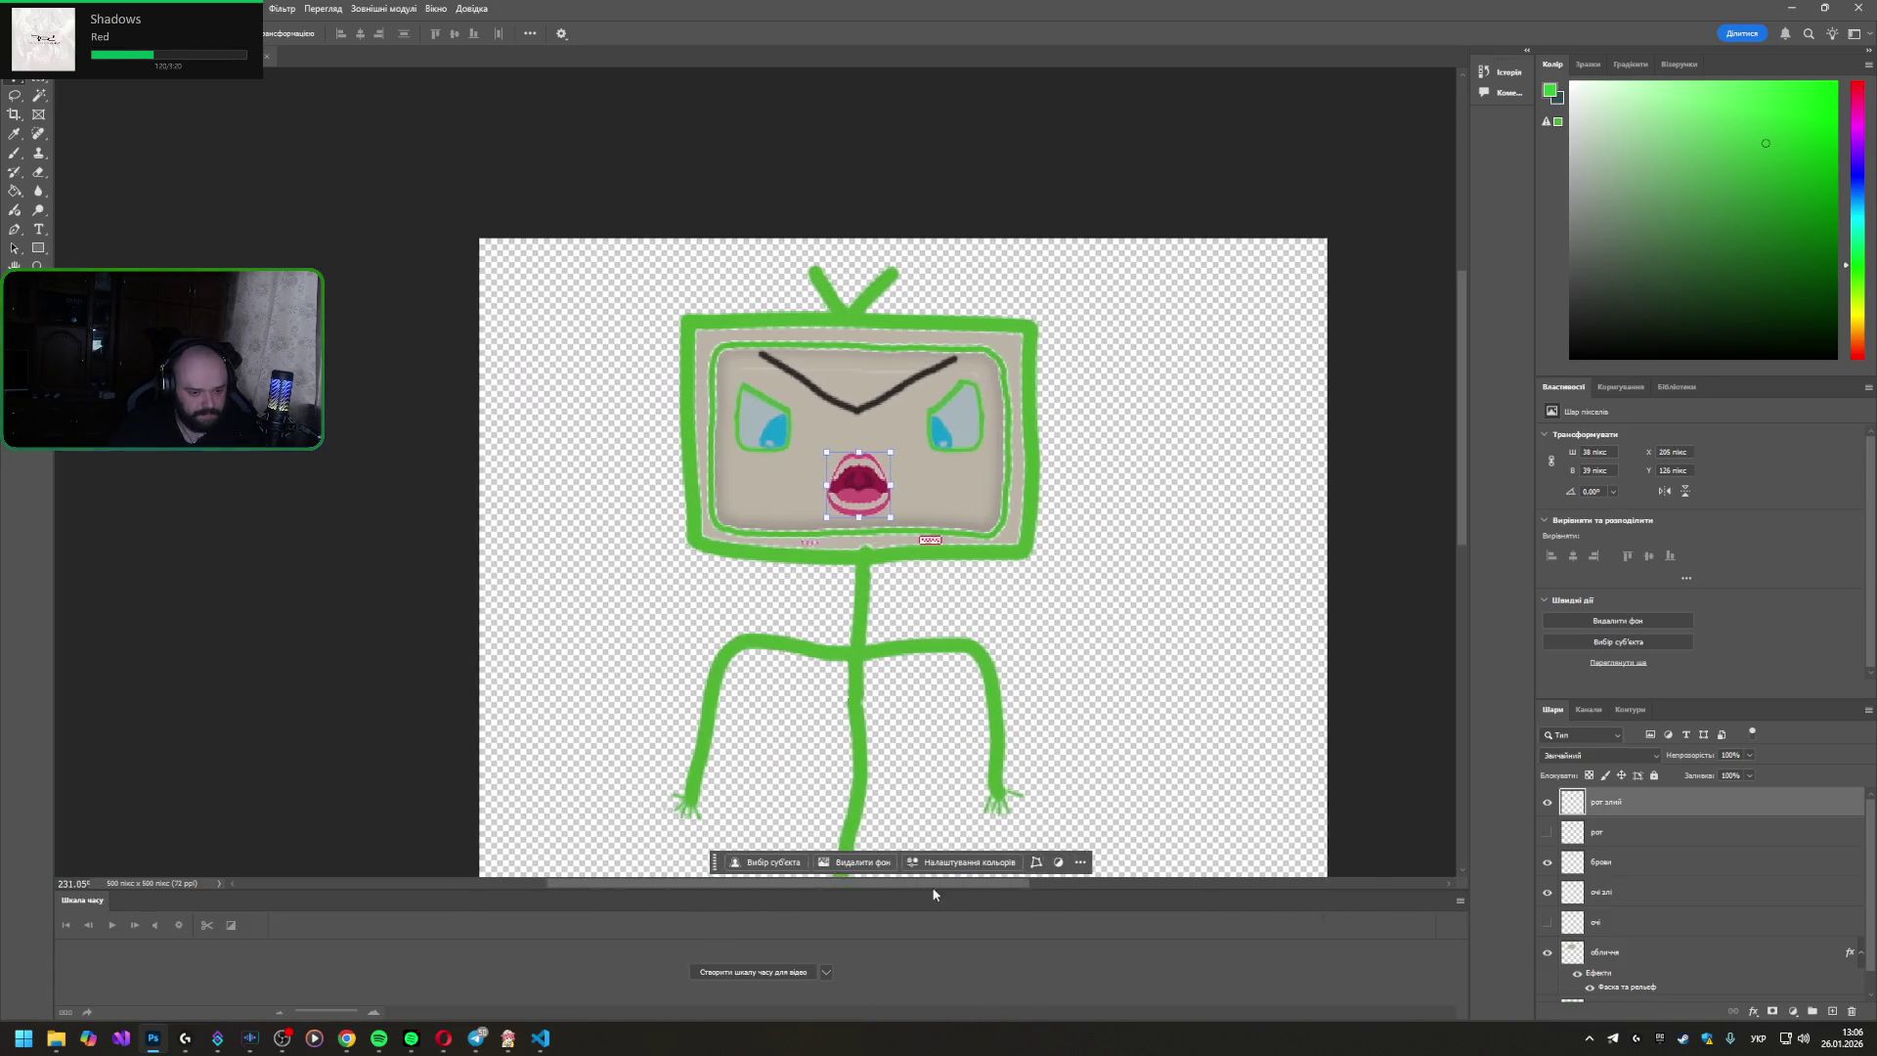
pyautogui.click(1354, 390)
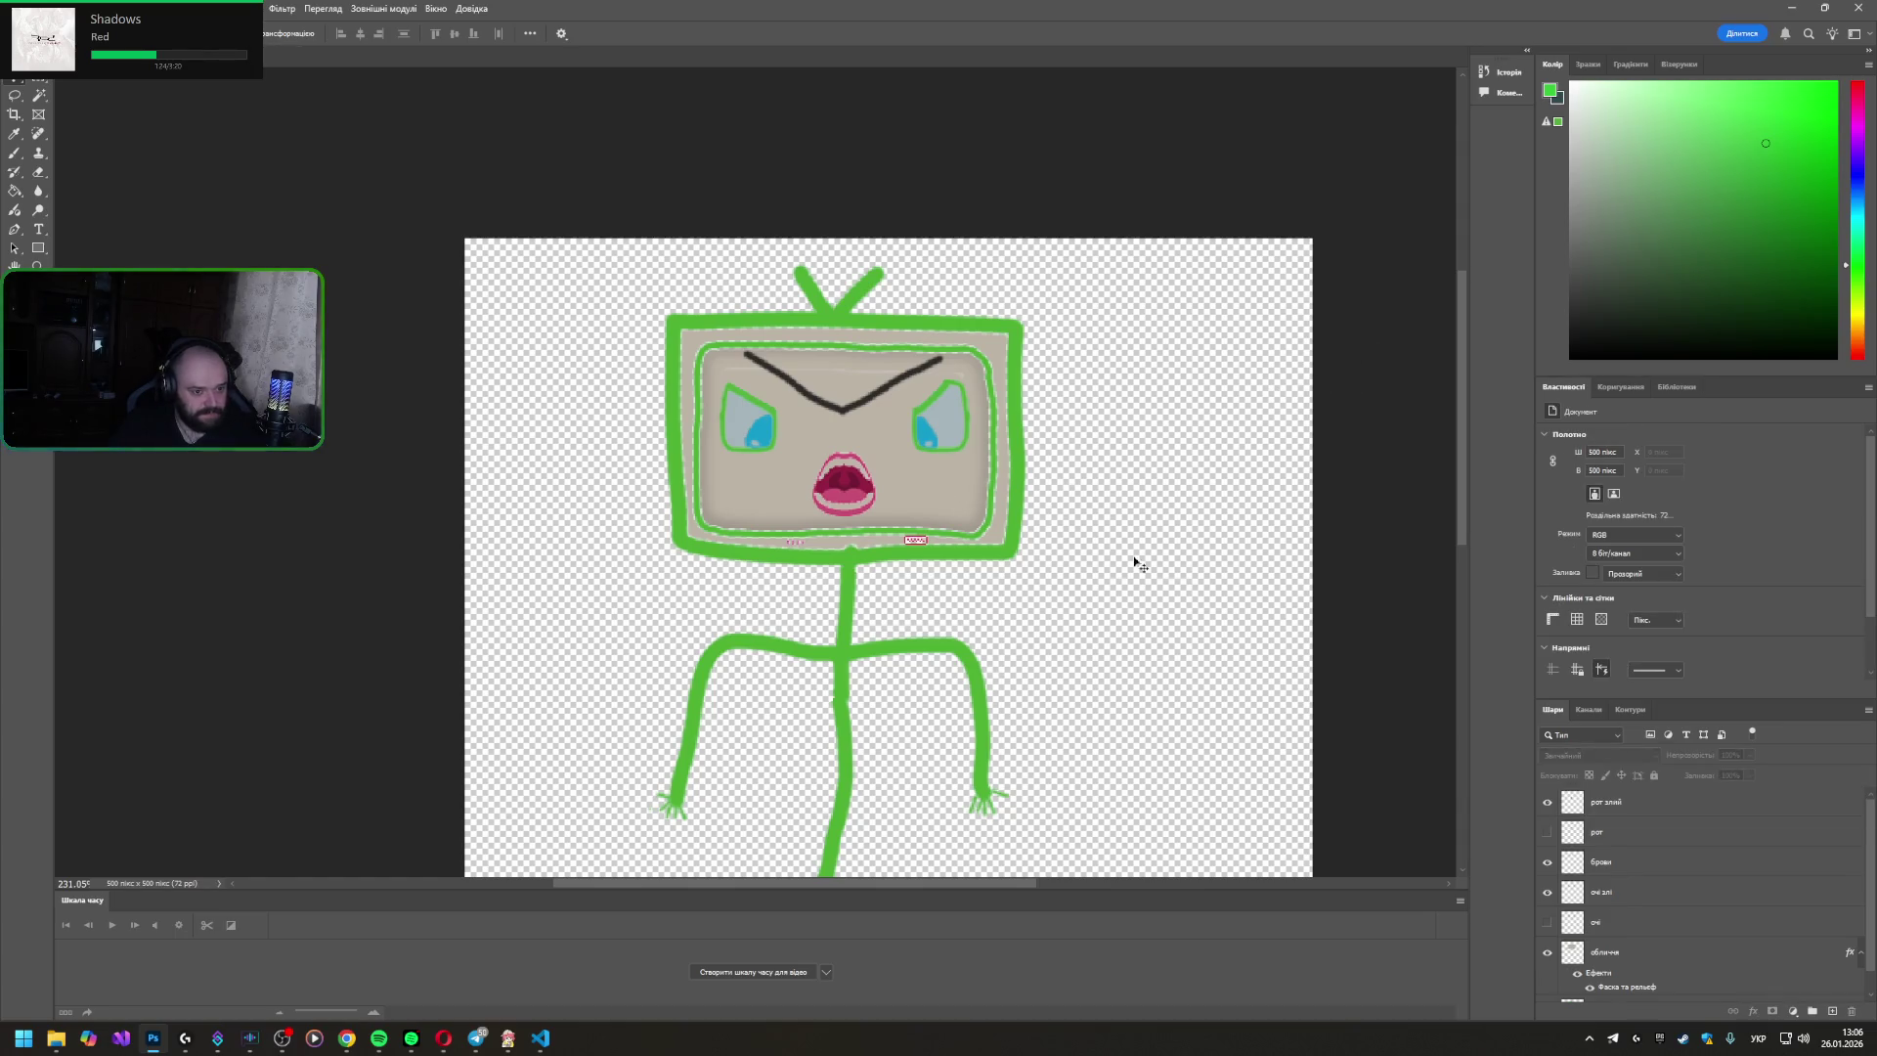
# - Look at File > Export without exporting and switch the keyboard layout to English
pyautogui.click(950, 534)
pyautogui.click(21, 9)
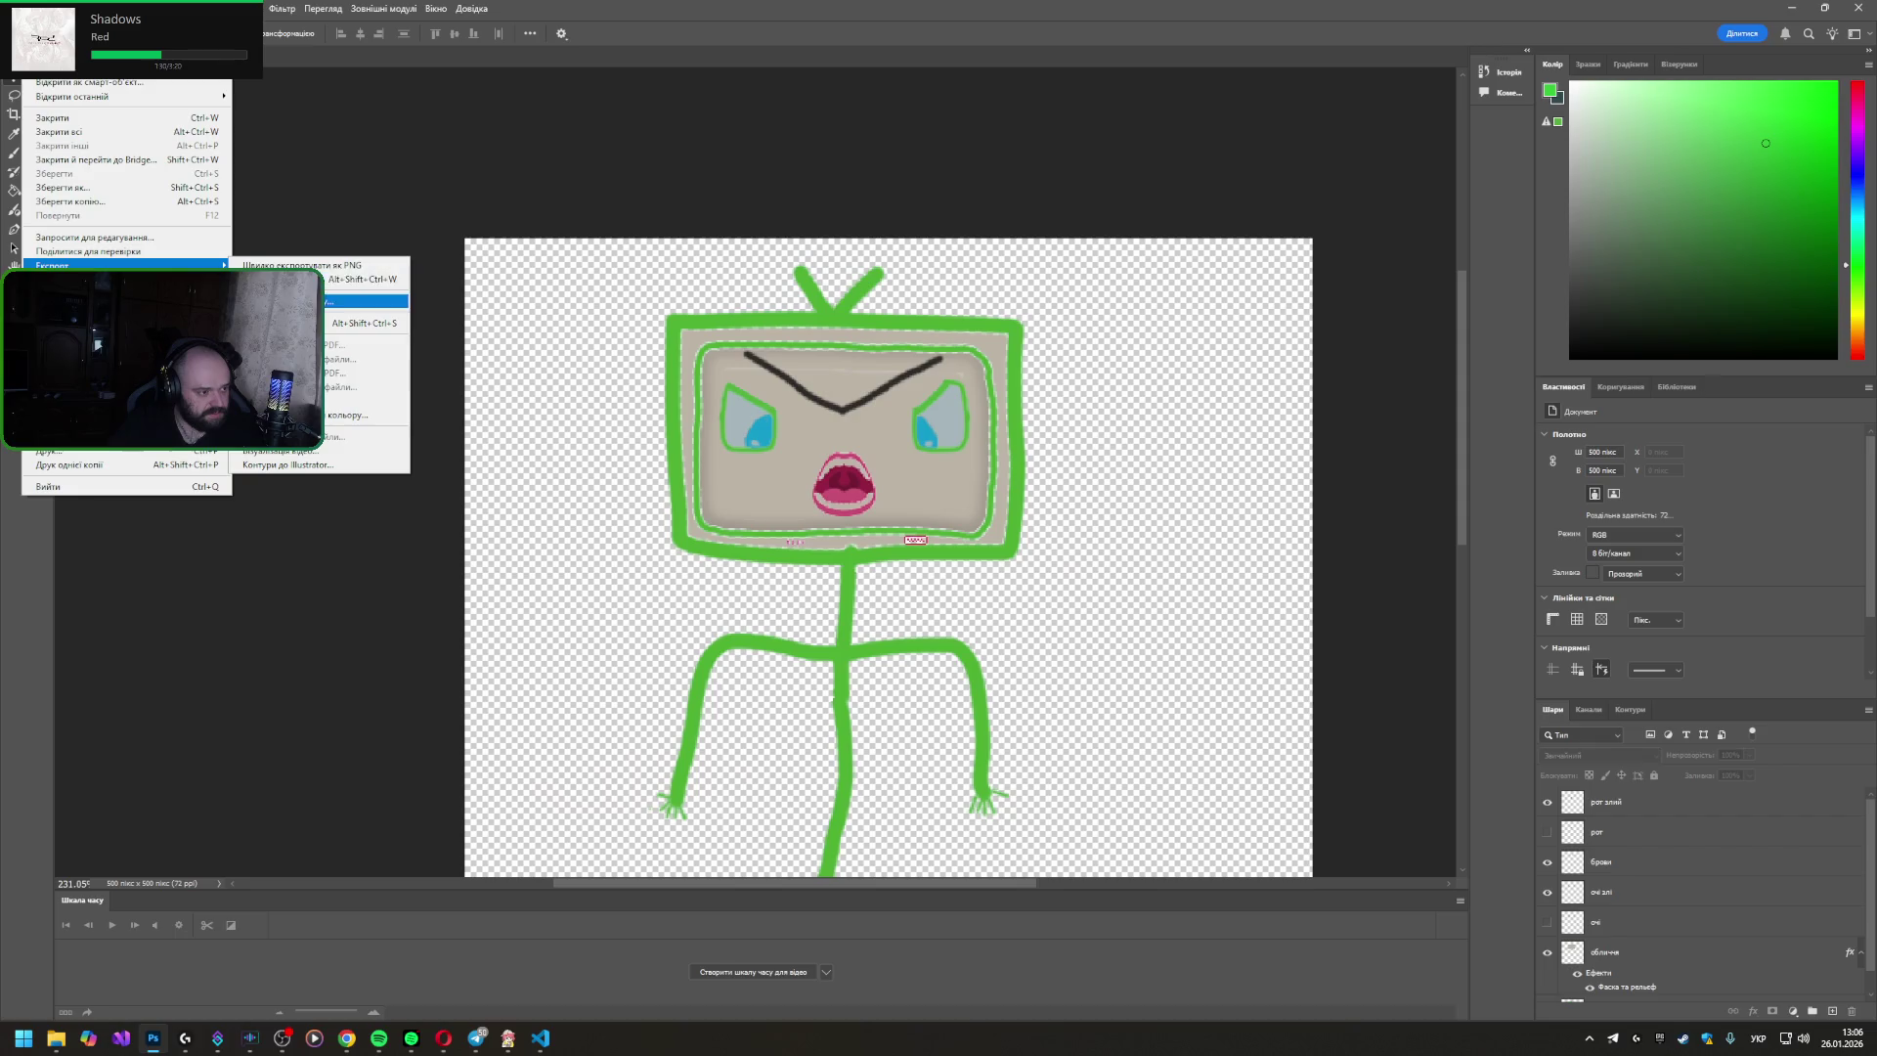
pyautogui.click(294, 265)
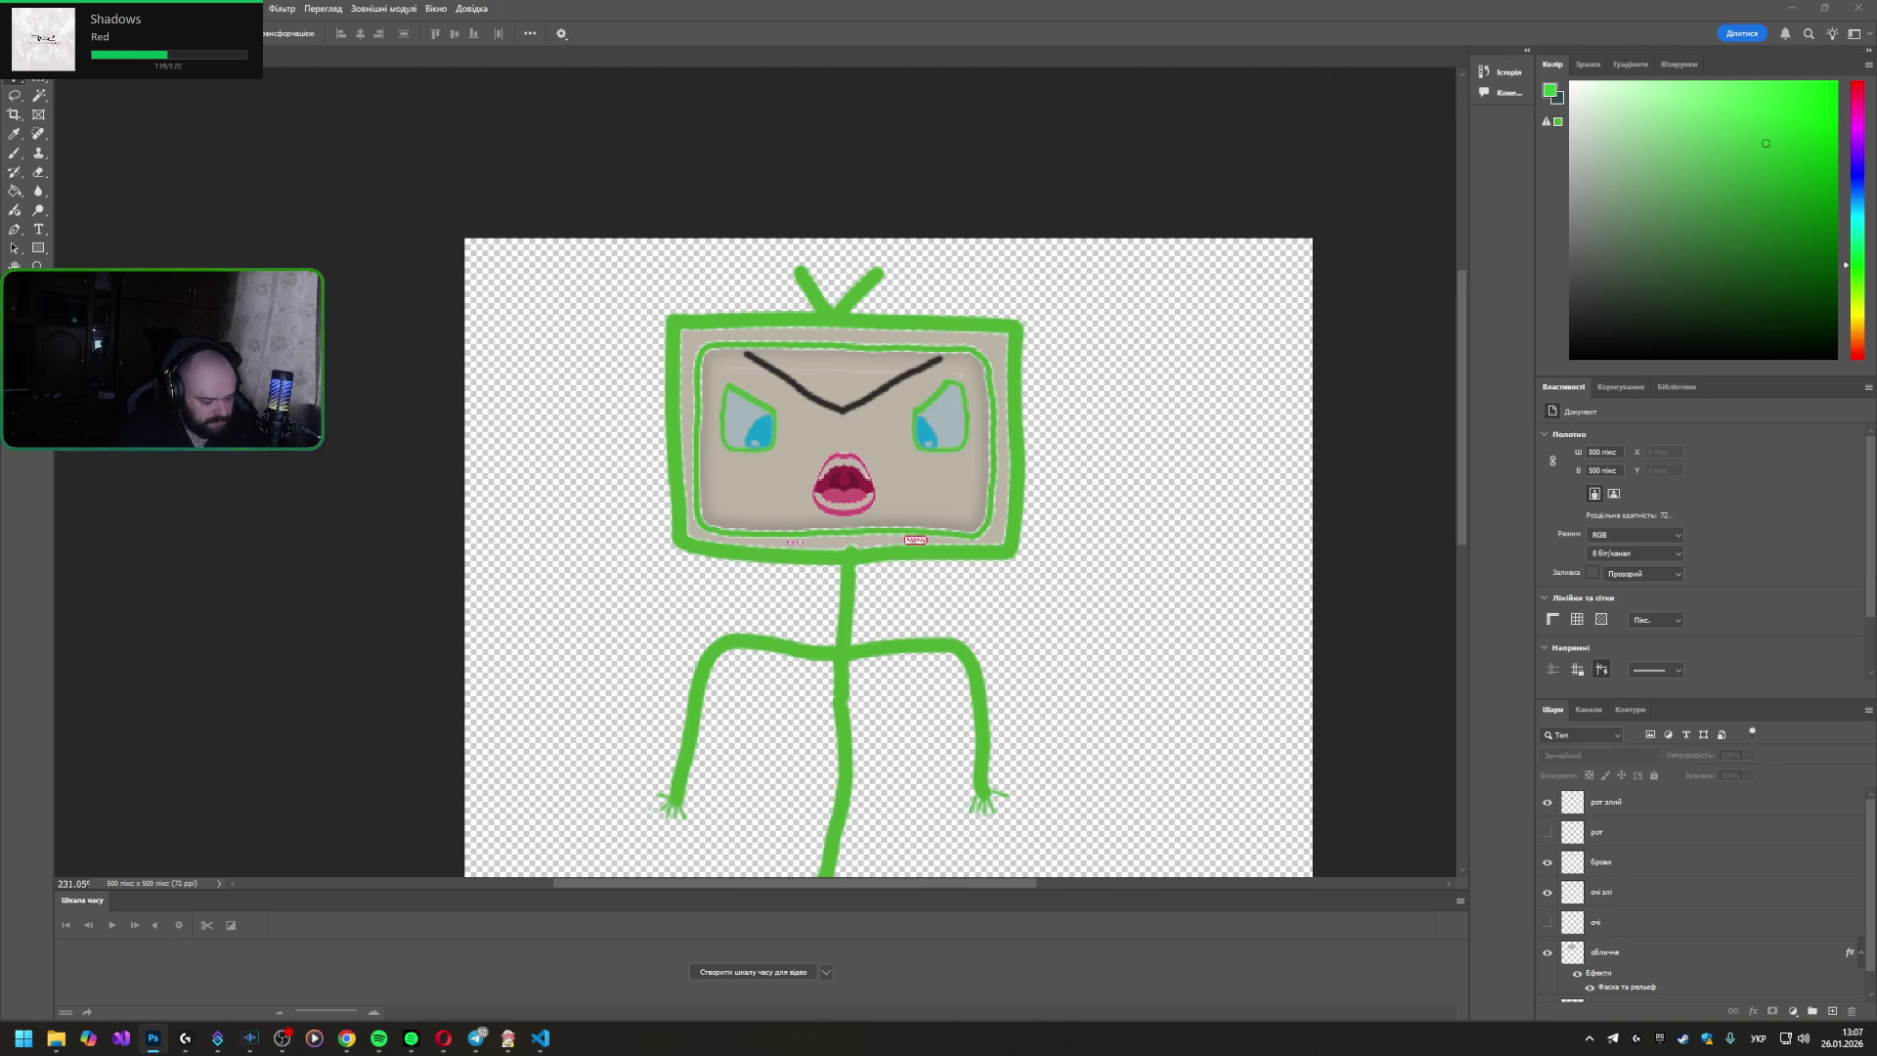
pyautogui.hotkey('alt', 'shift')
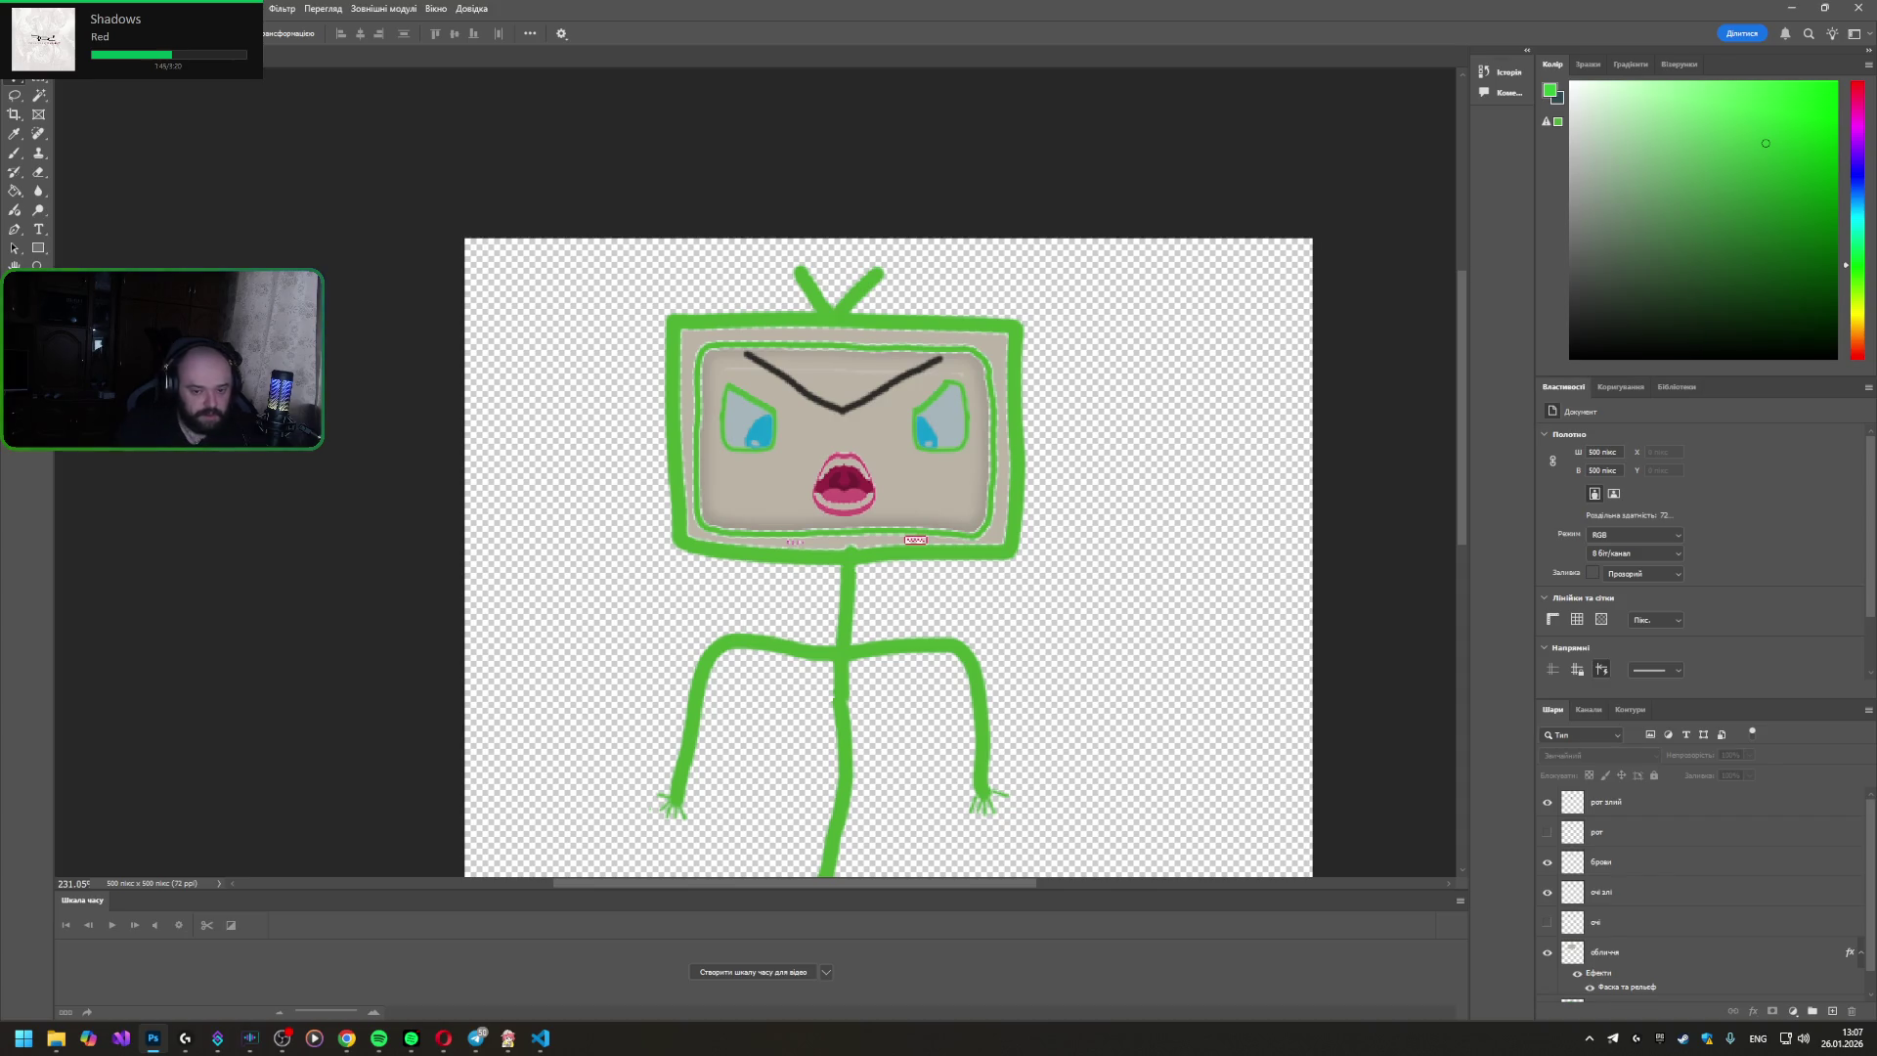
# - Show the black line mouth instead of the red one and Quick Export the sprite as PNG
pyautogui.click(1547, 802)
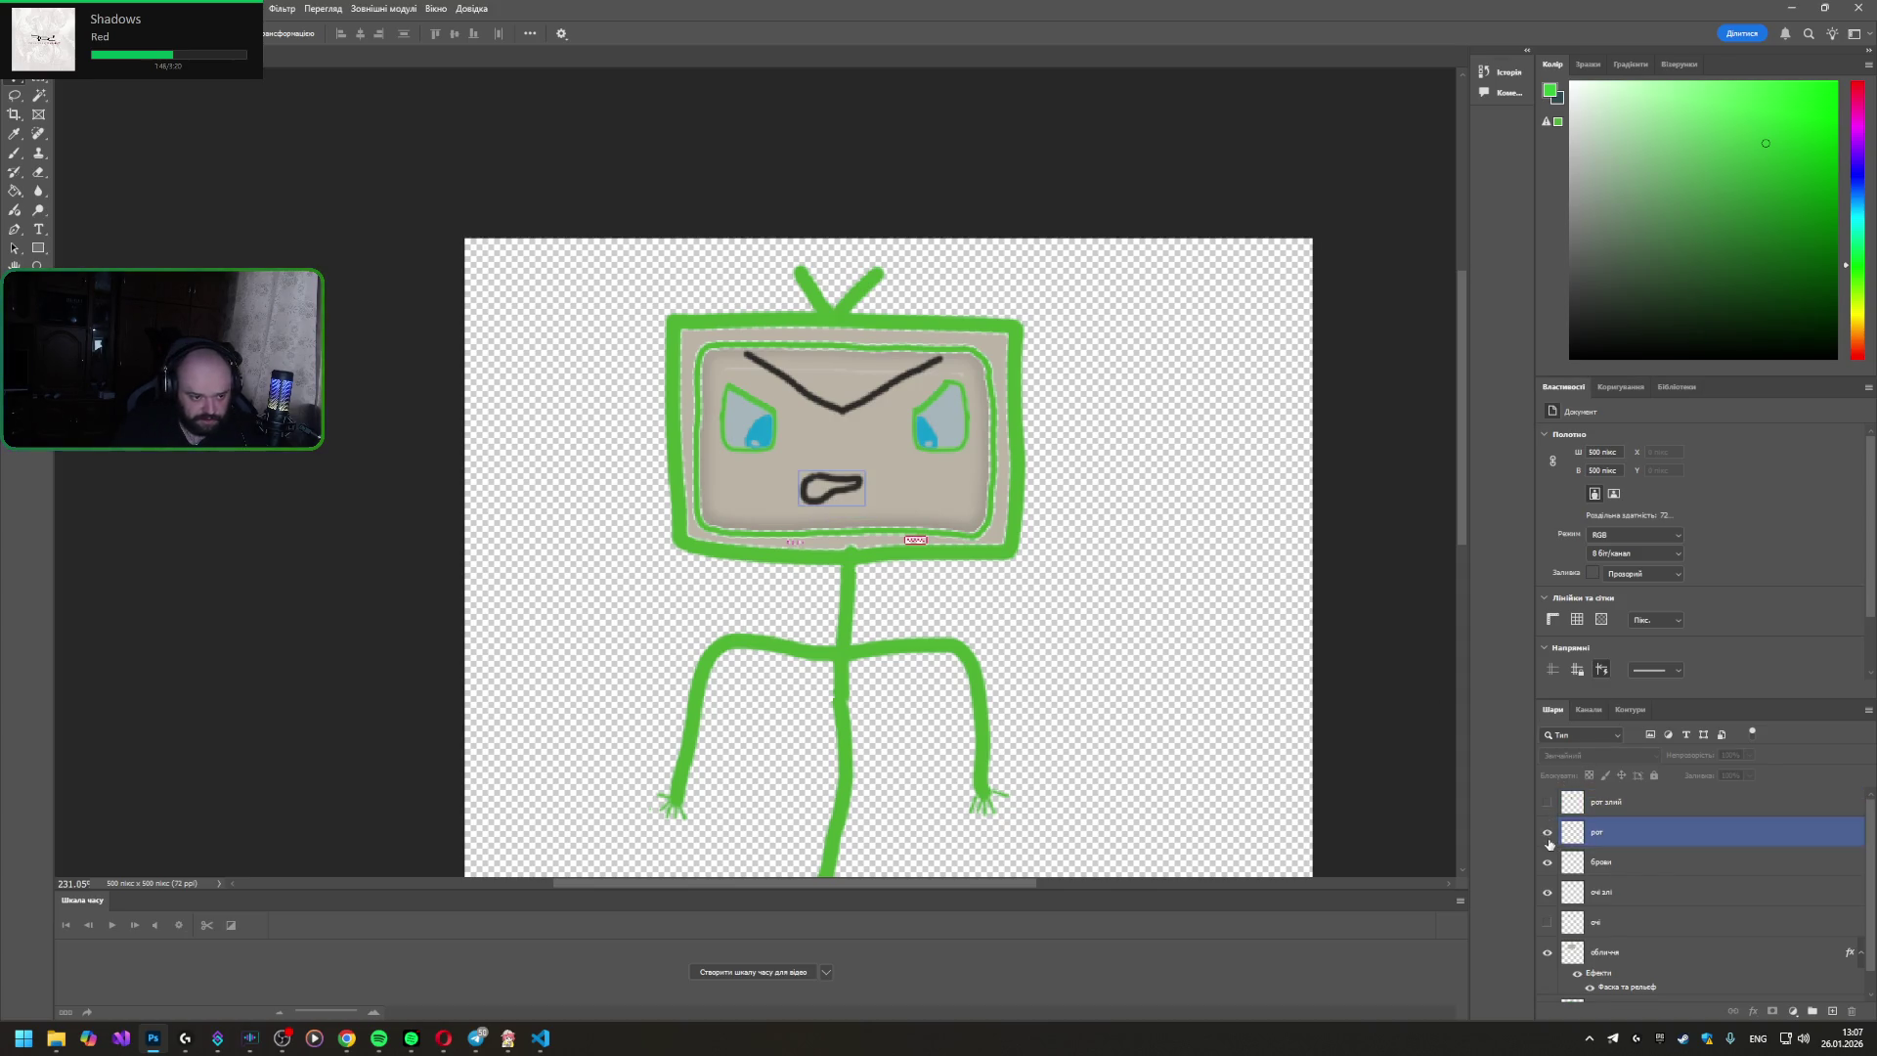
pyautogui.hotkey('alt', 'f')
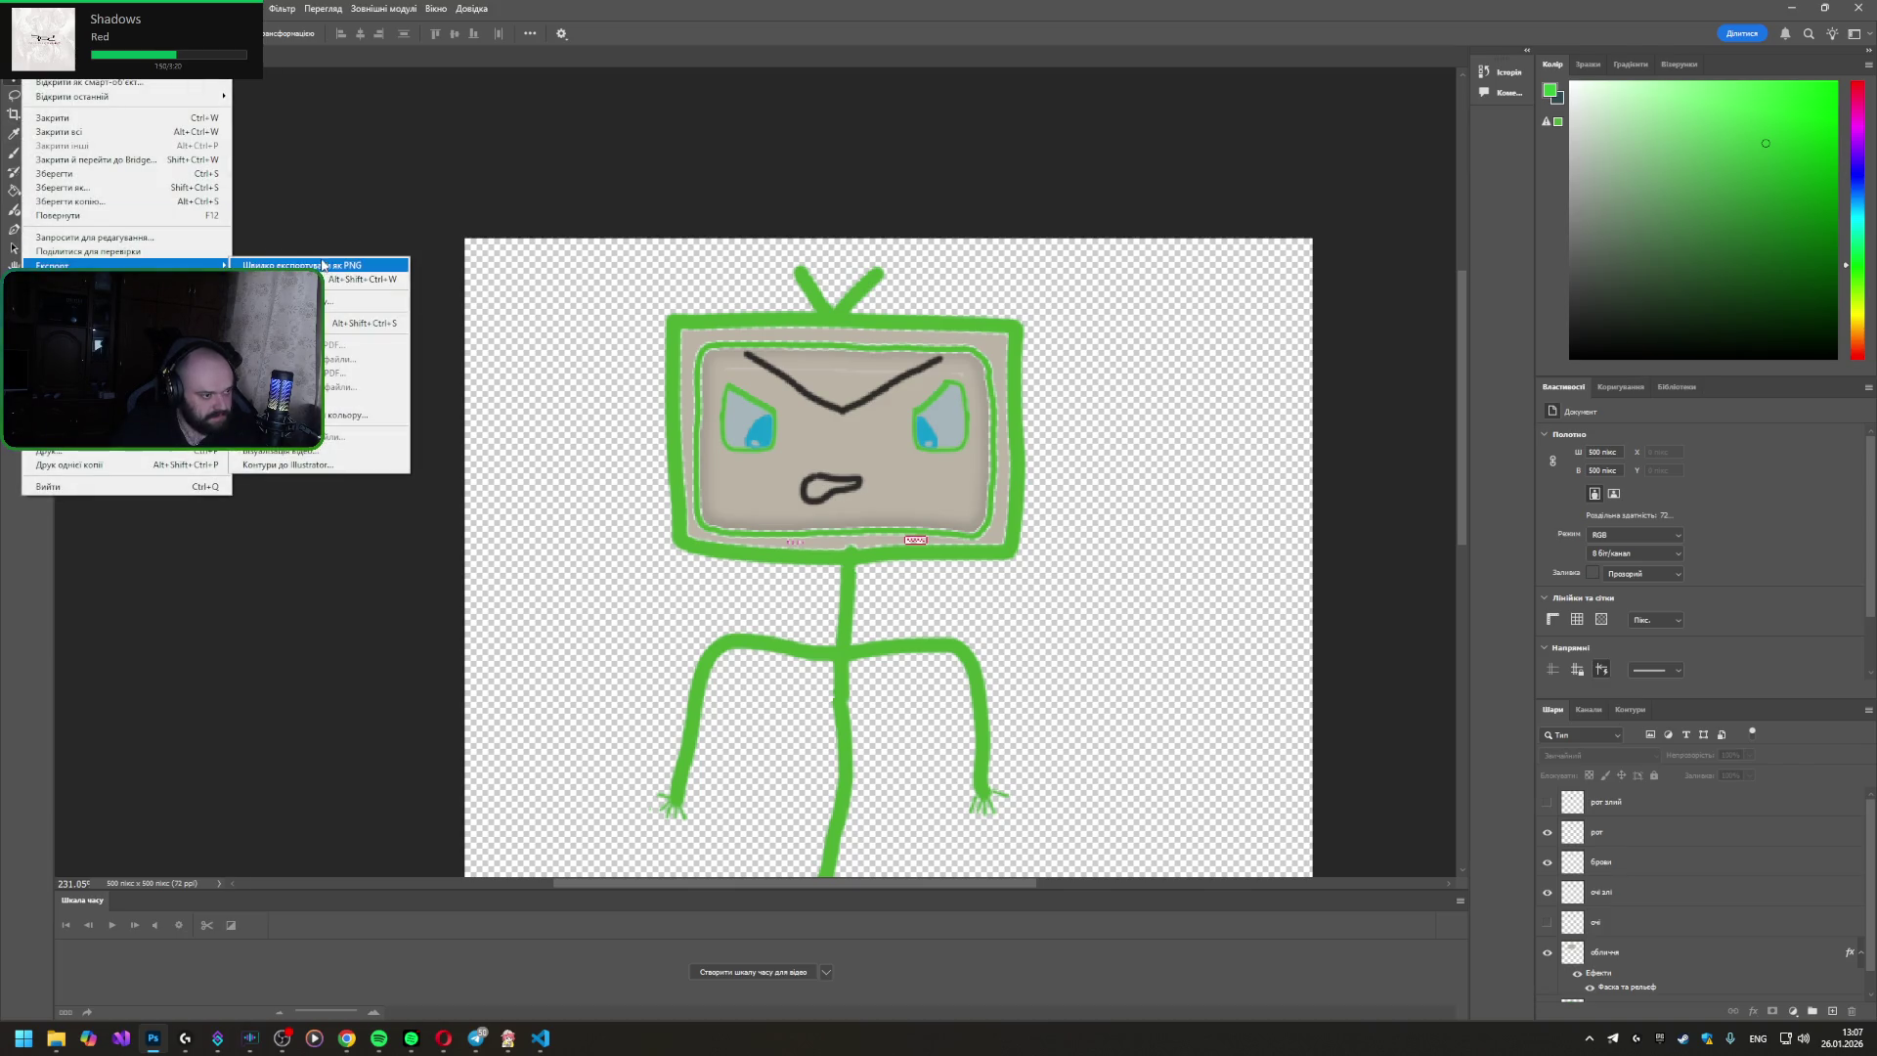
pyautogui.click(1374, 590)
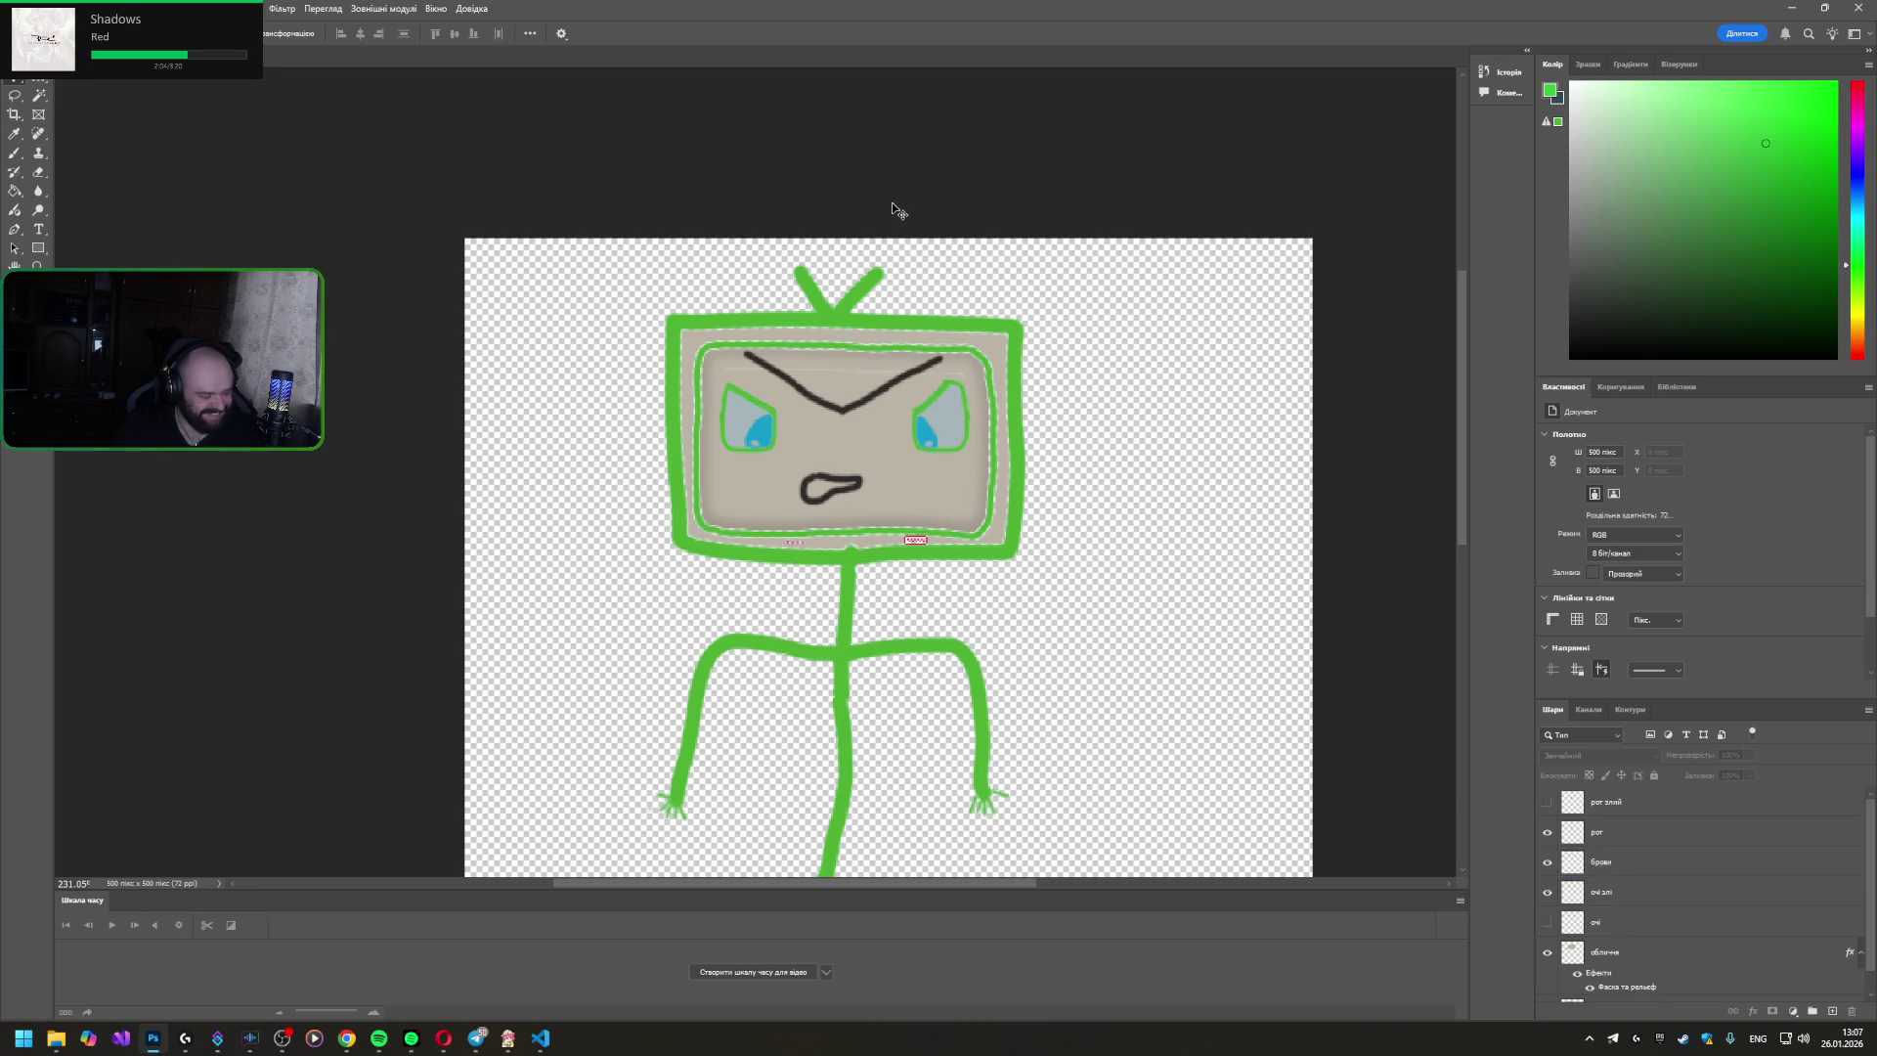
pyautogui.click(1795, 10)
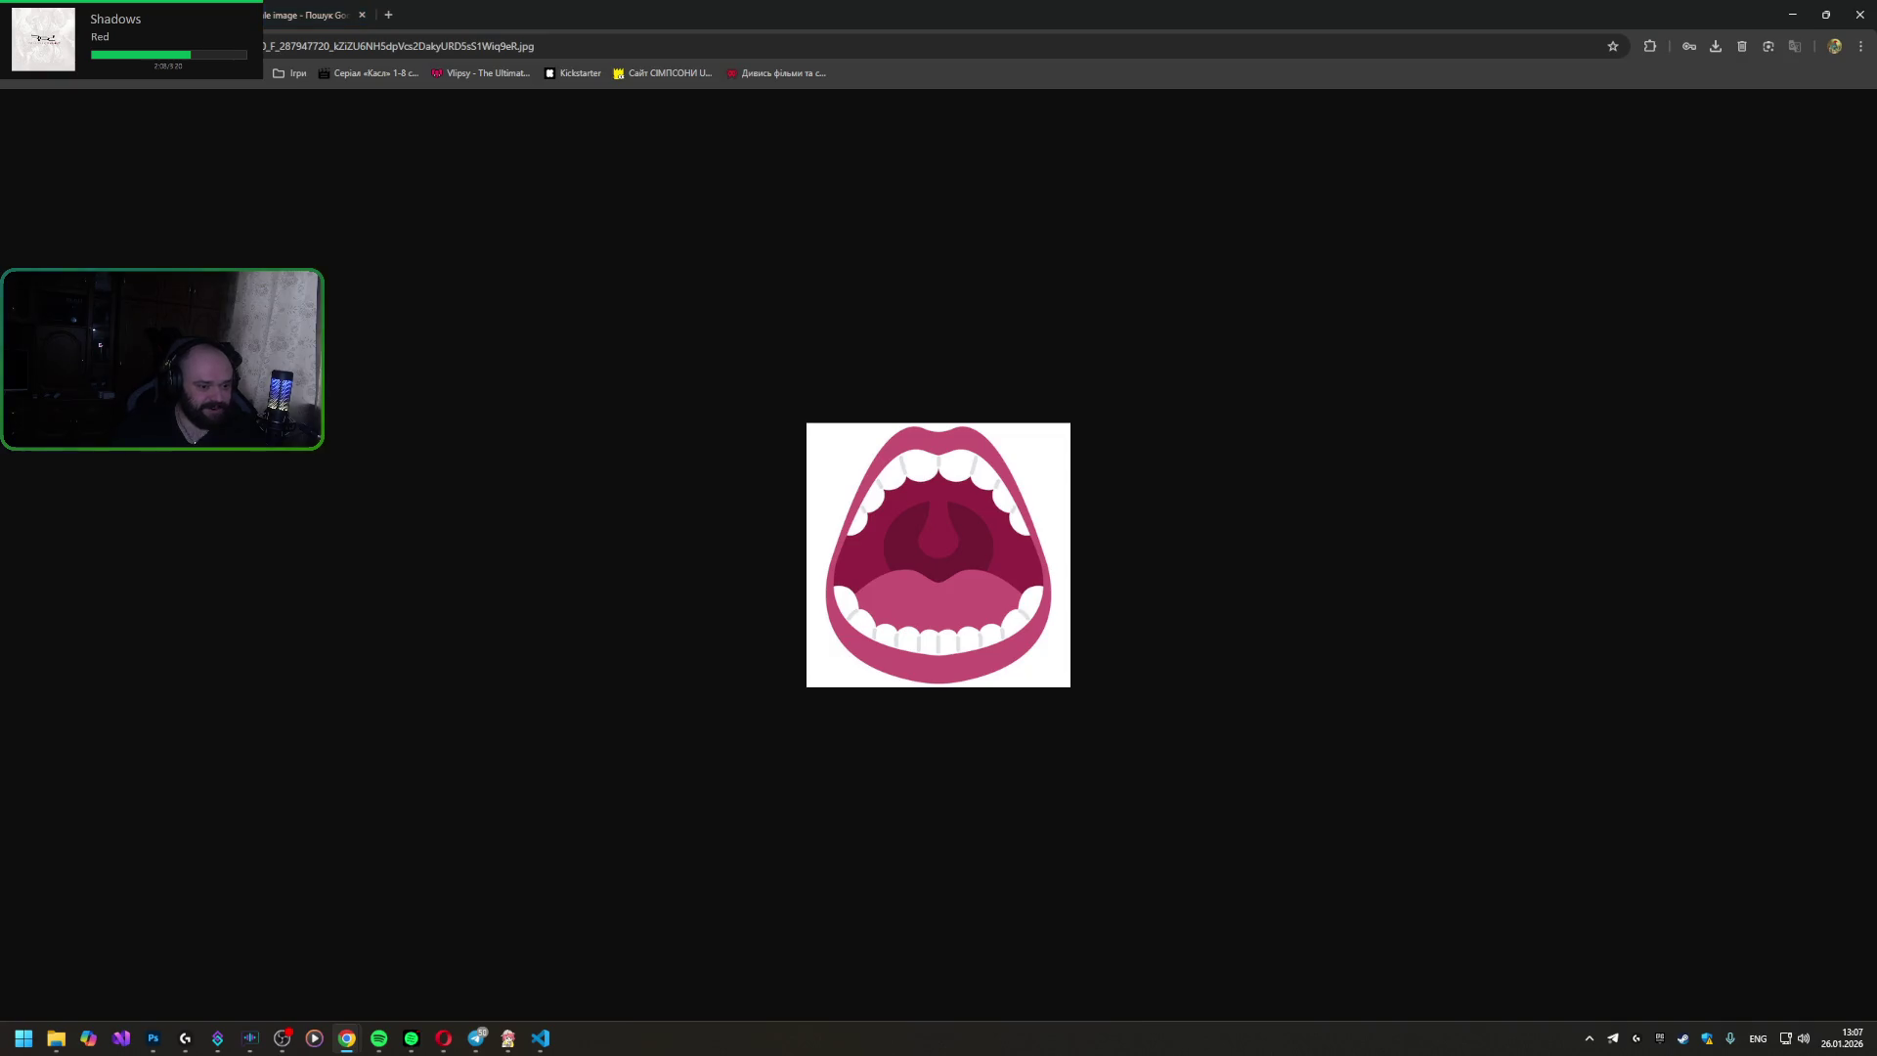
# - Go back to the 'renpy scale image' results and bring script.rpy's to_right transform up alongside
pyautogui.hotkey('alt', 'Left')
pyautogui.scroll(-4, 577, 584)
pyautogui.scroll(-2, 530, 543)
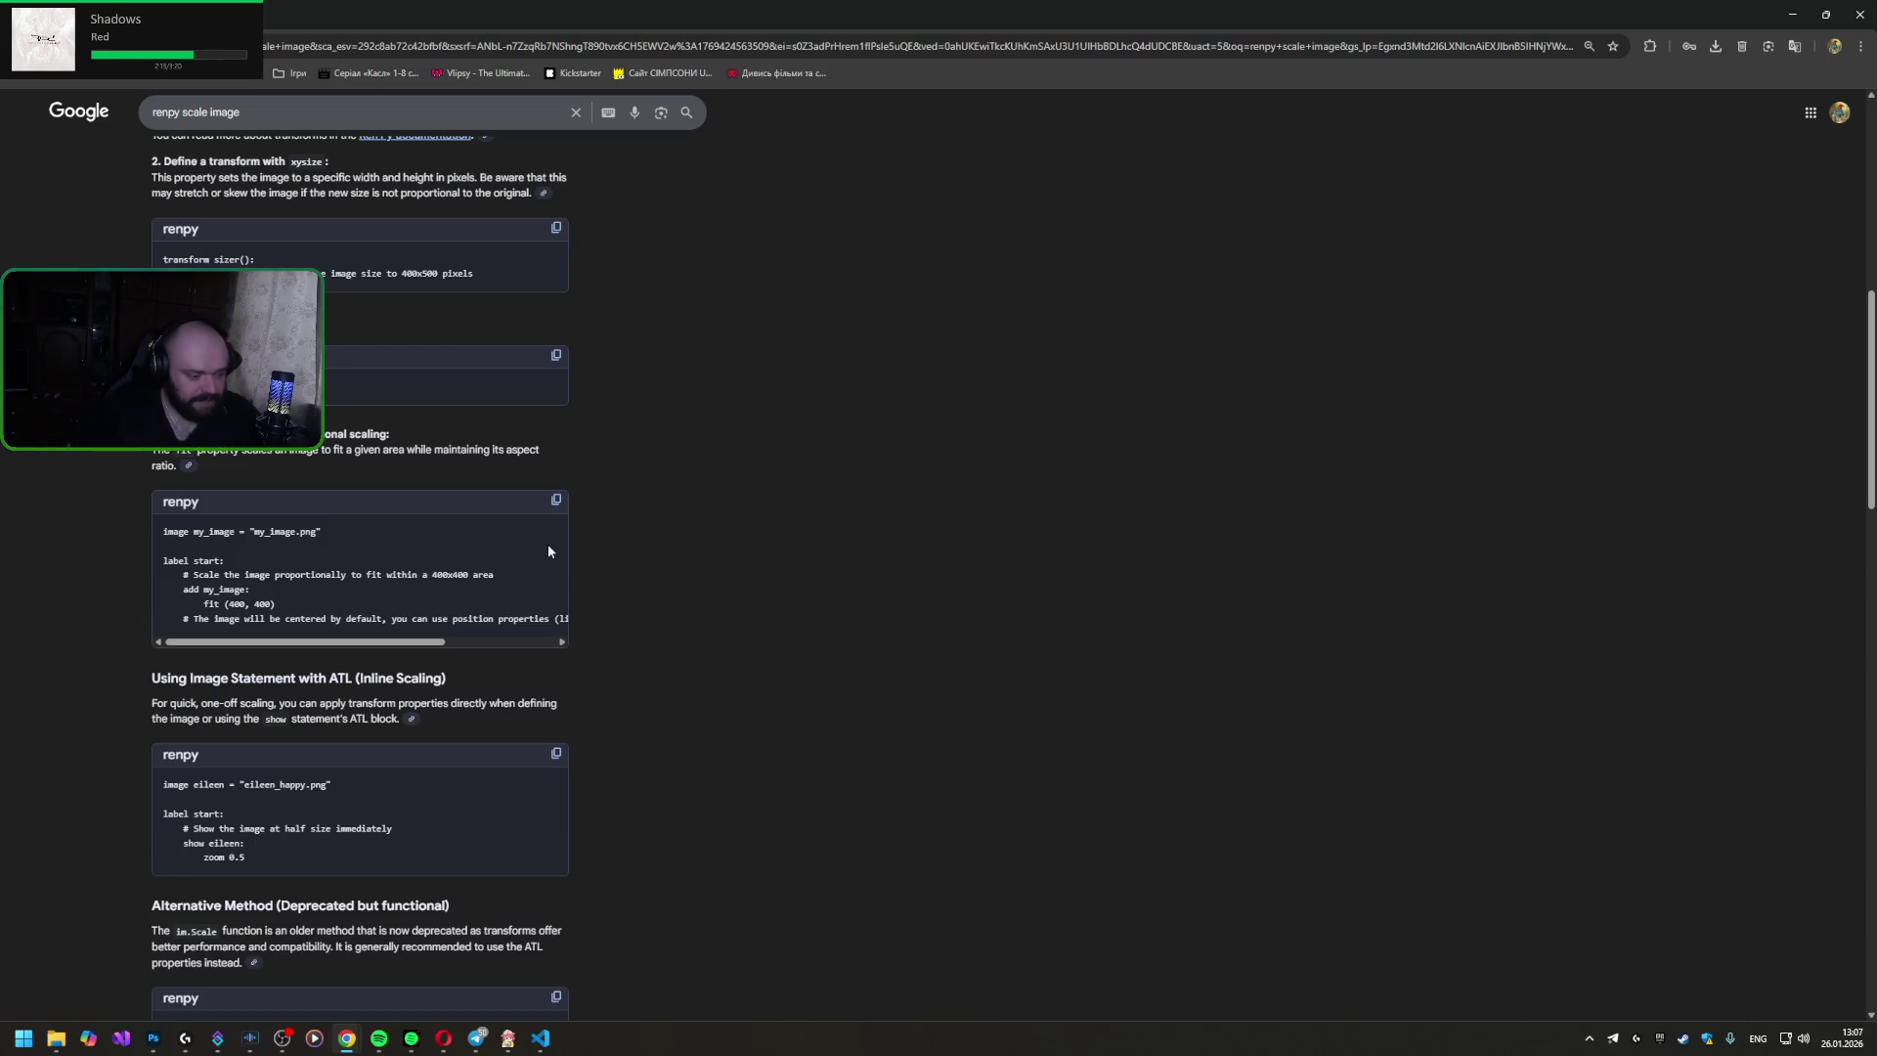
pyautogui.click(540, 1036)
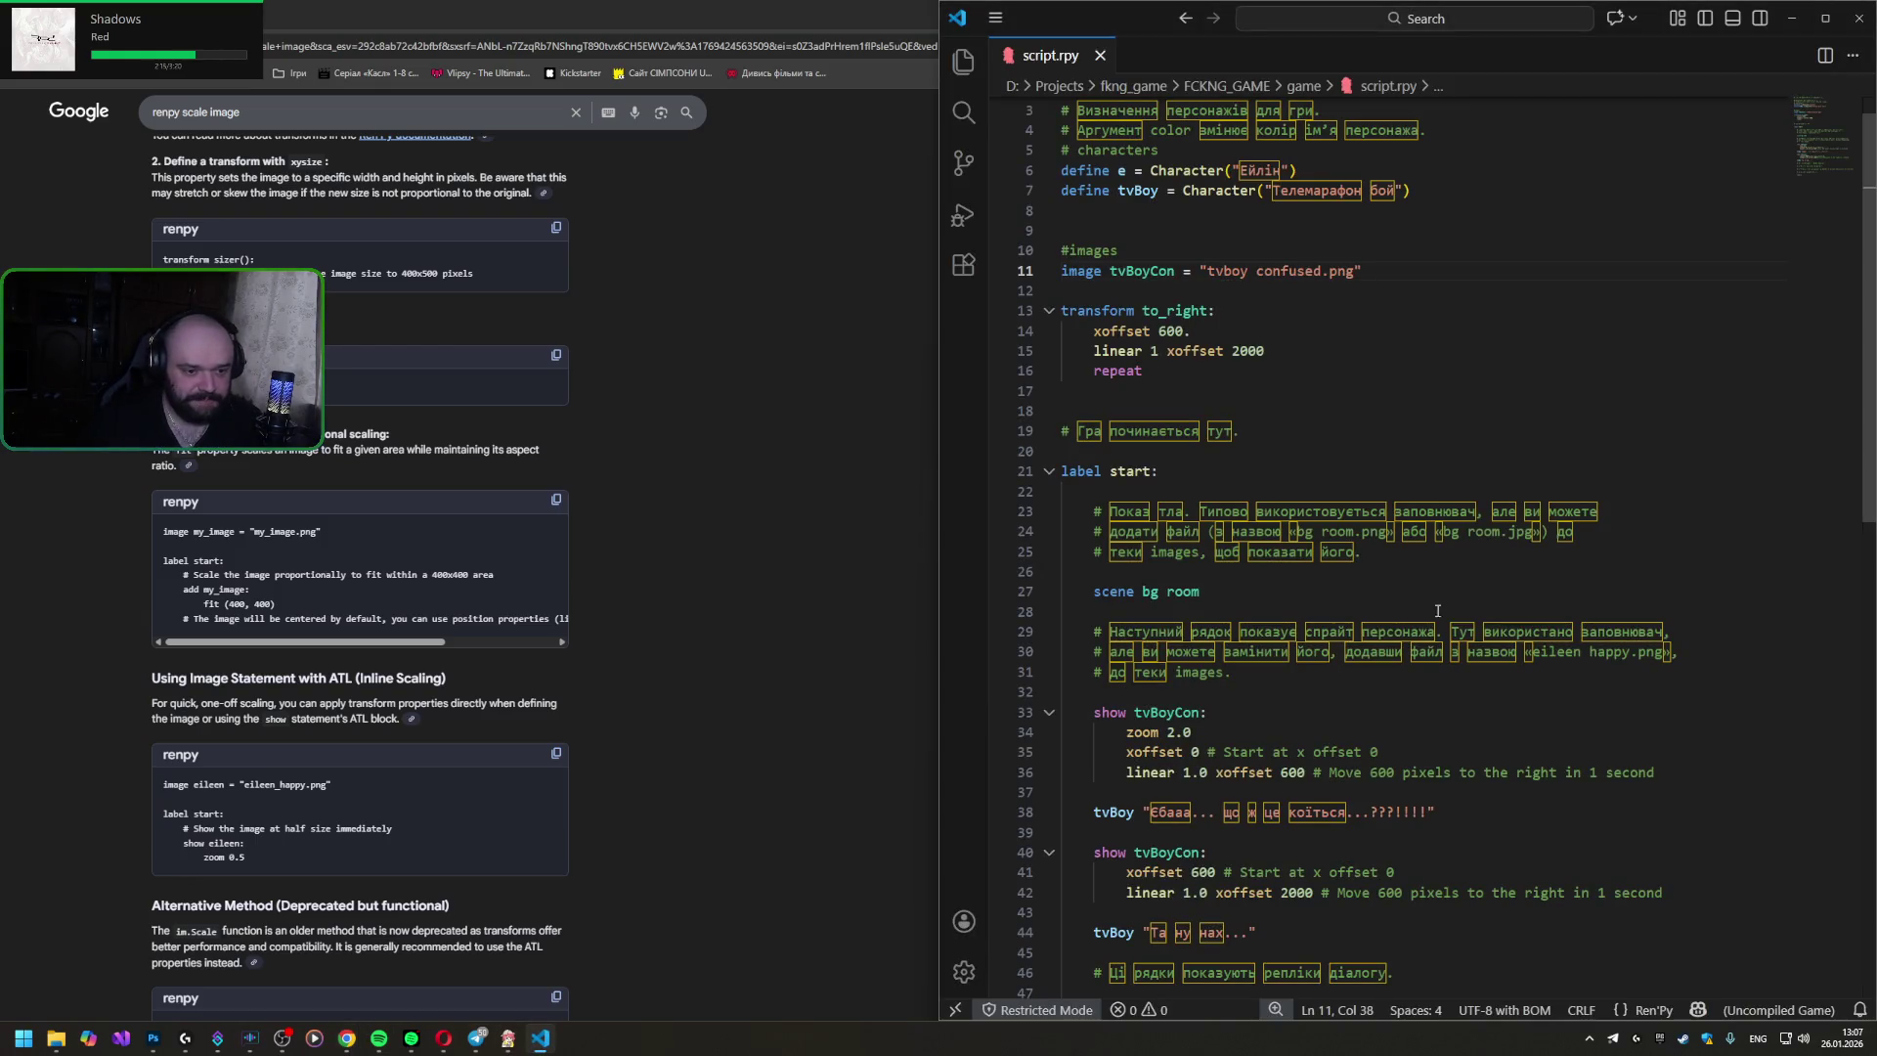
pyautogui.click(1175, 311)
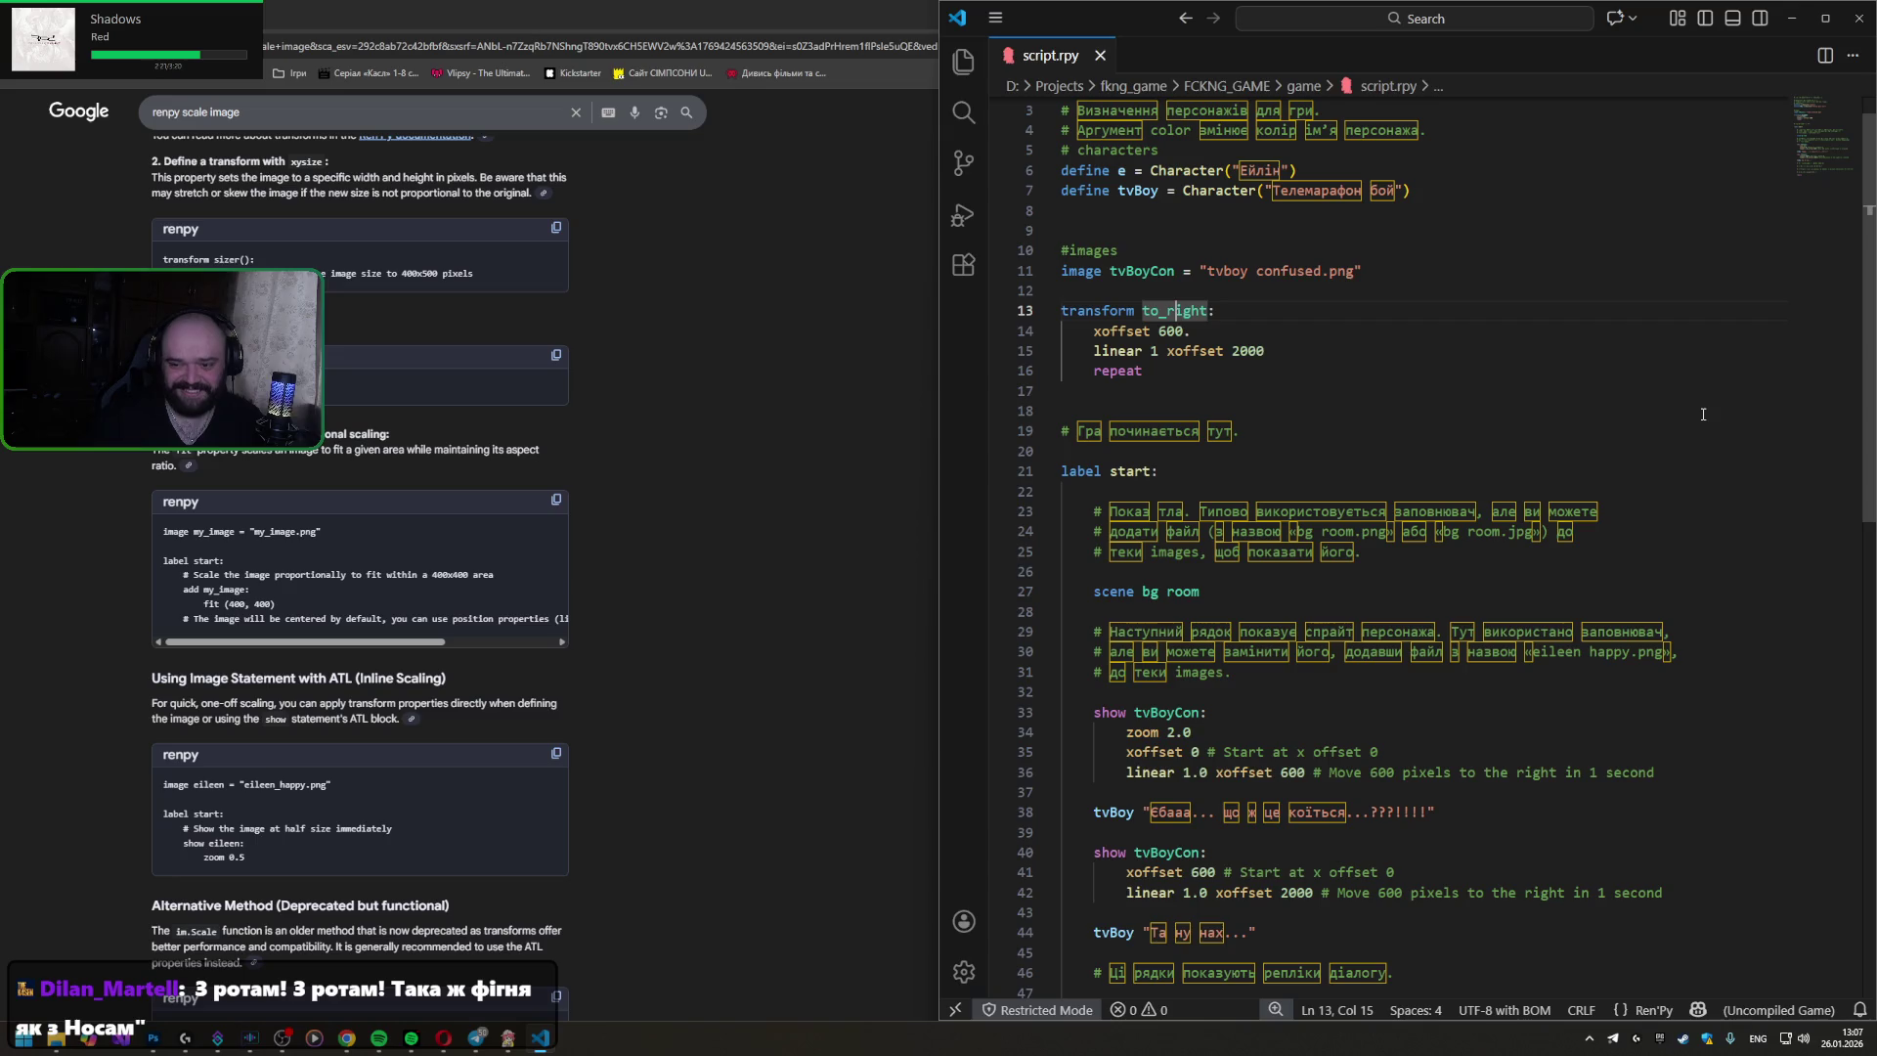
pyautogui.scroll(1, 1179, 362)
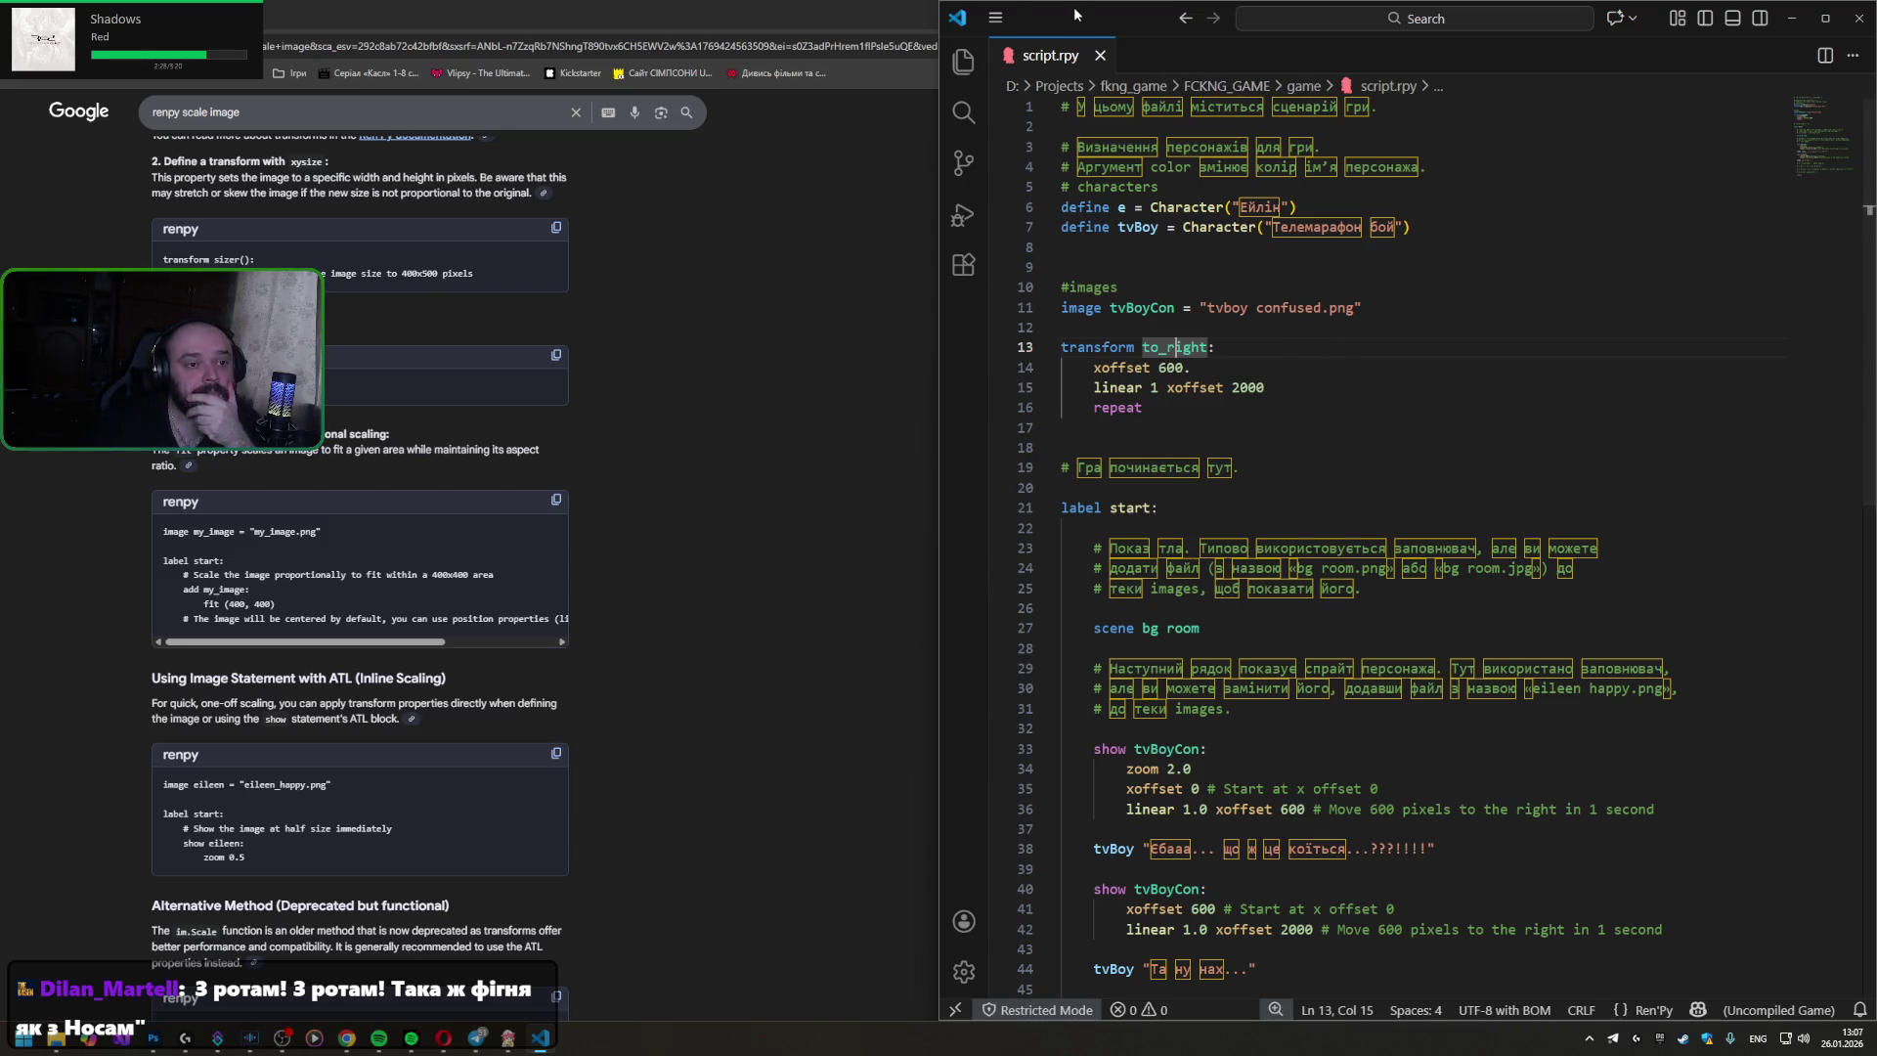
pyautogui.click(994, 18)
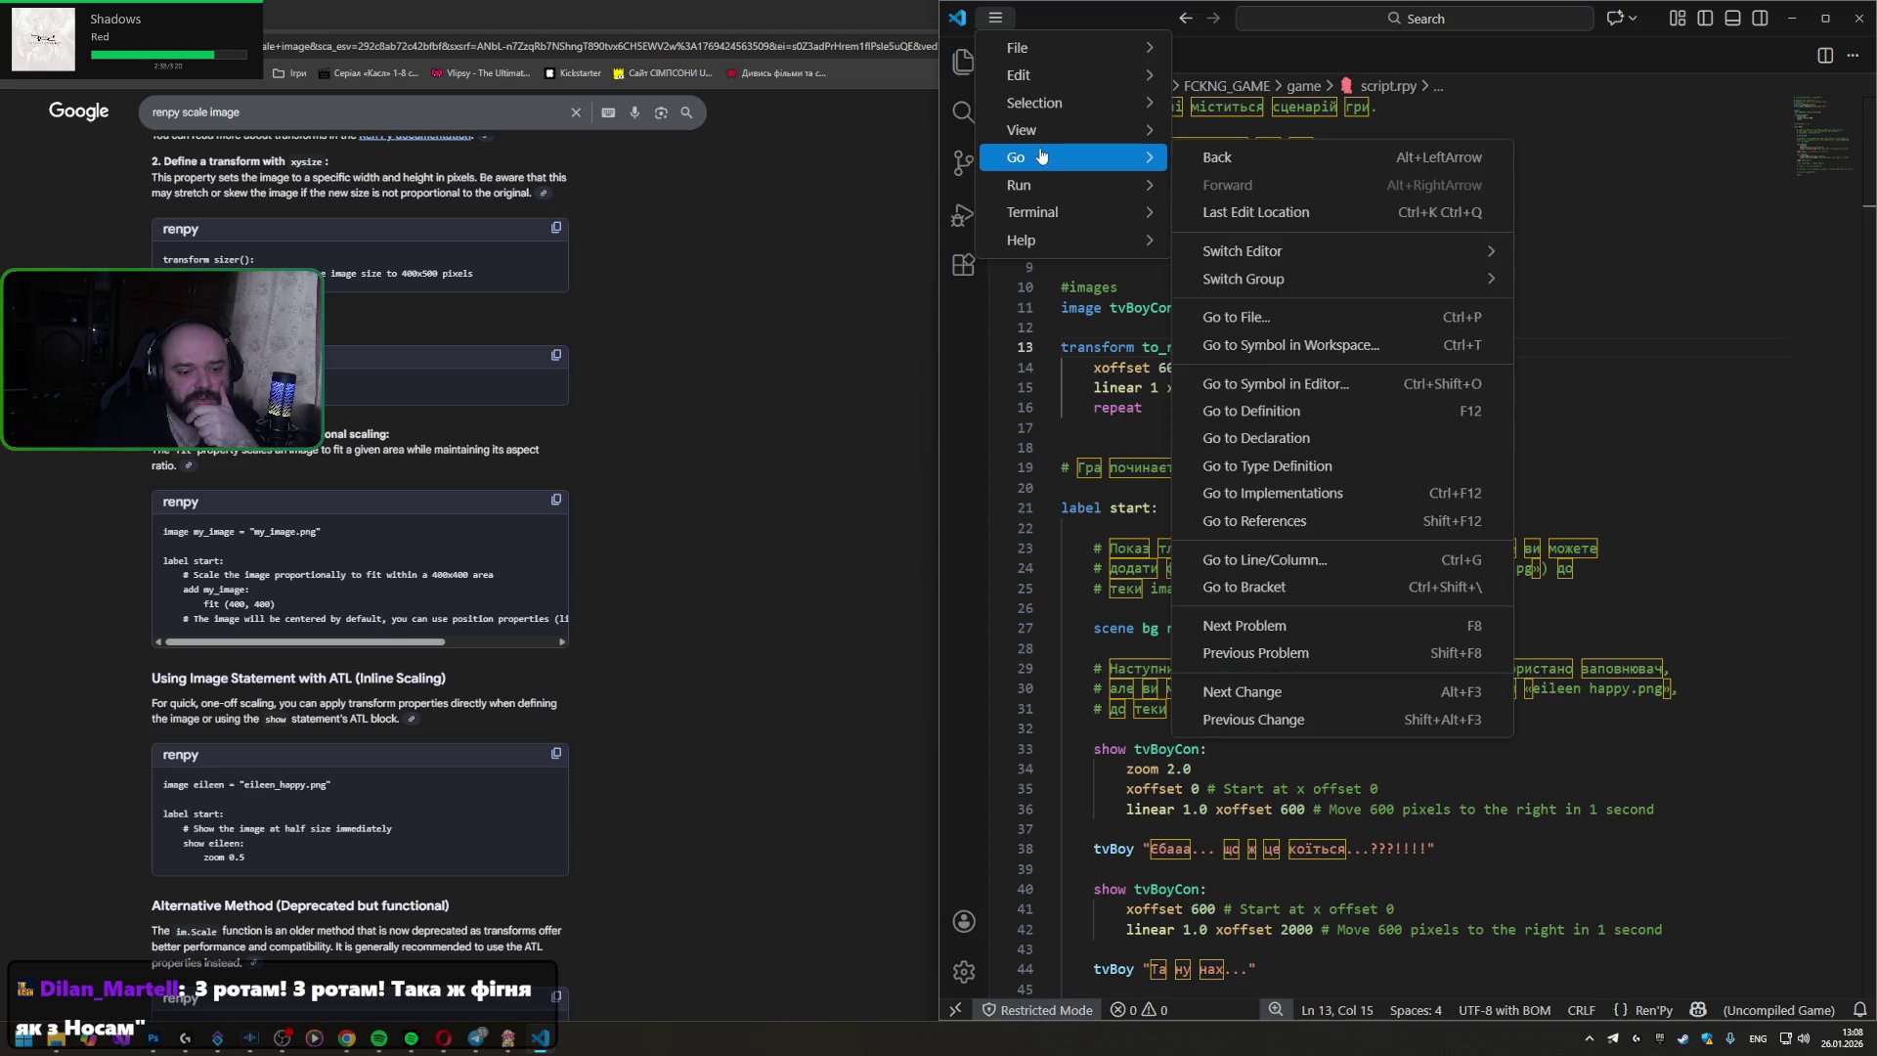
pyautogui.click(1129, 469)
pyautogui.click(994, 19)
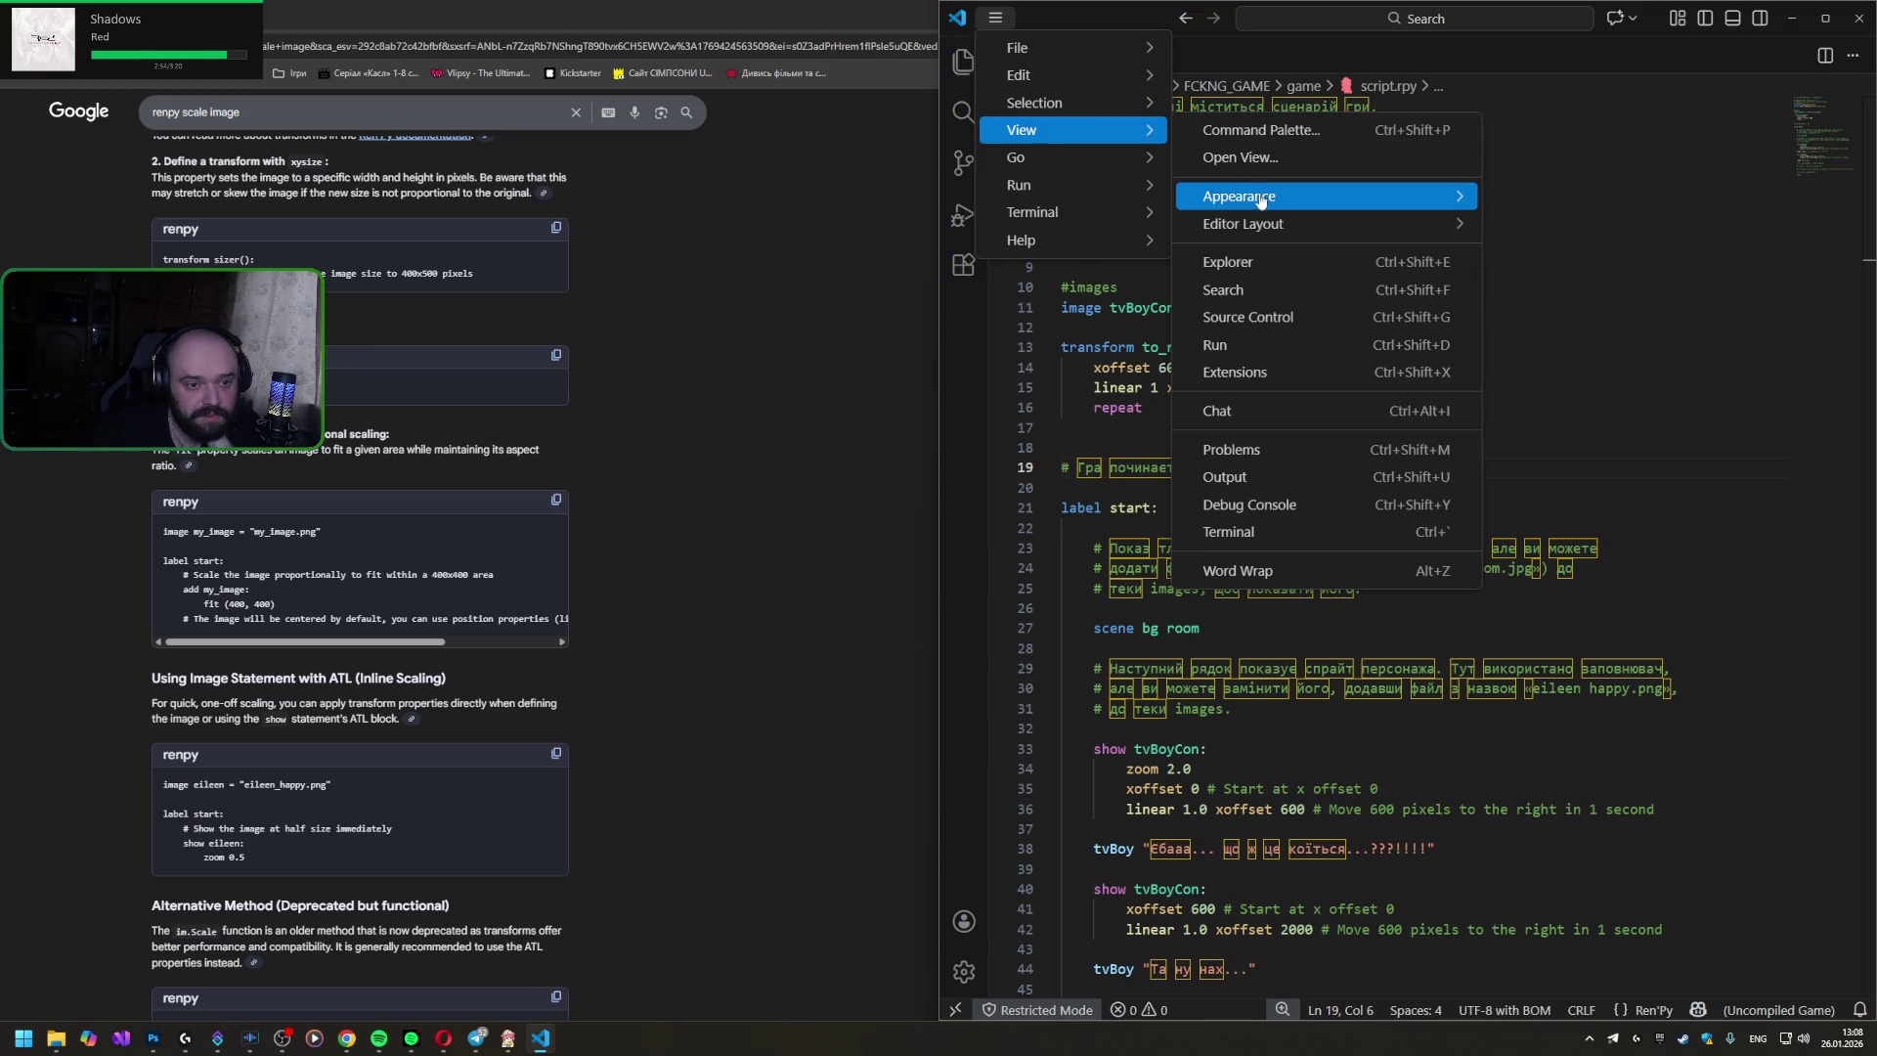
pyautogui.moveTo(1023, 129)
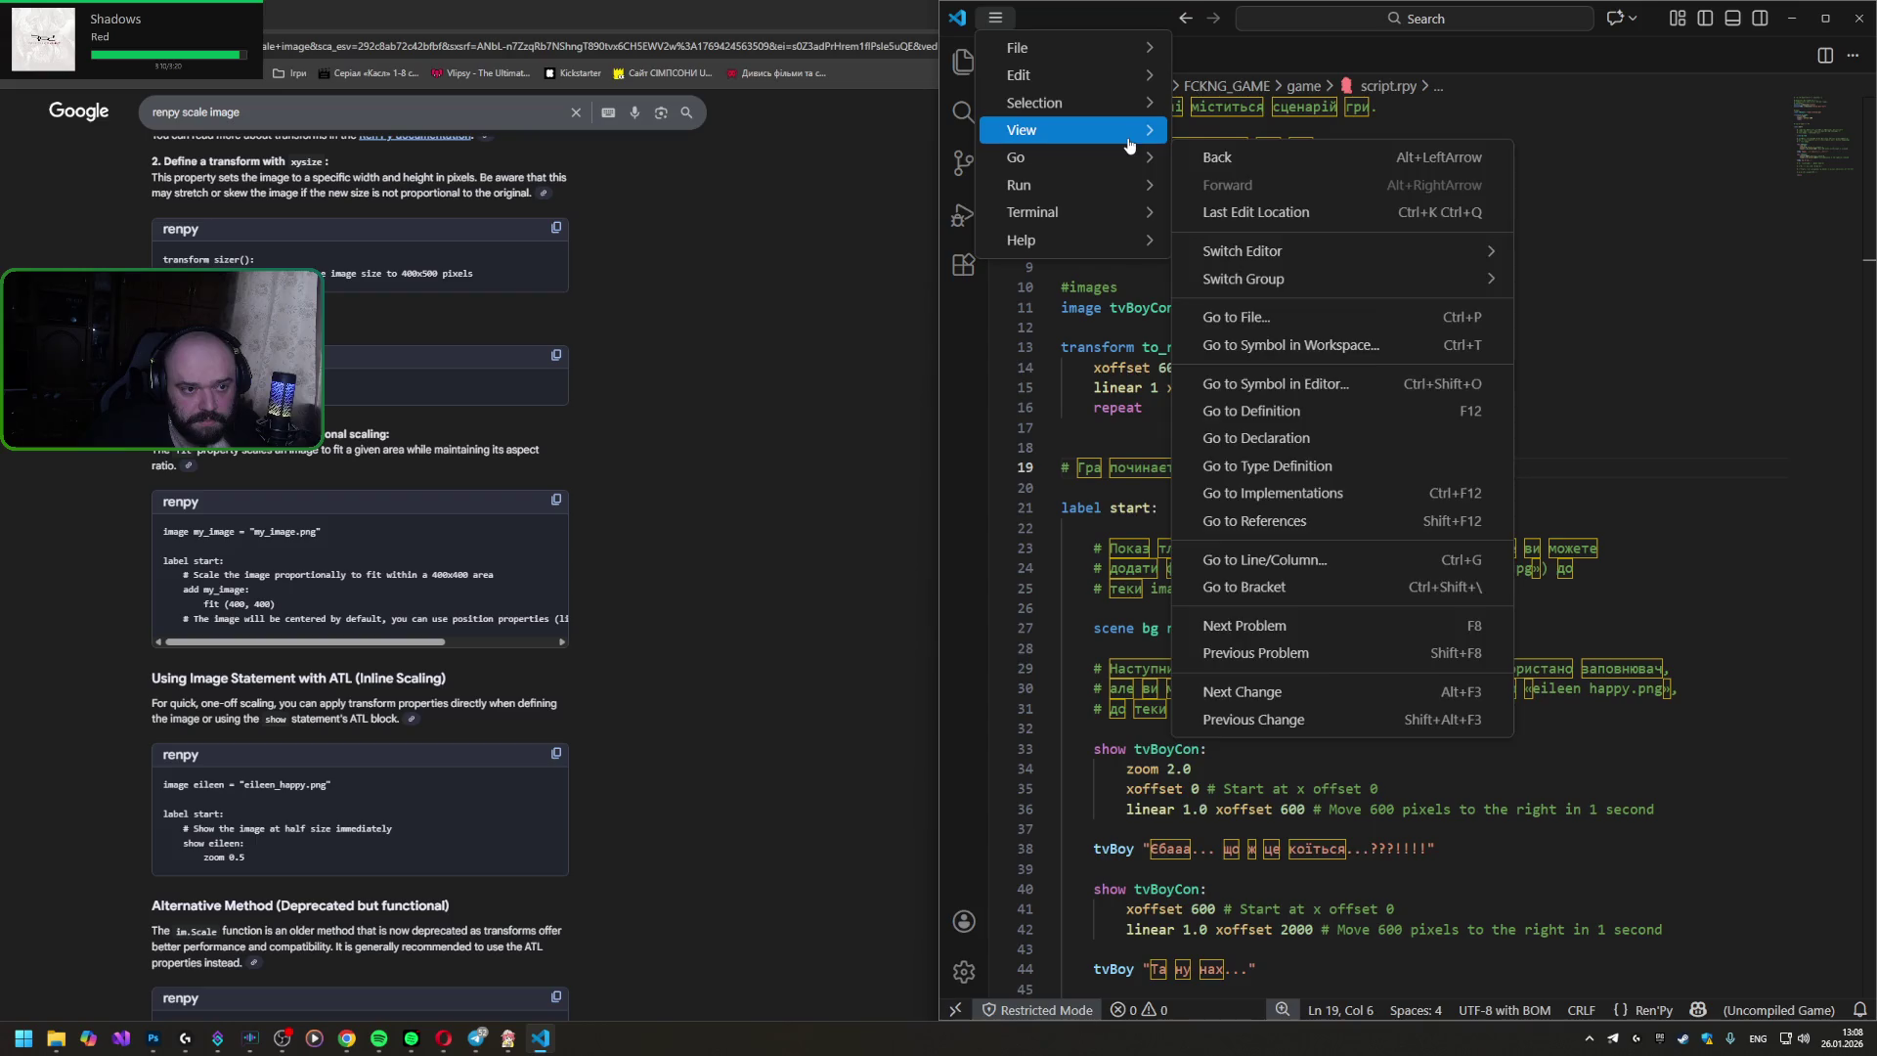
pyautogui.click(1313, 571)
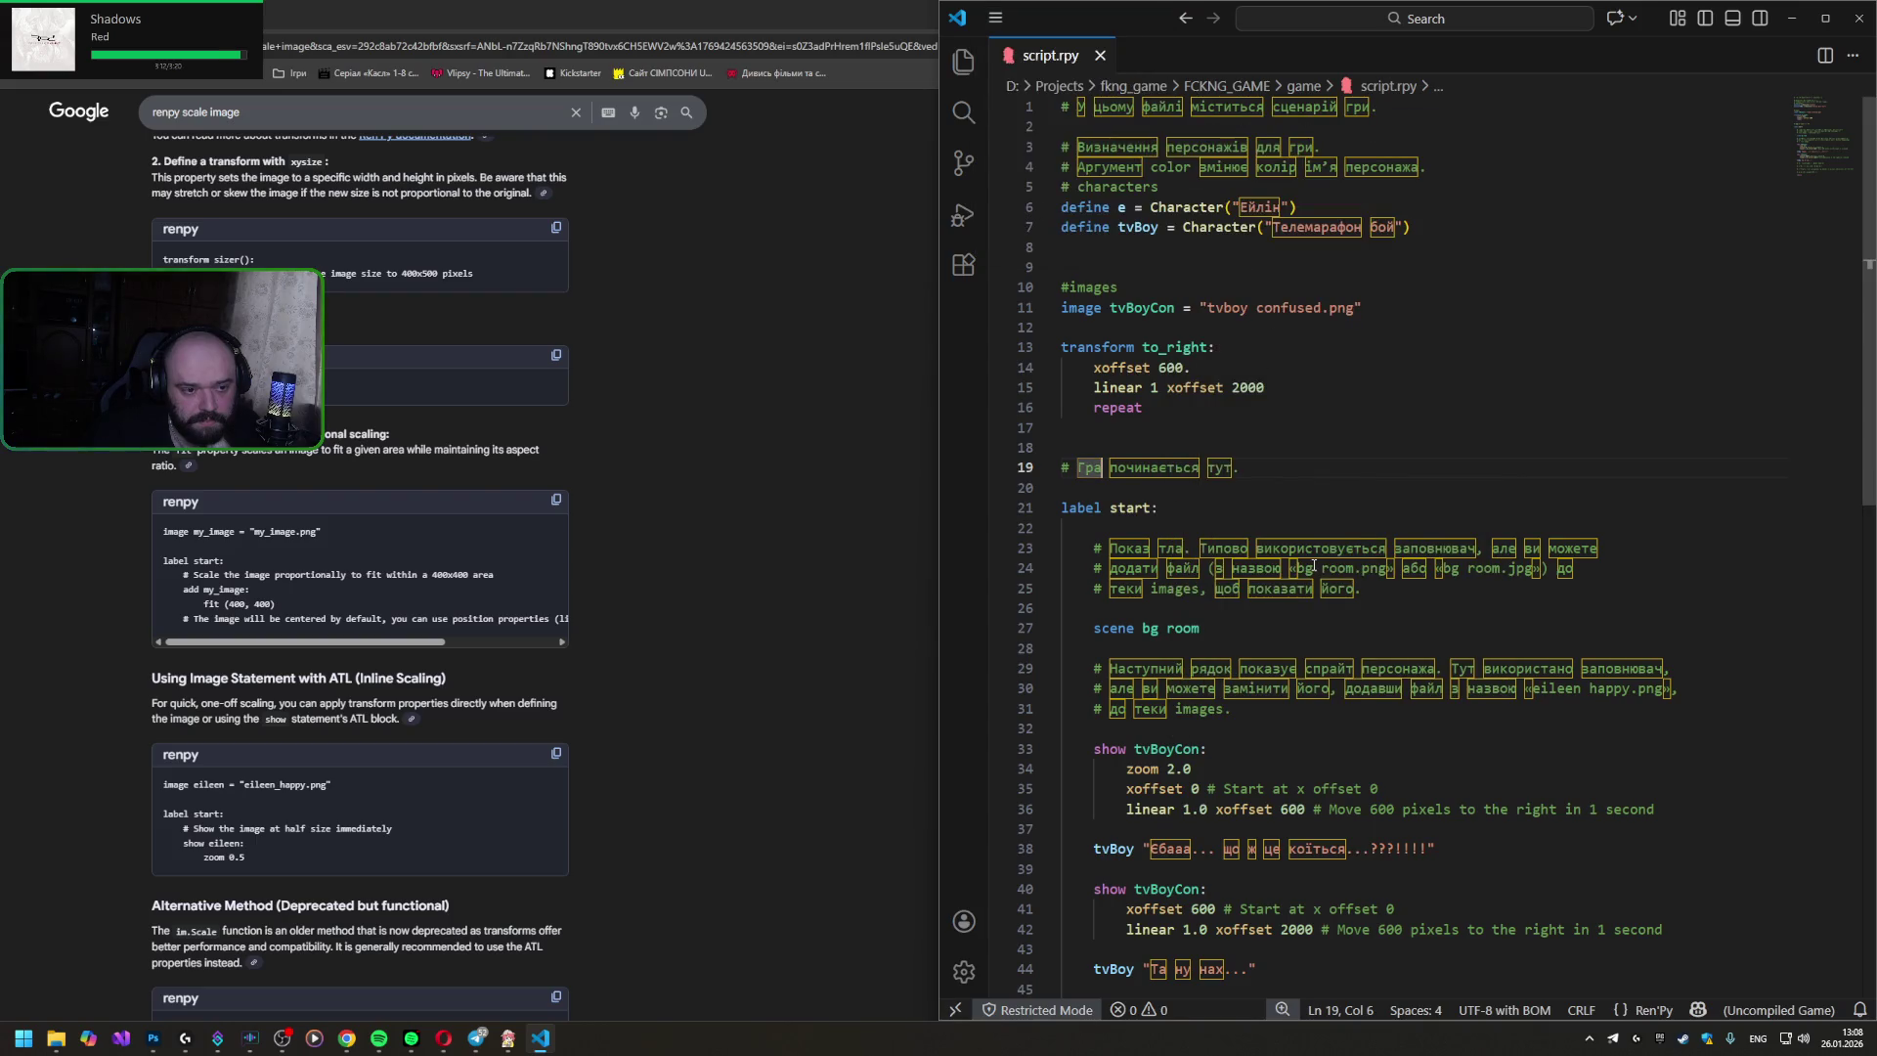
pyautogui.click(1215, 451)
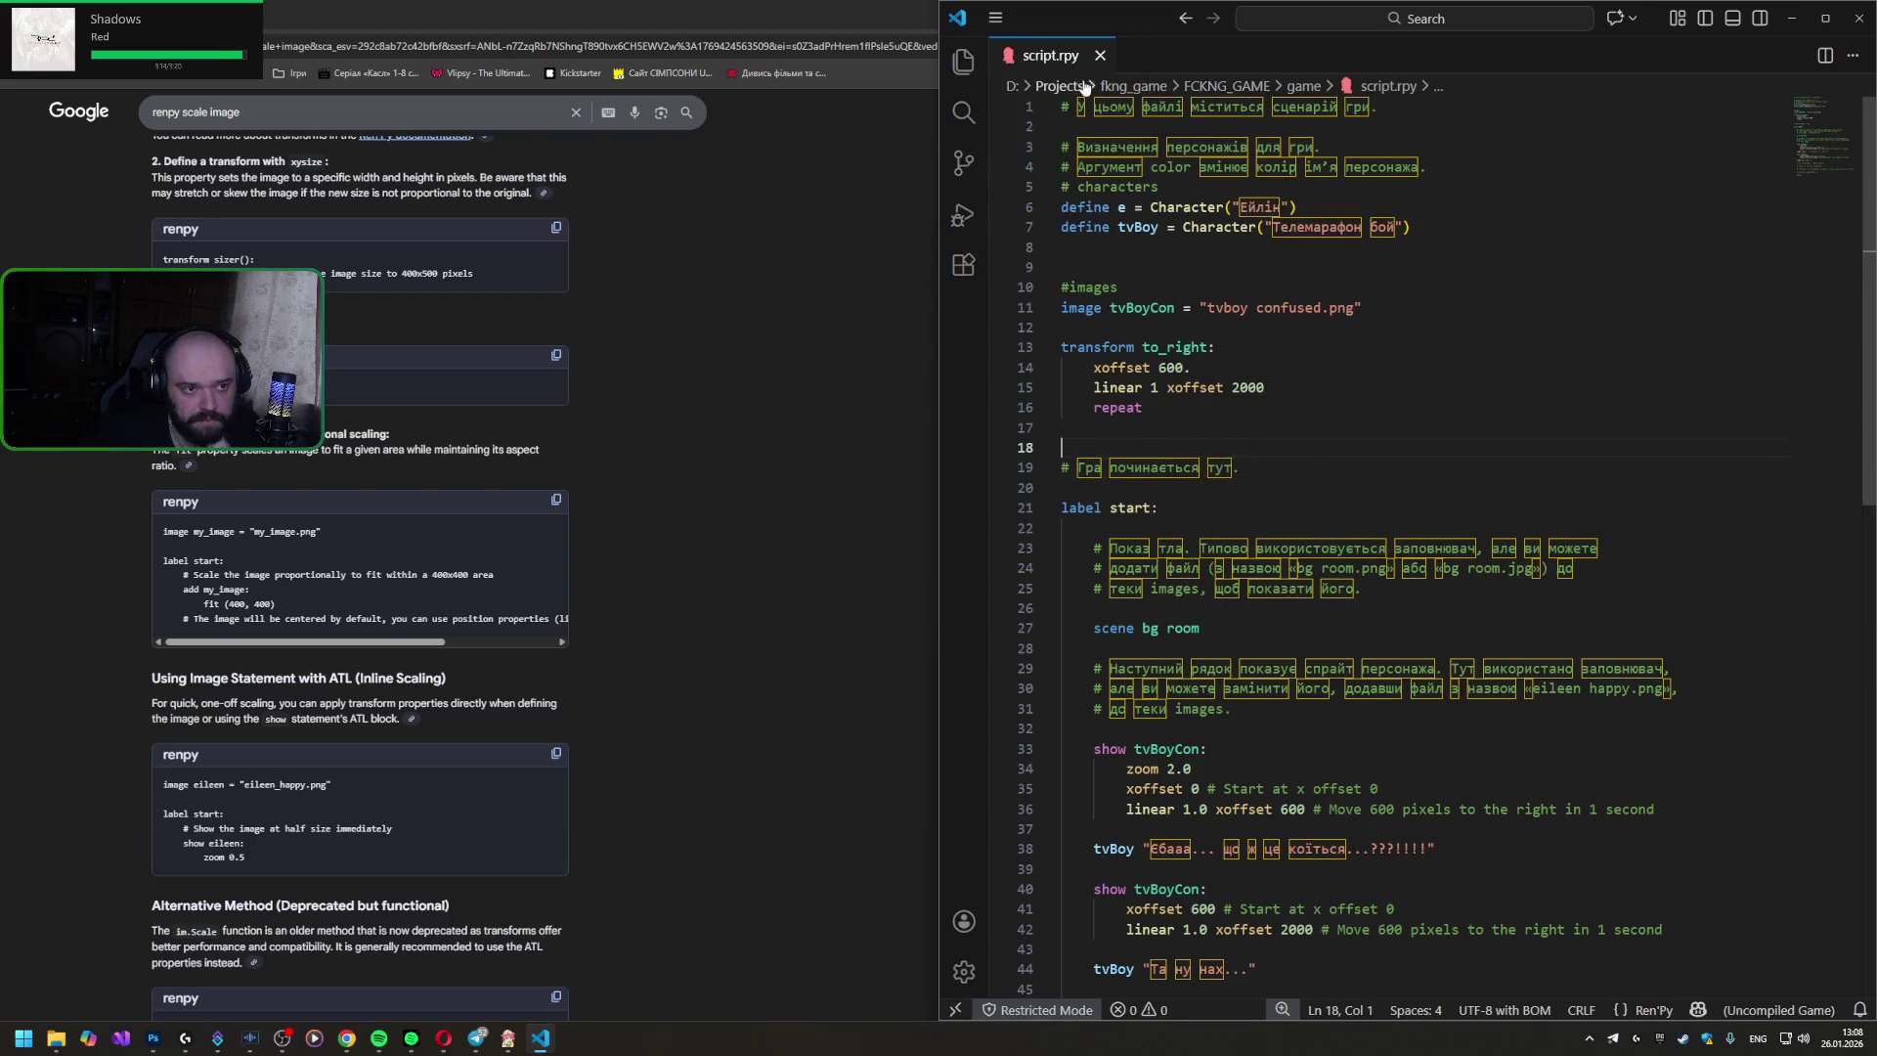
pyautogui.click(994, 18)
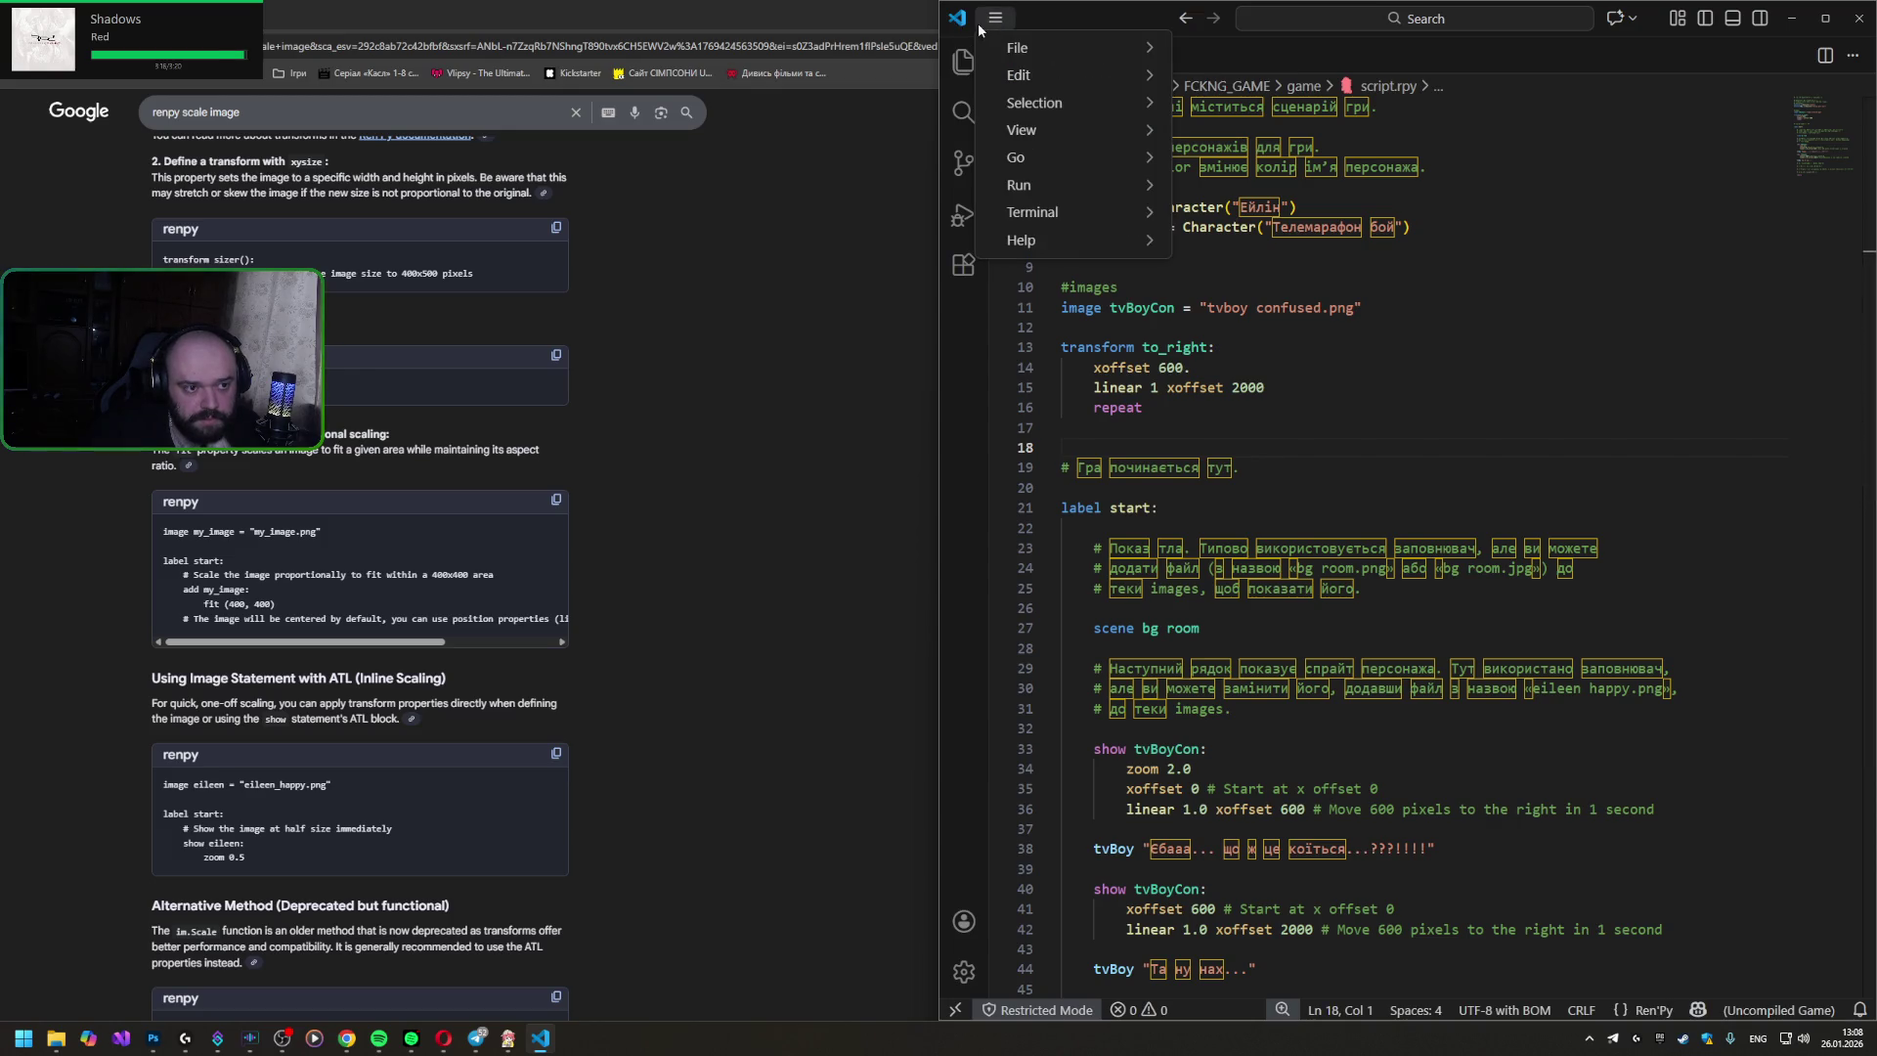
pyautogui.click(1245, 573)
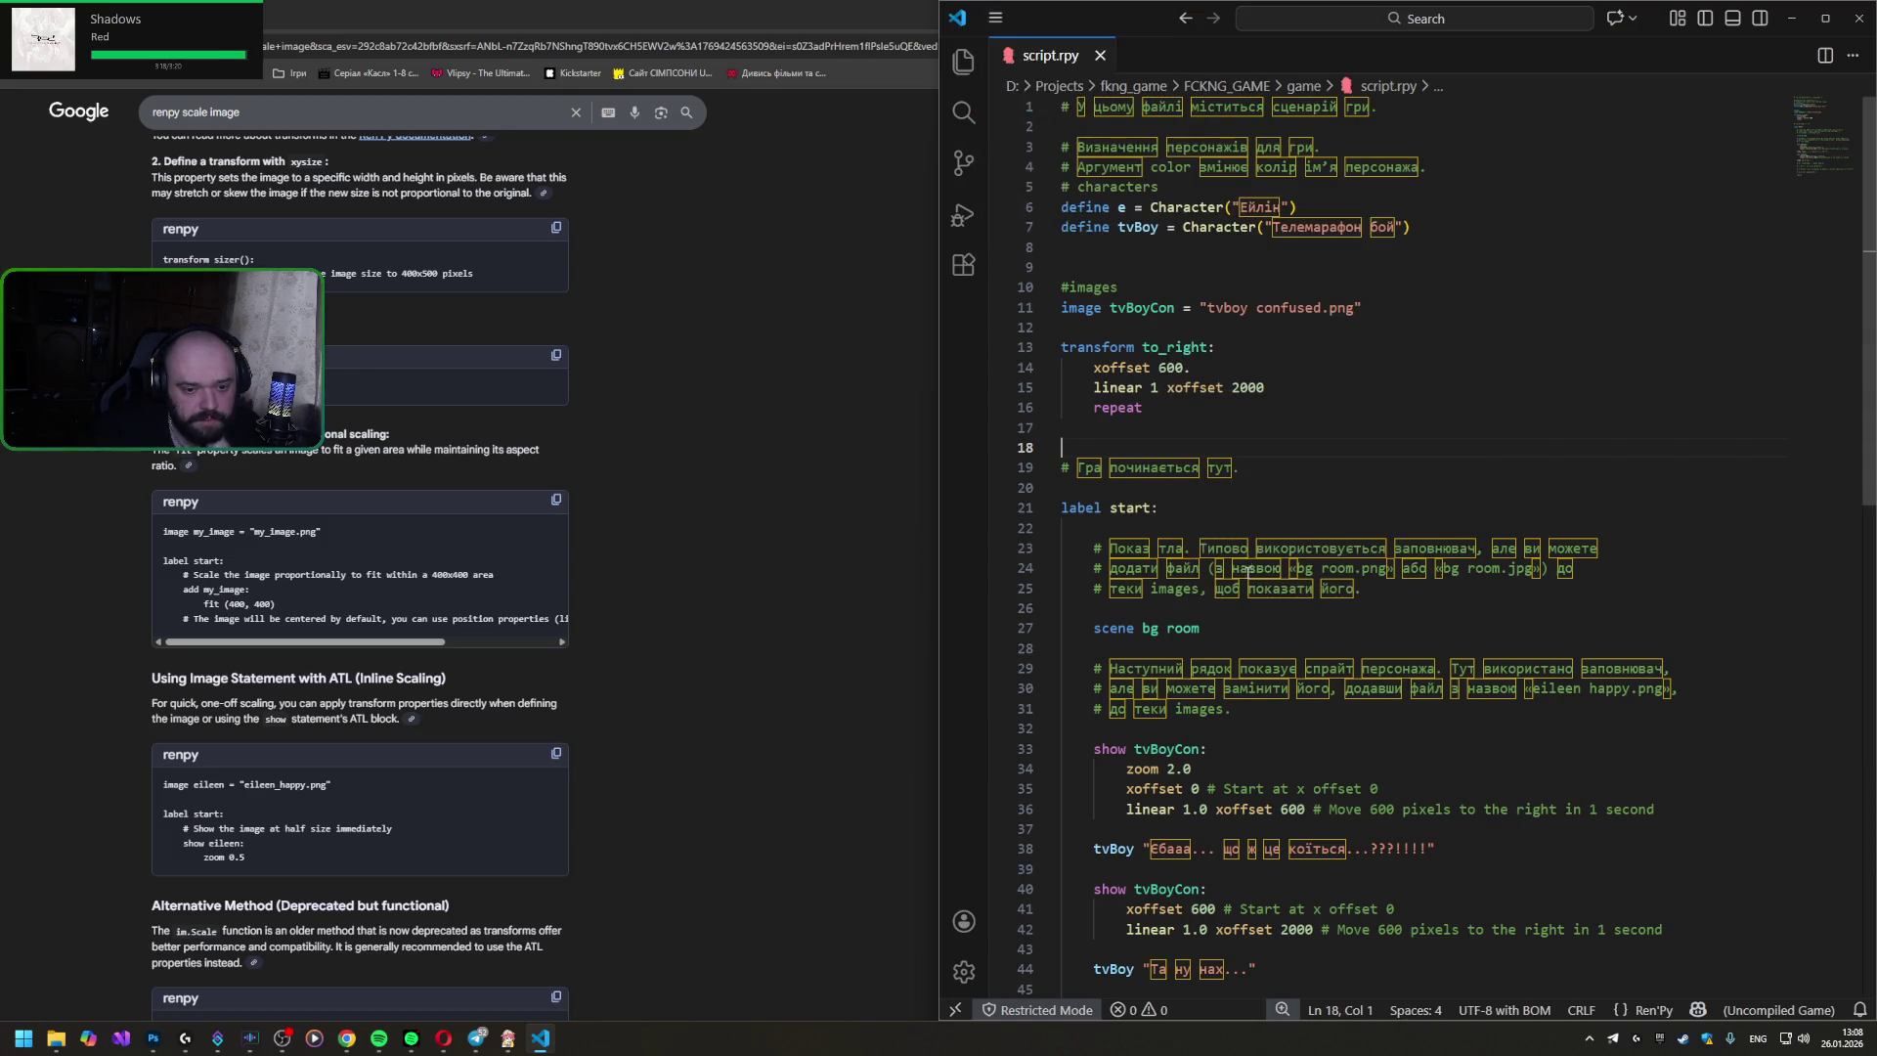
pyautogui.click(993, 20)
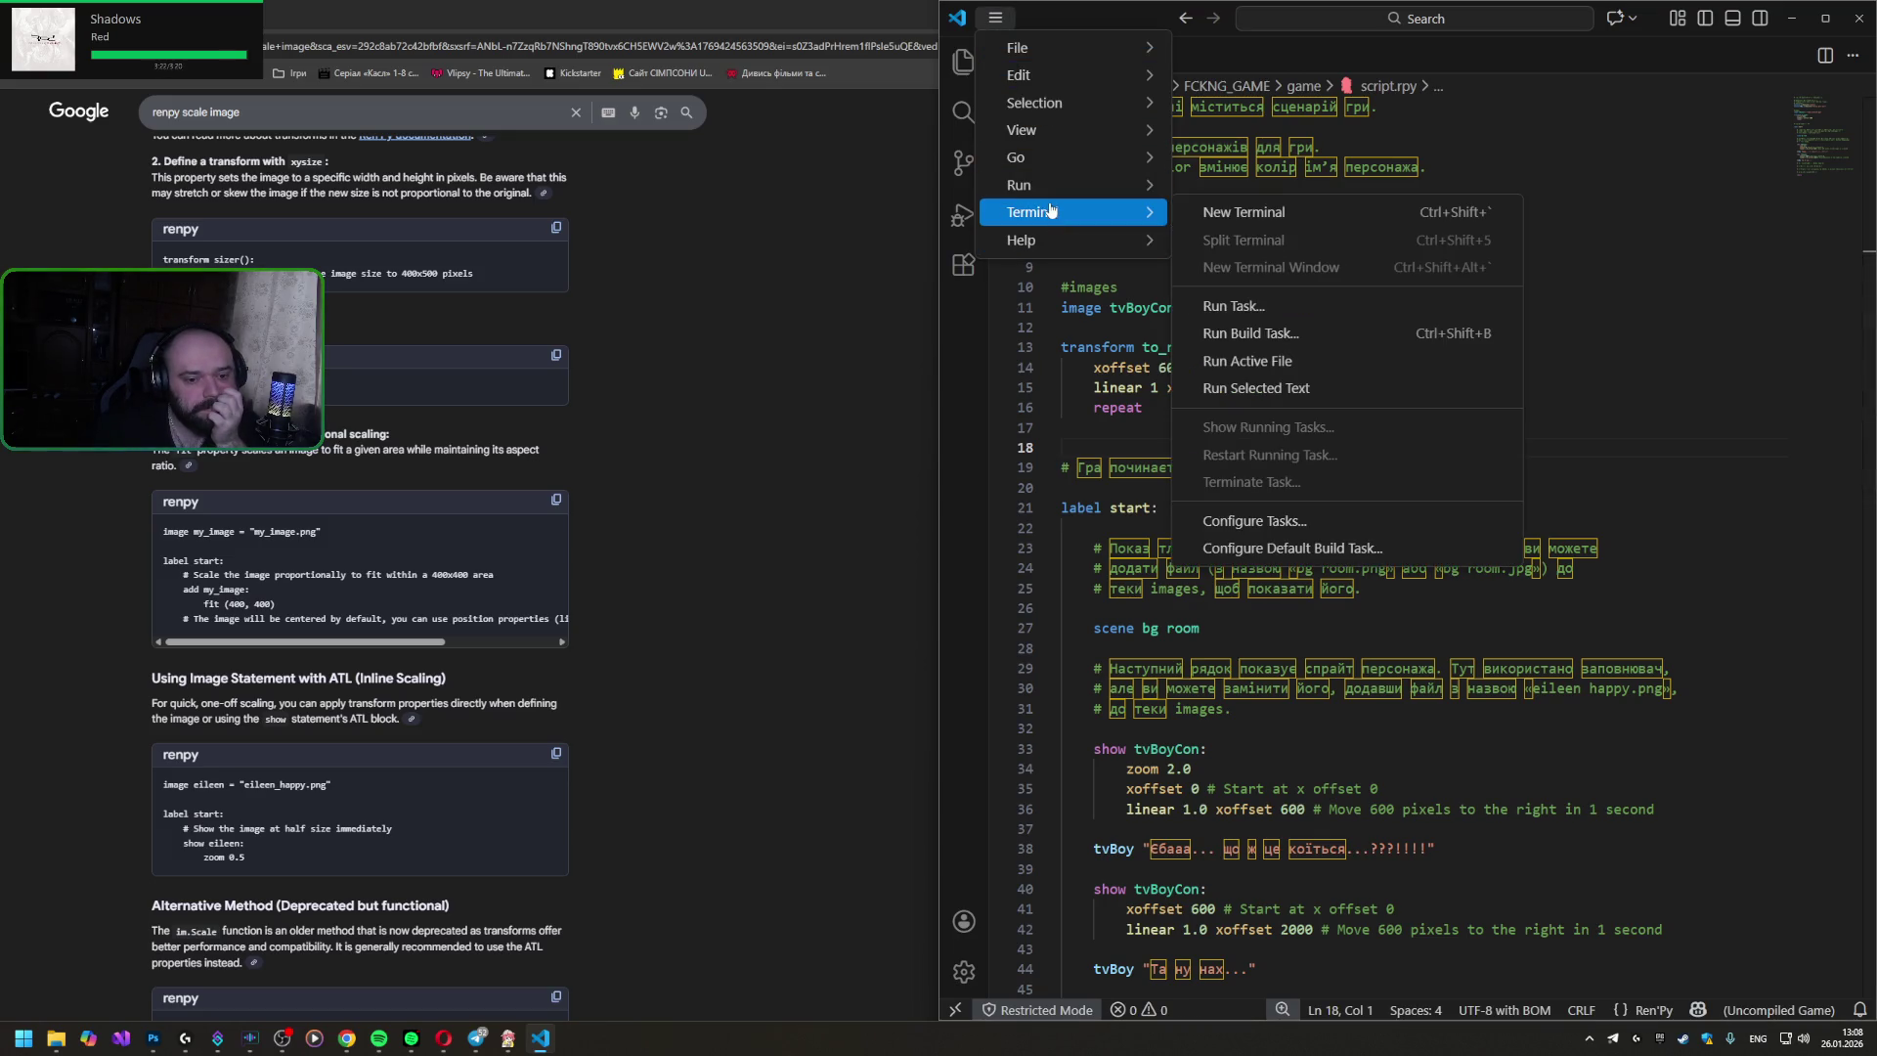
pyautogui.click(1360, 569)
pyautogui.scroll(-1, 1379, 617)
pyautogui.scroll(-4, 1394, 646)
pyautogui.scroll(-1, 1417, 695)
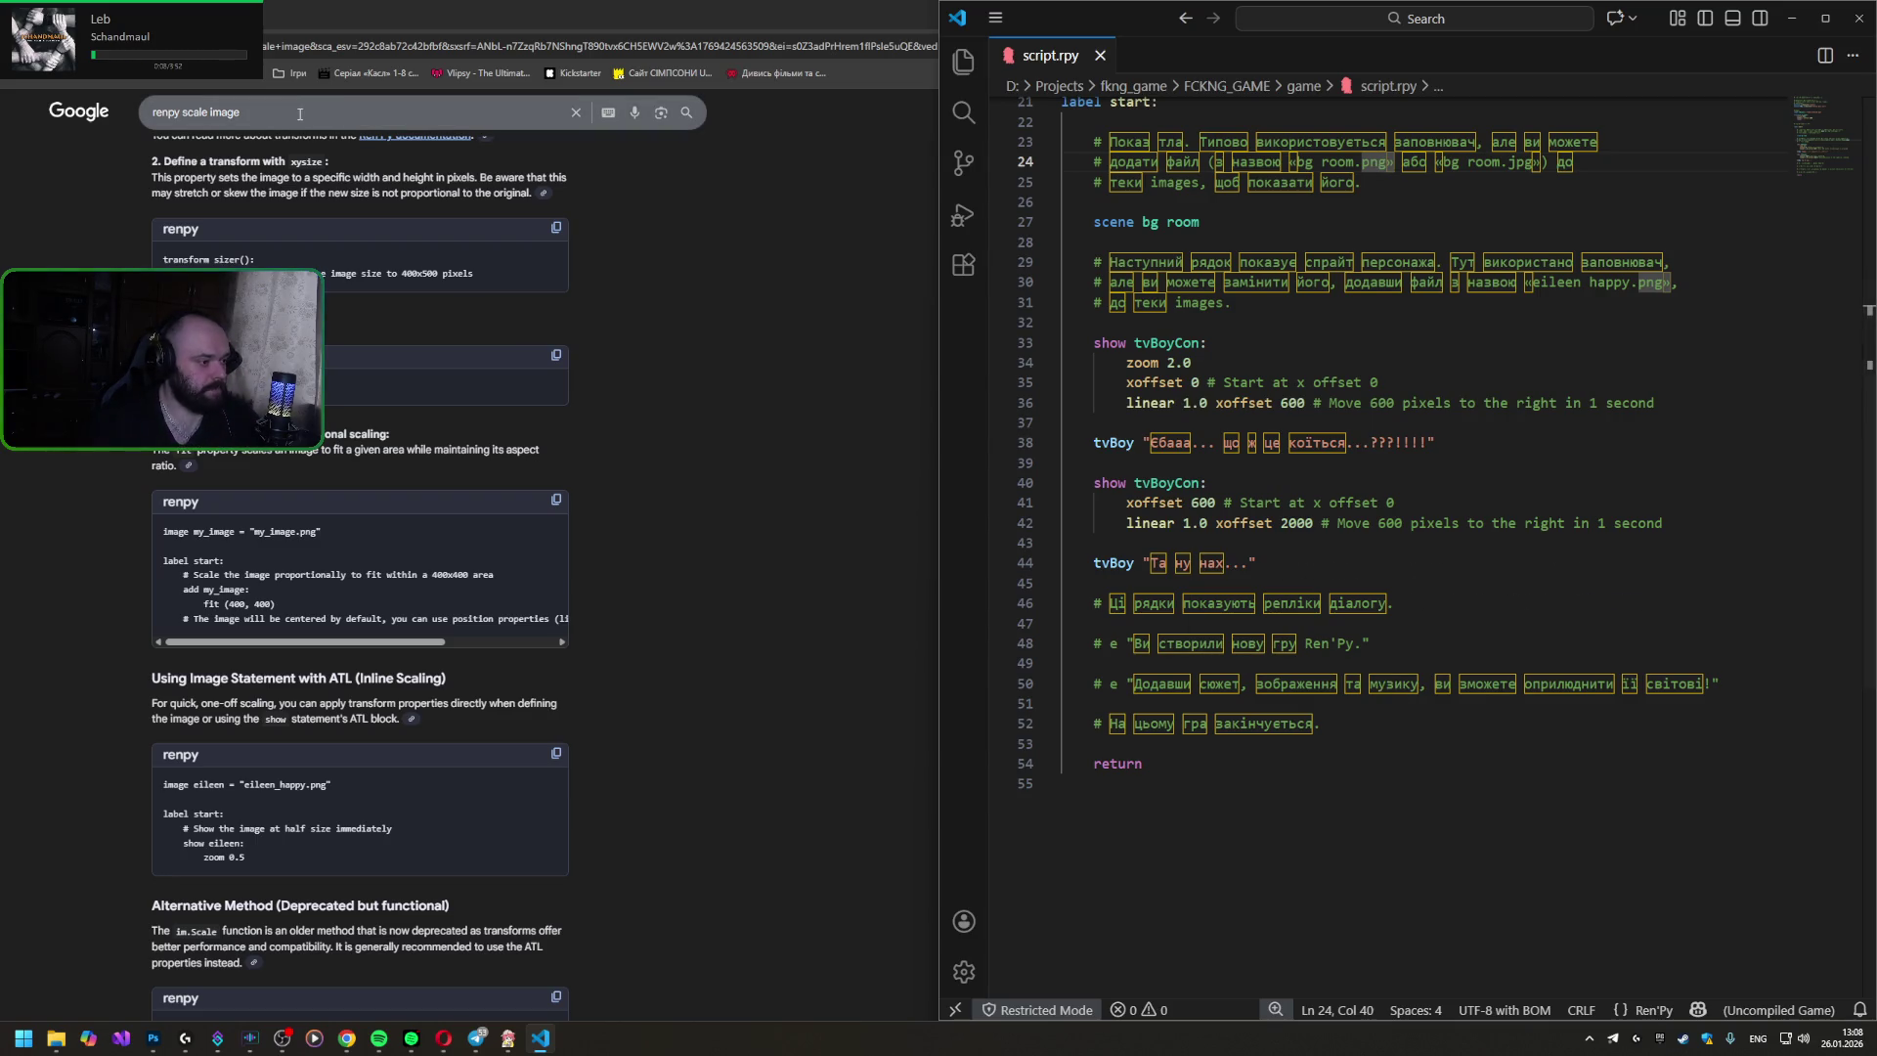
pyautogui.press('super+Up')
# - Search a new tab for 'visual studio code highlight ukranian words' and expand the AI overview's answer
pyautogui.hotkey('ctrl', 't')
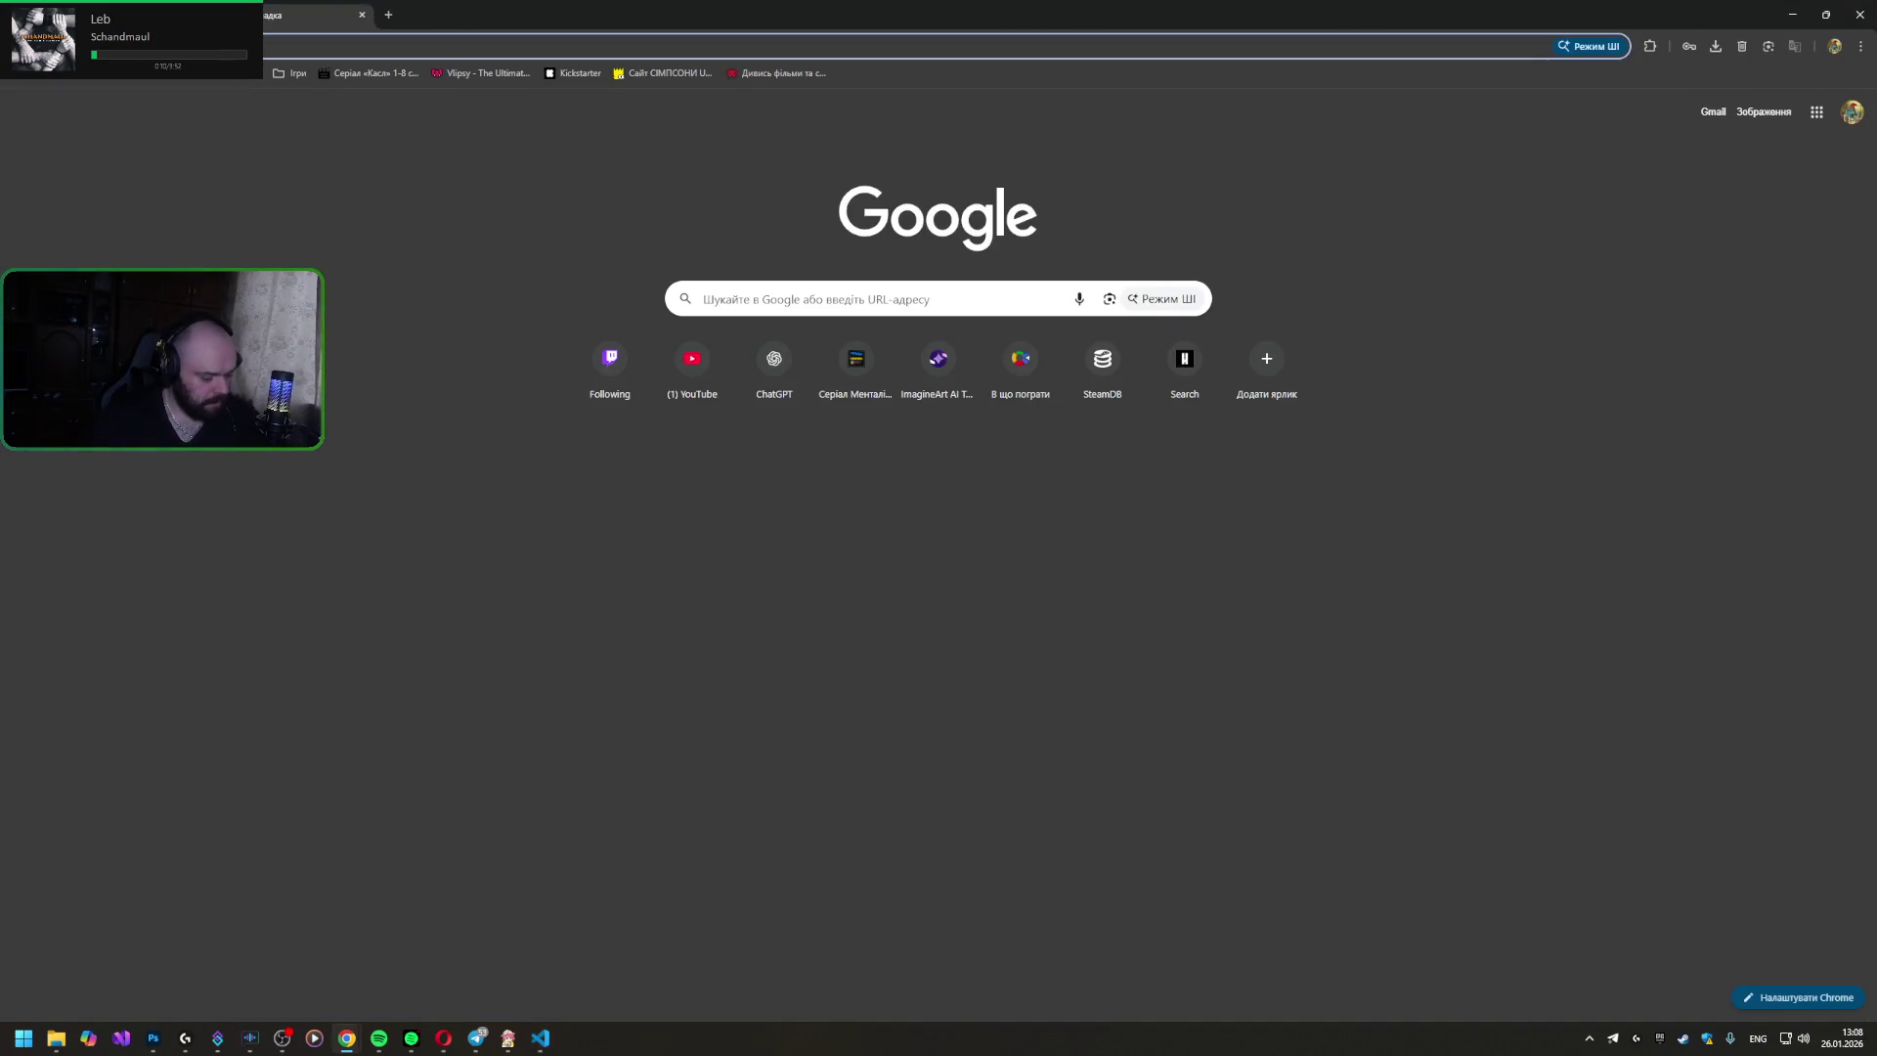
pyautogui.write('visual')
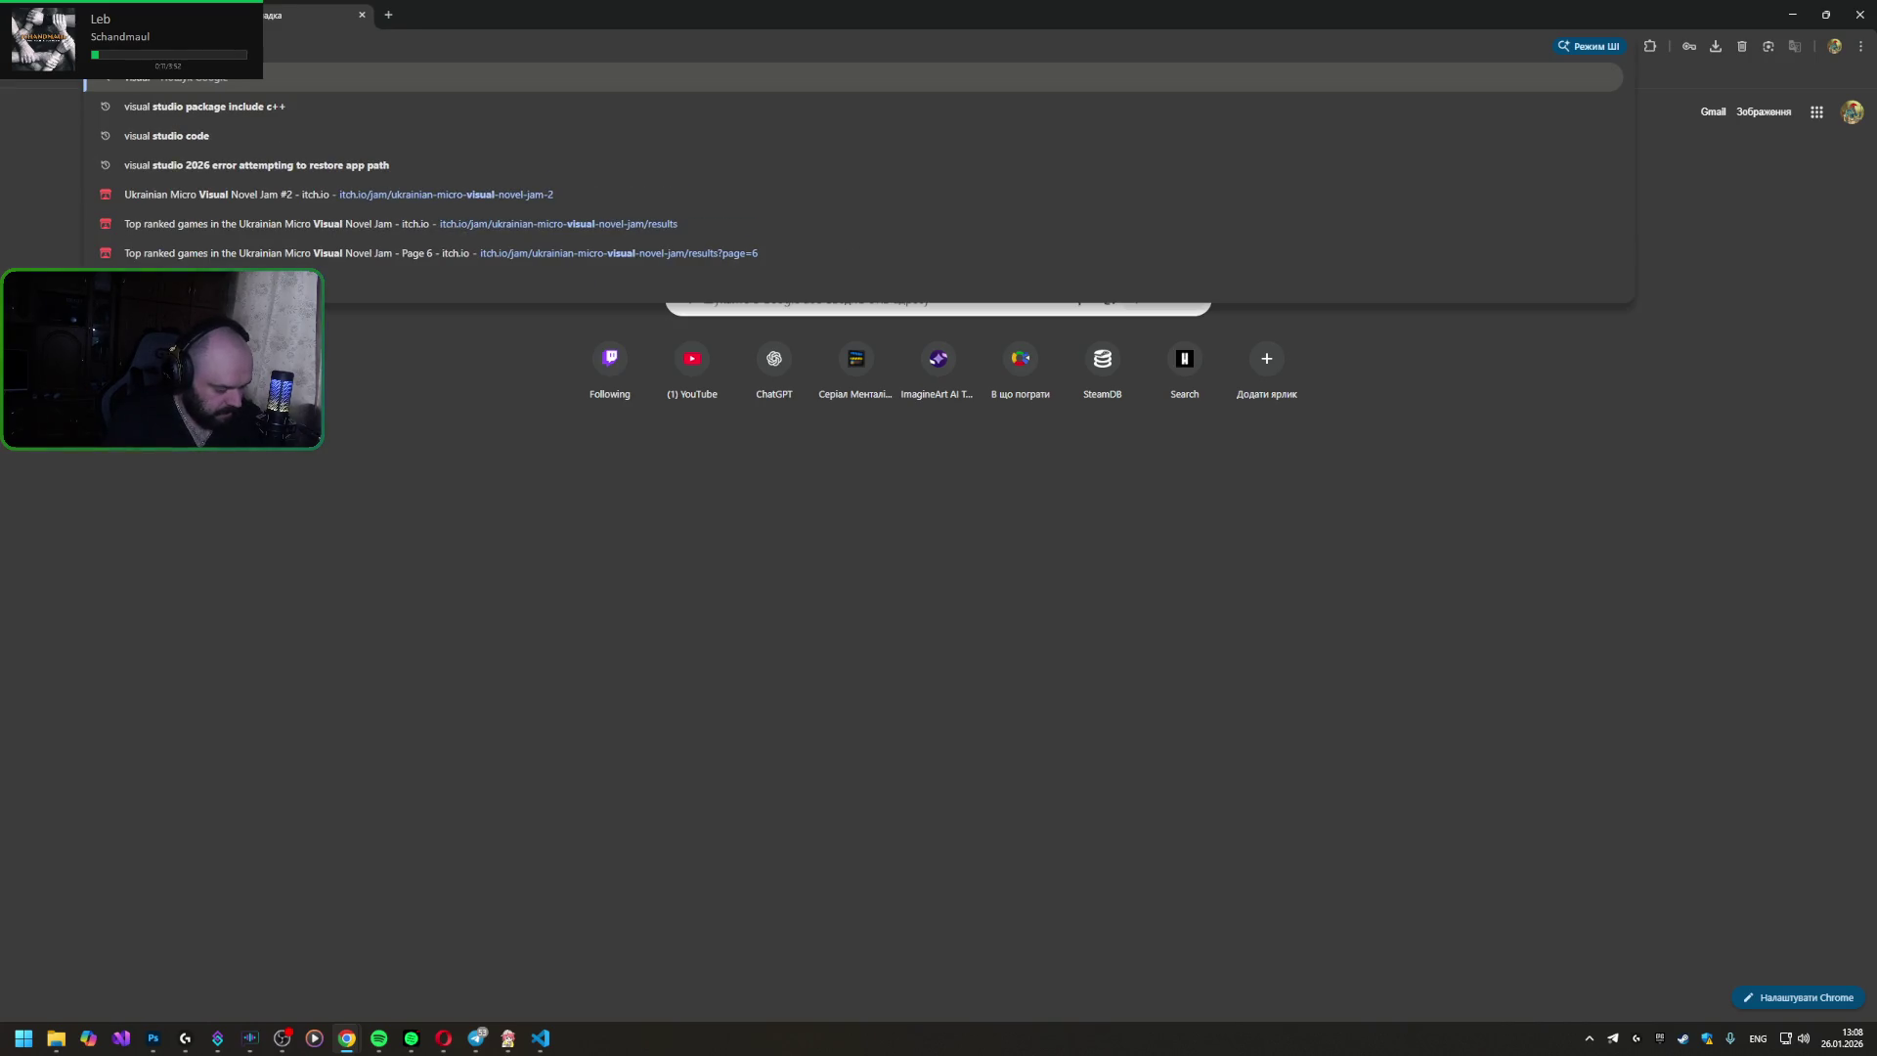
pyautogui.write(' studio code')
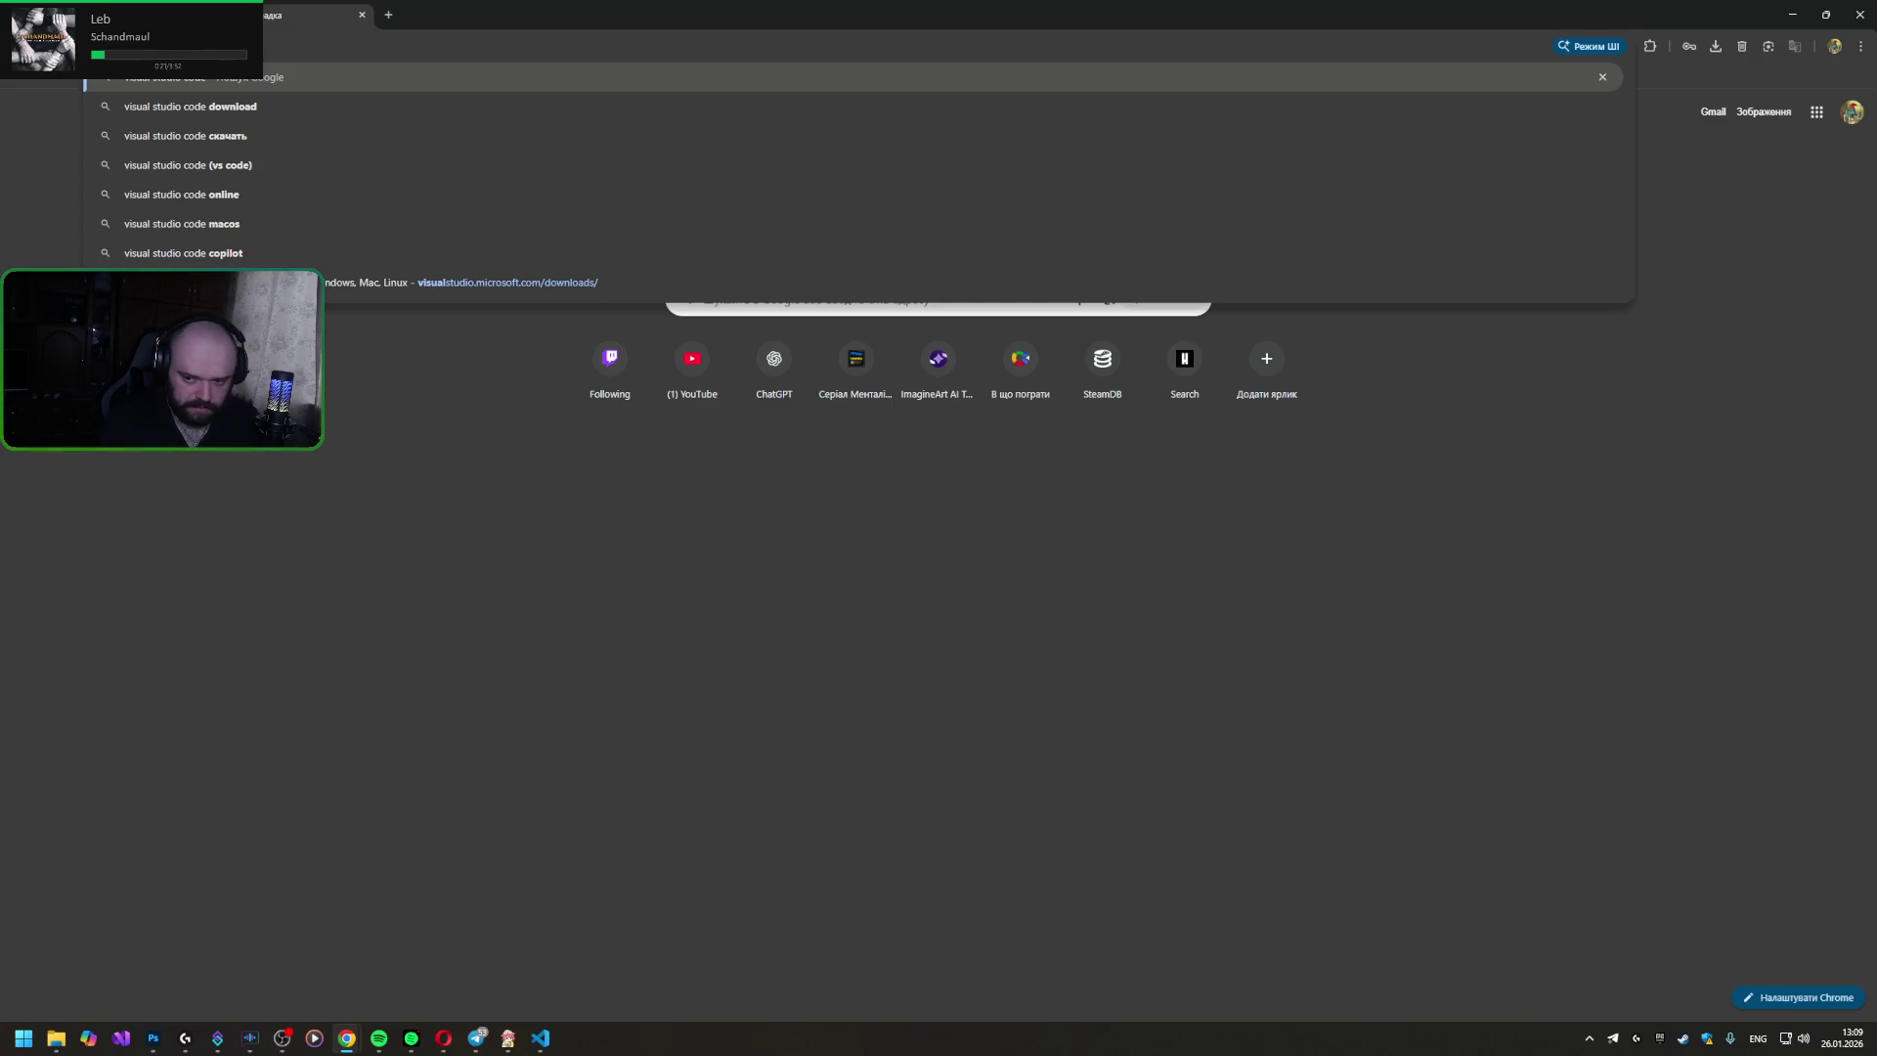
pyautogui.write(' highlig')
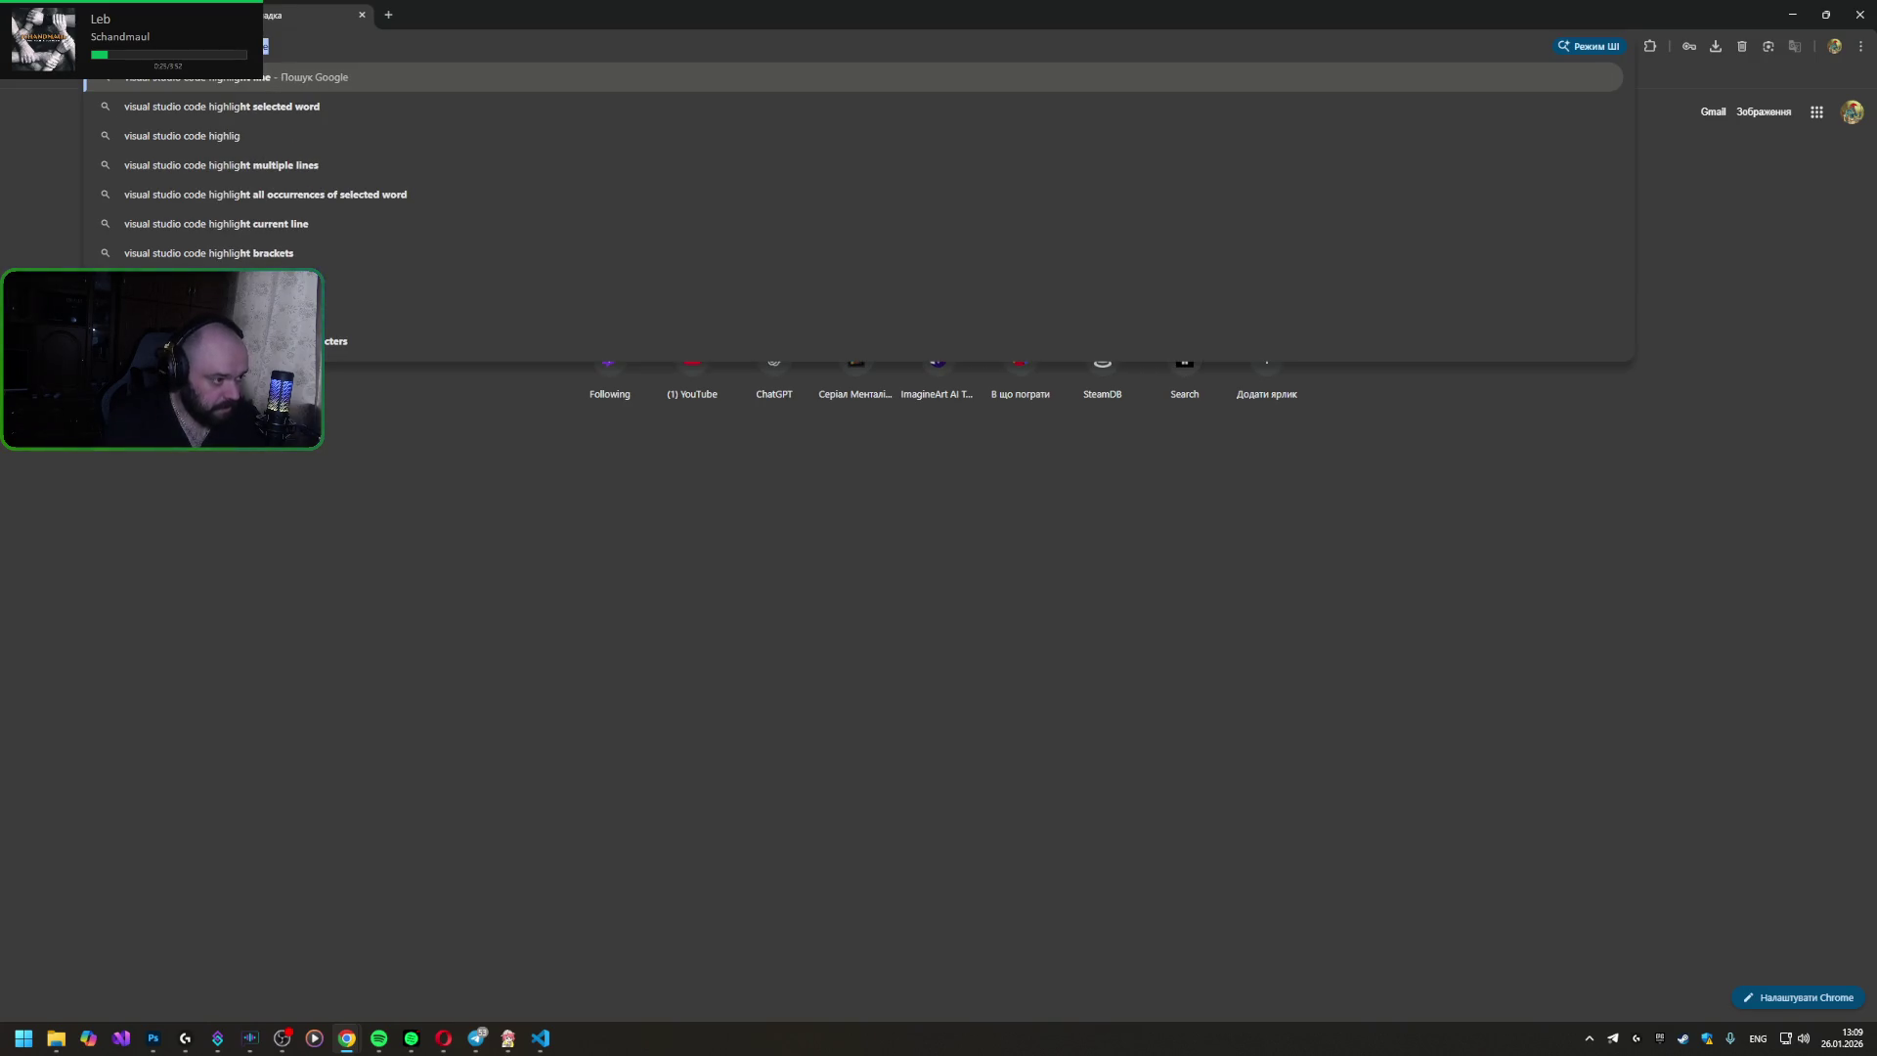
pyautogui.press('Down')
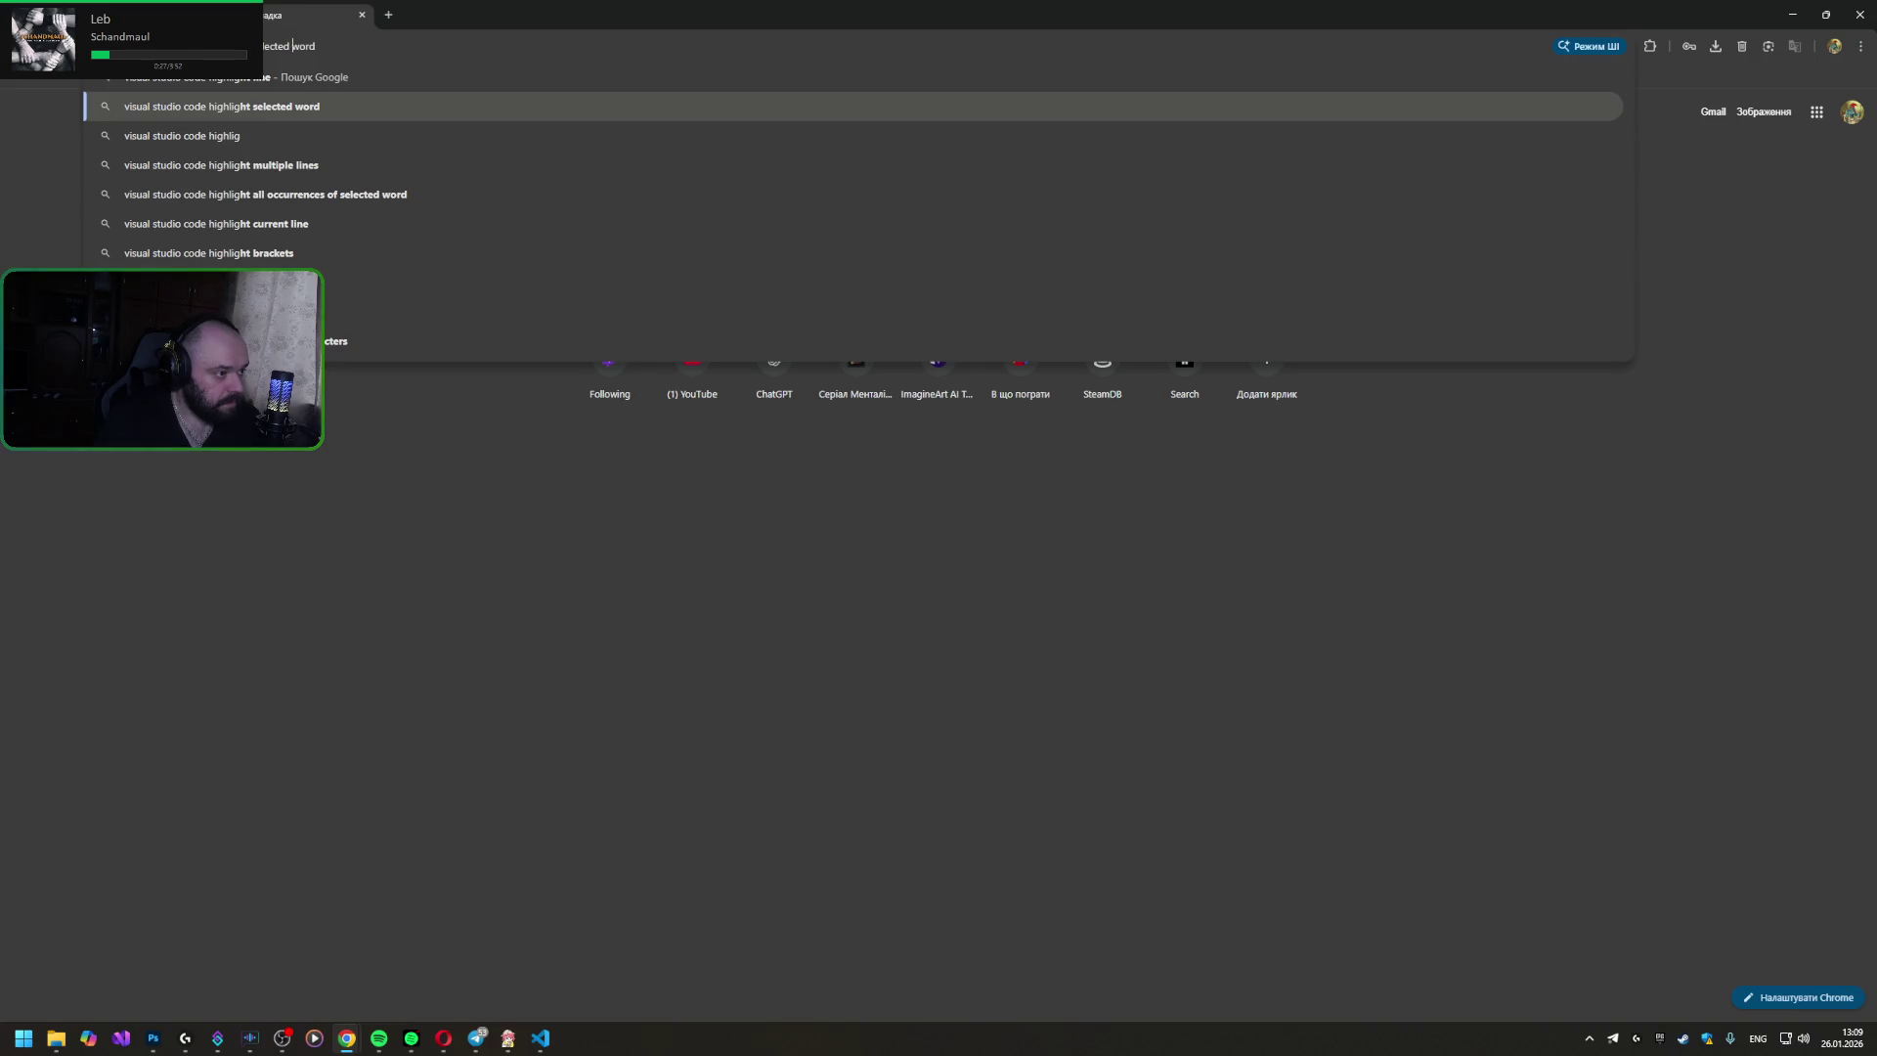
pyautogui.hotkey('ctrl', 'BackSpace')
pyautogui.write('s')
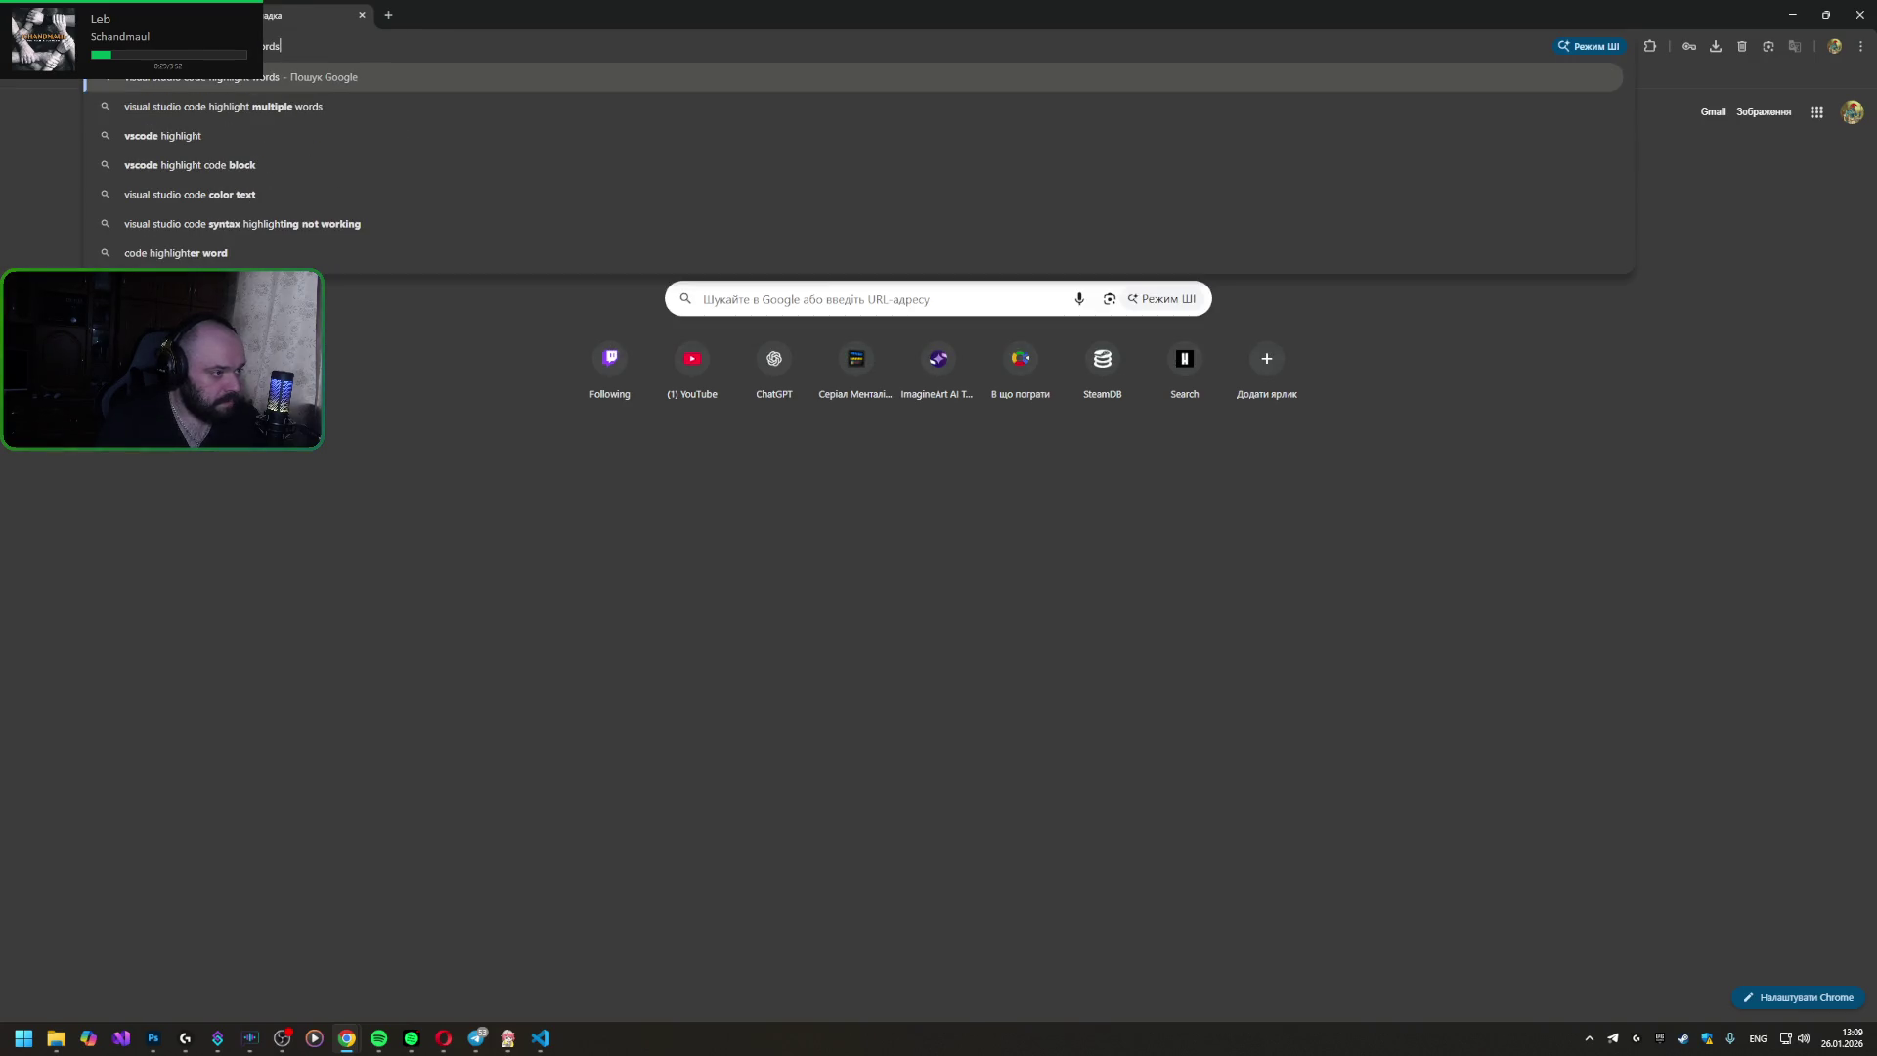
pyautogui.press('Down')
pyautogui.press('Up')
pyautogui.hotkey('ctrl', 'Left')
pyautogui.write('ukranian')
pyautogui.press('Return')
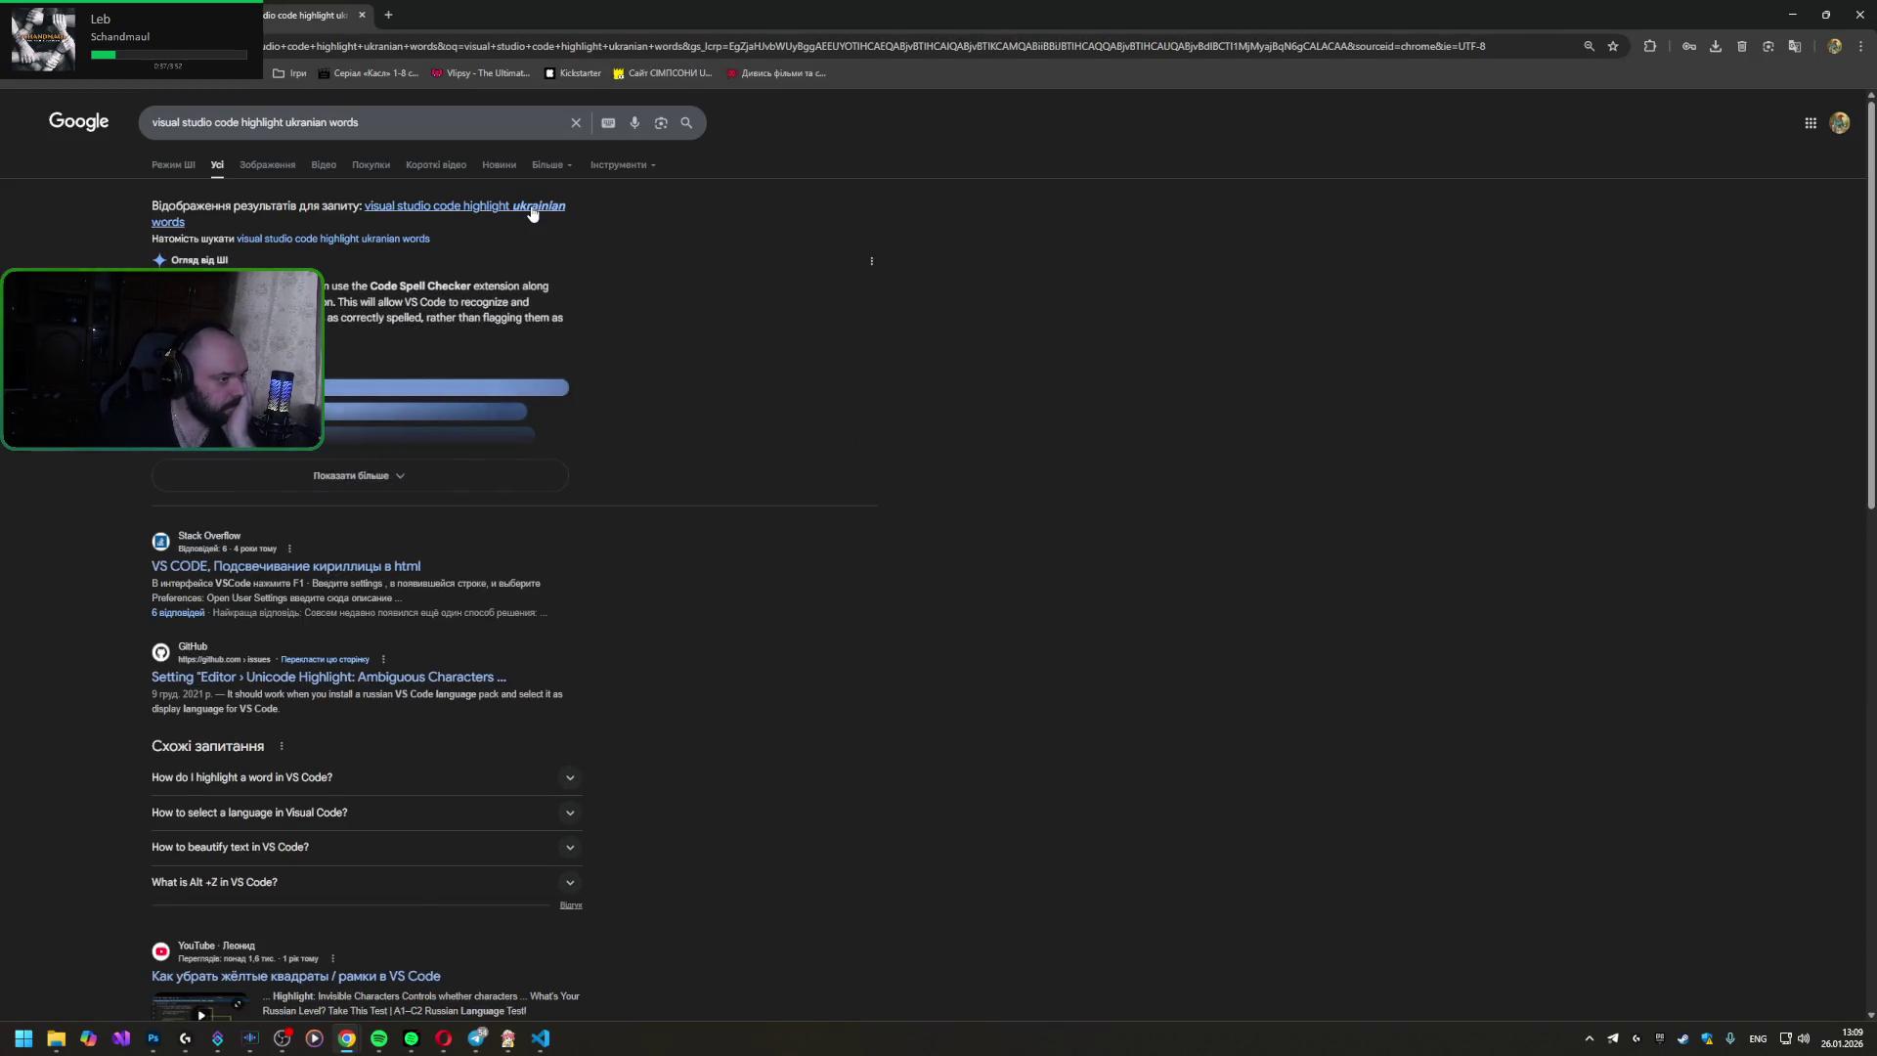
pyautogui.scroll(-1, 472, 327)
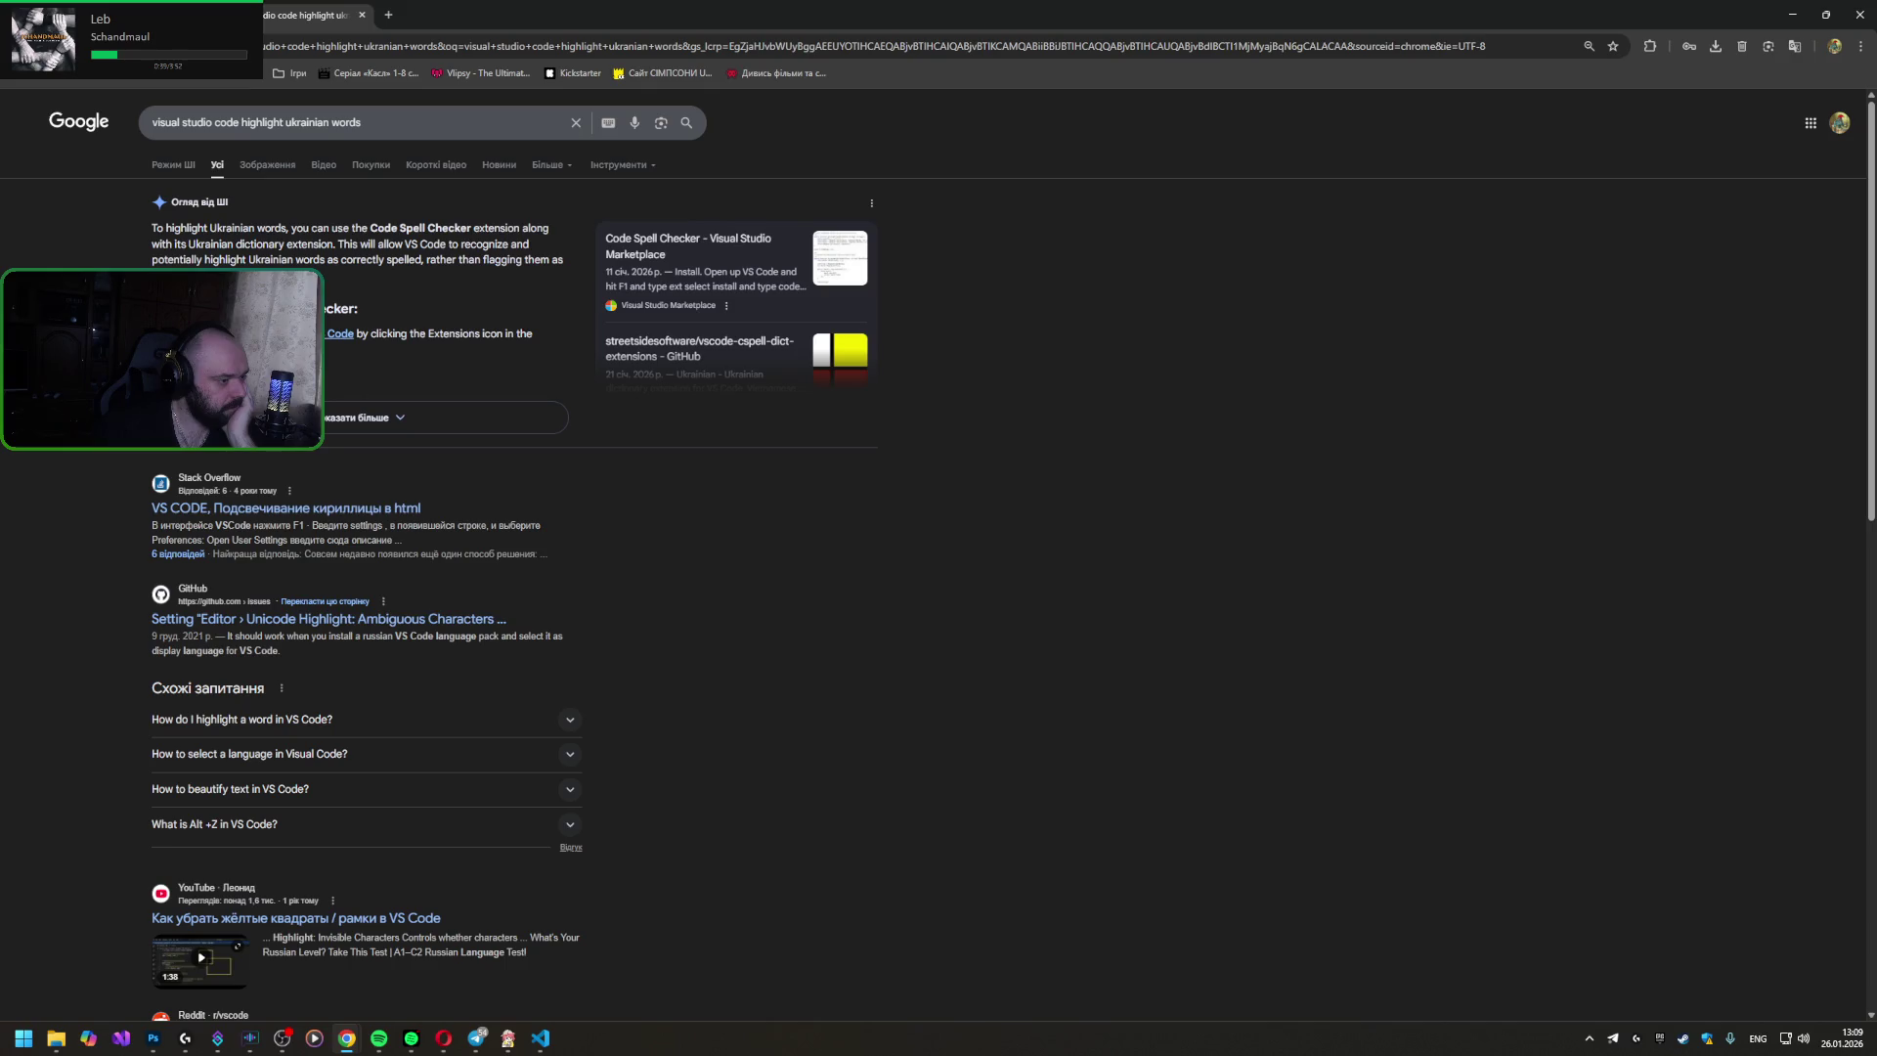
pyautogui.click(440, 416)
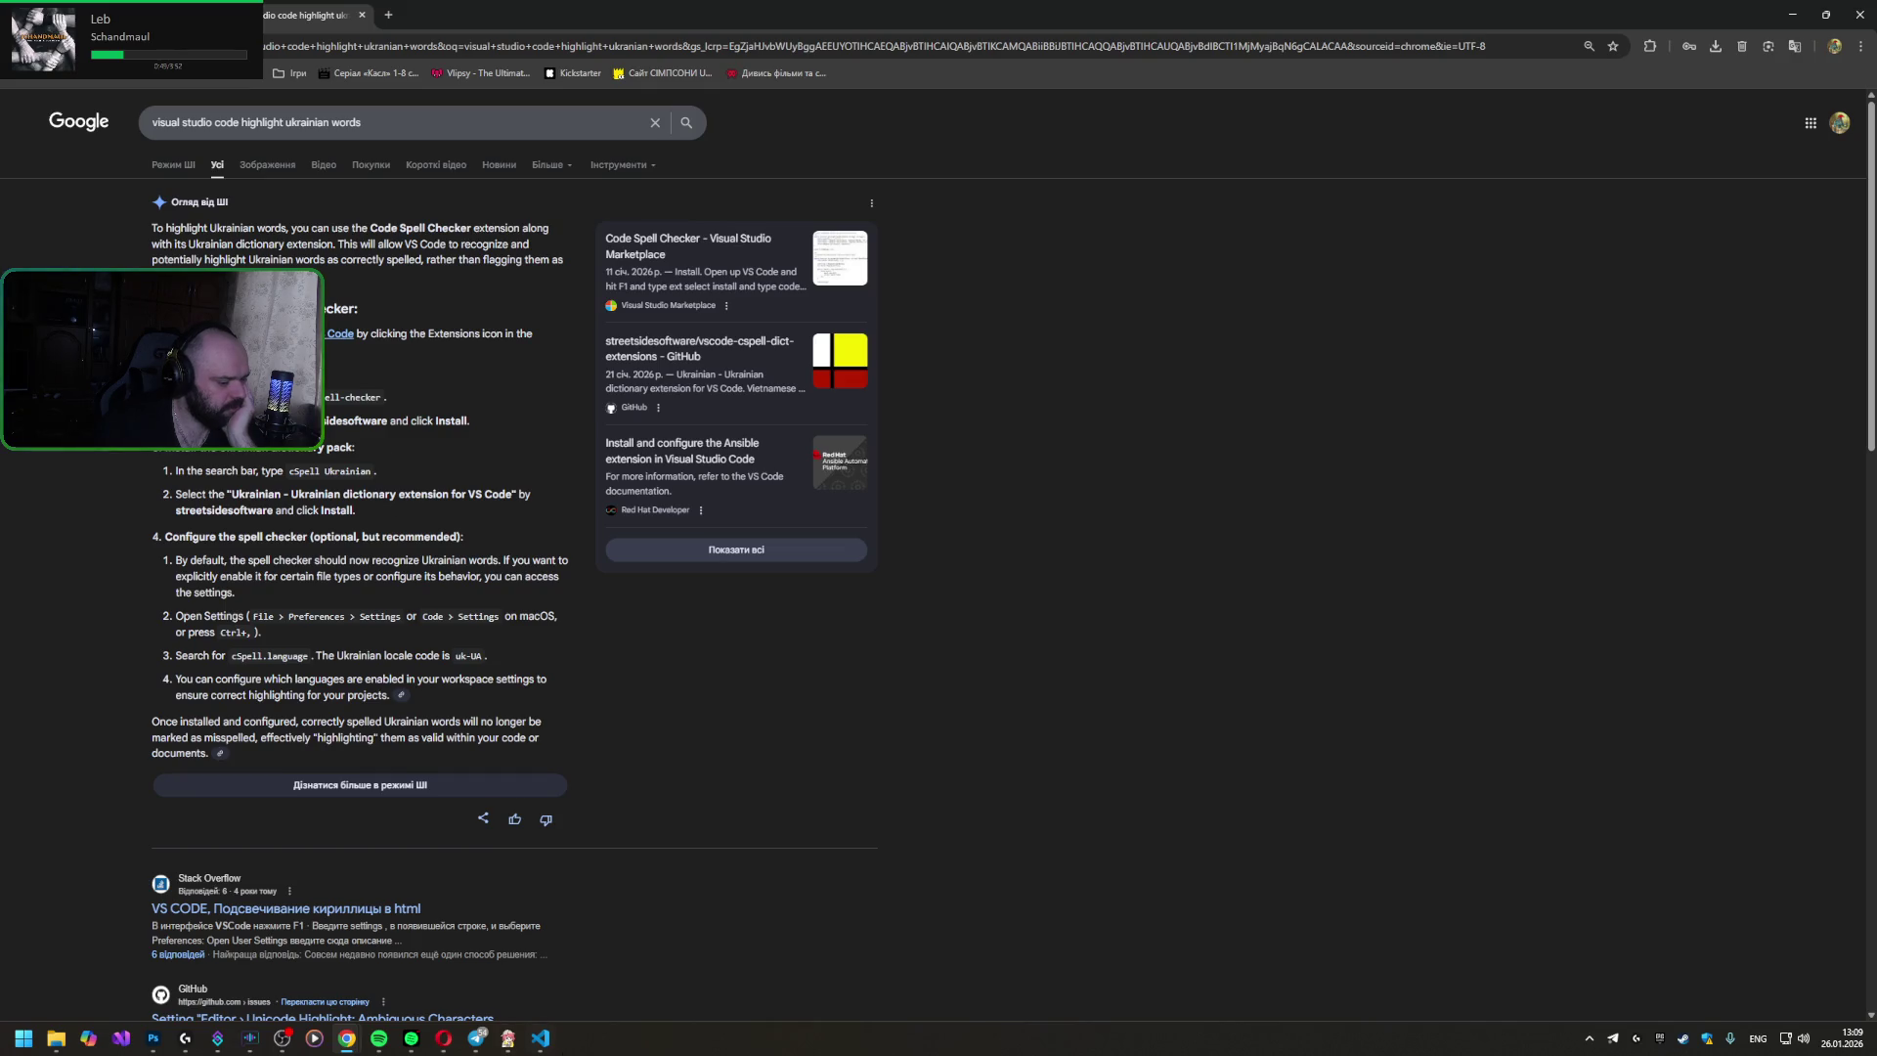
pyautogui.hotkey('alt', 'Tab')
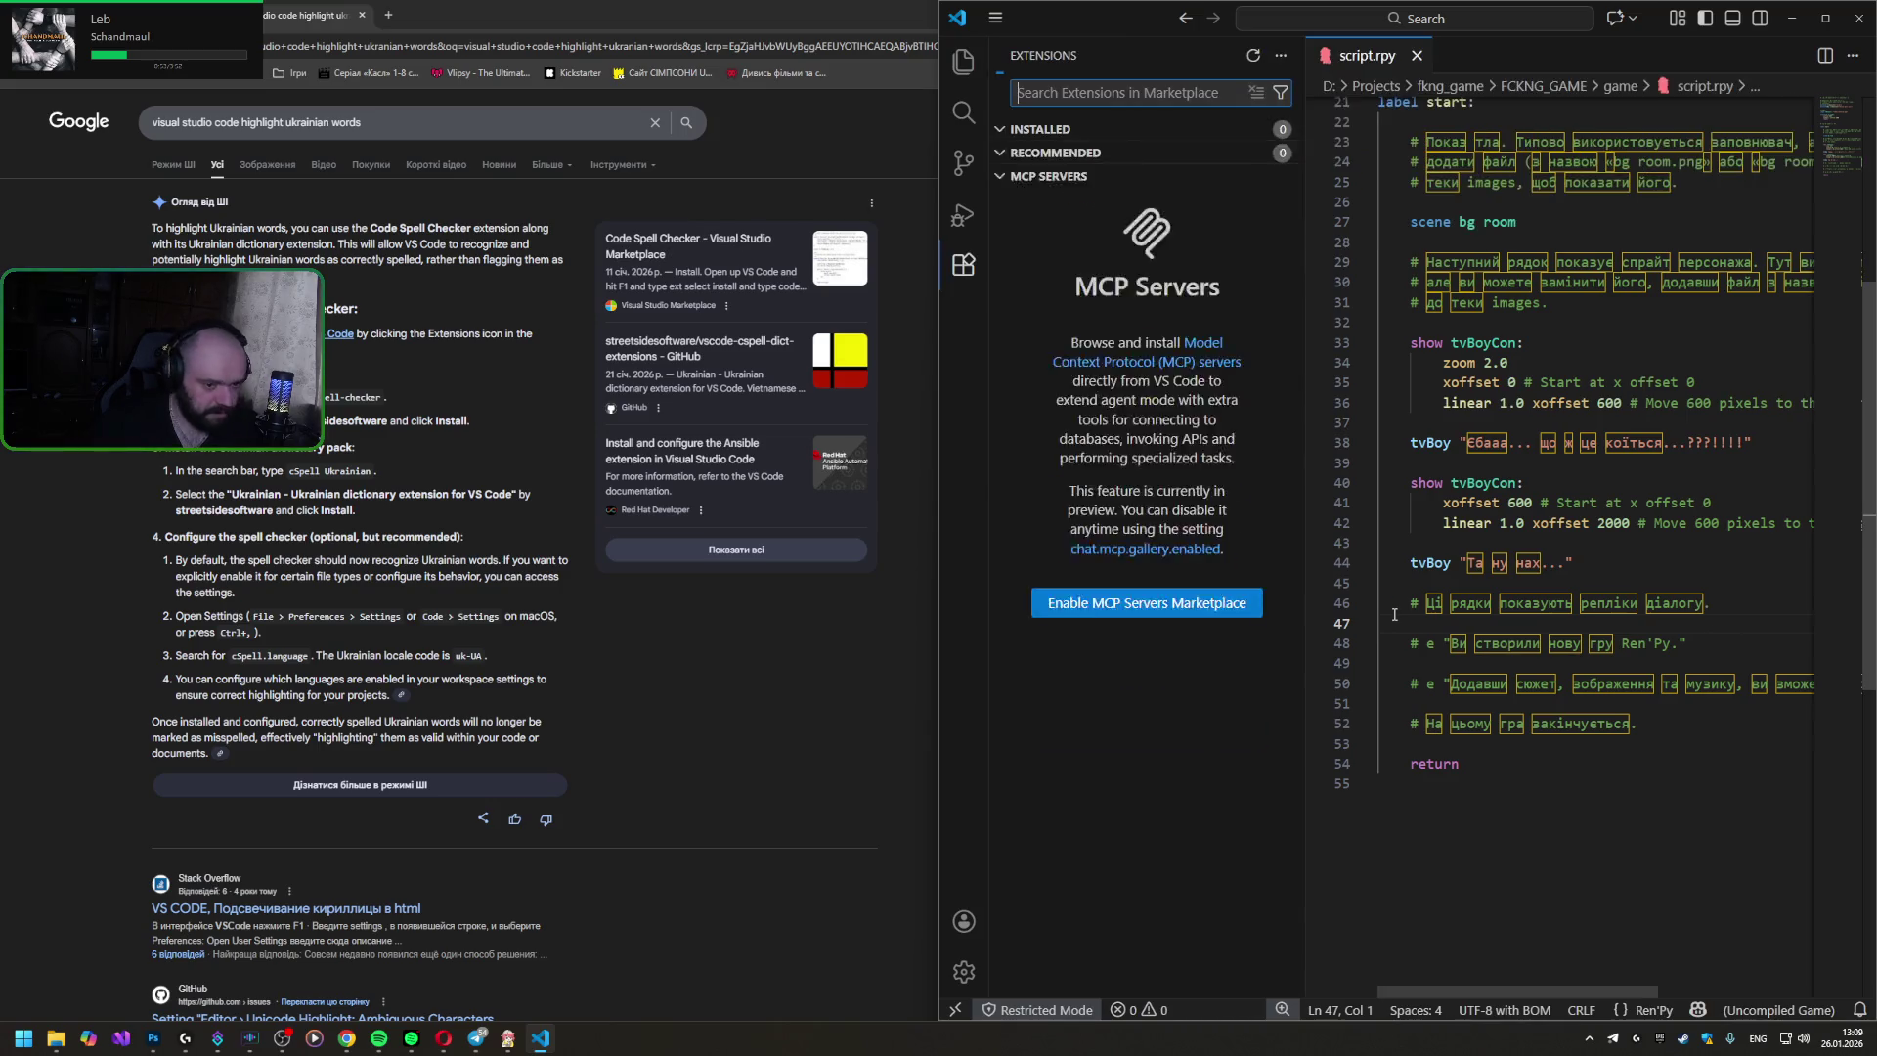
# - Search the Extensions marketplace for 'Code Spell Checker' pasted from the browser
pyautogui.hotkey('ctrl', 'shift', 'x')
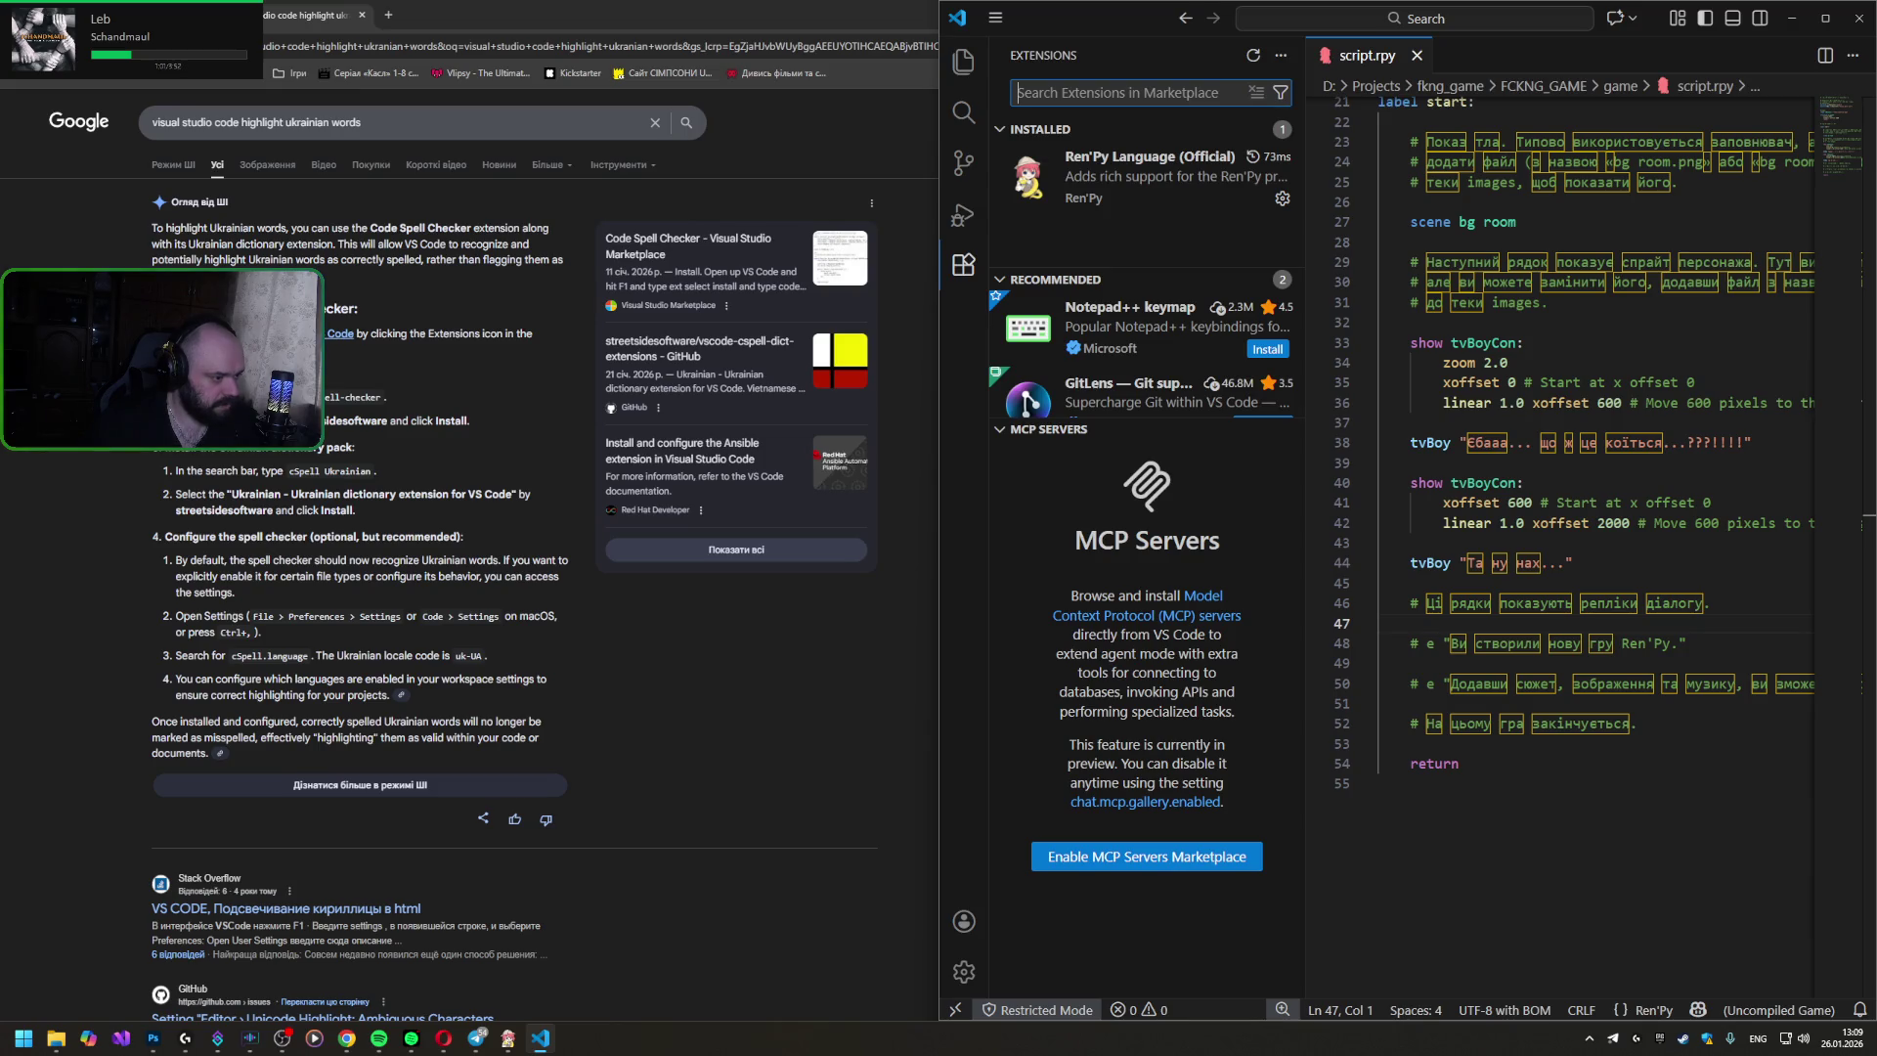
pyautogui.click(610, 408)
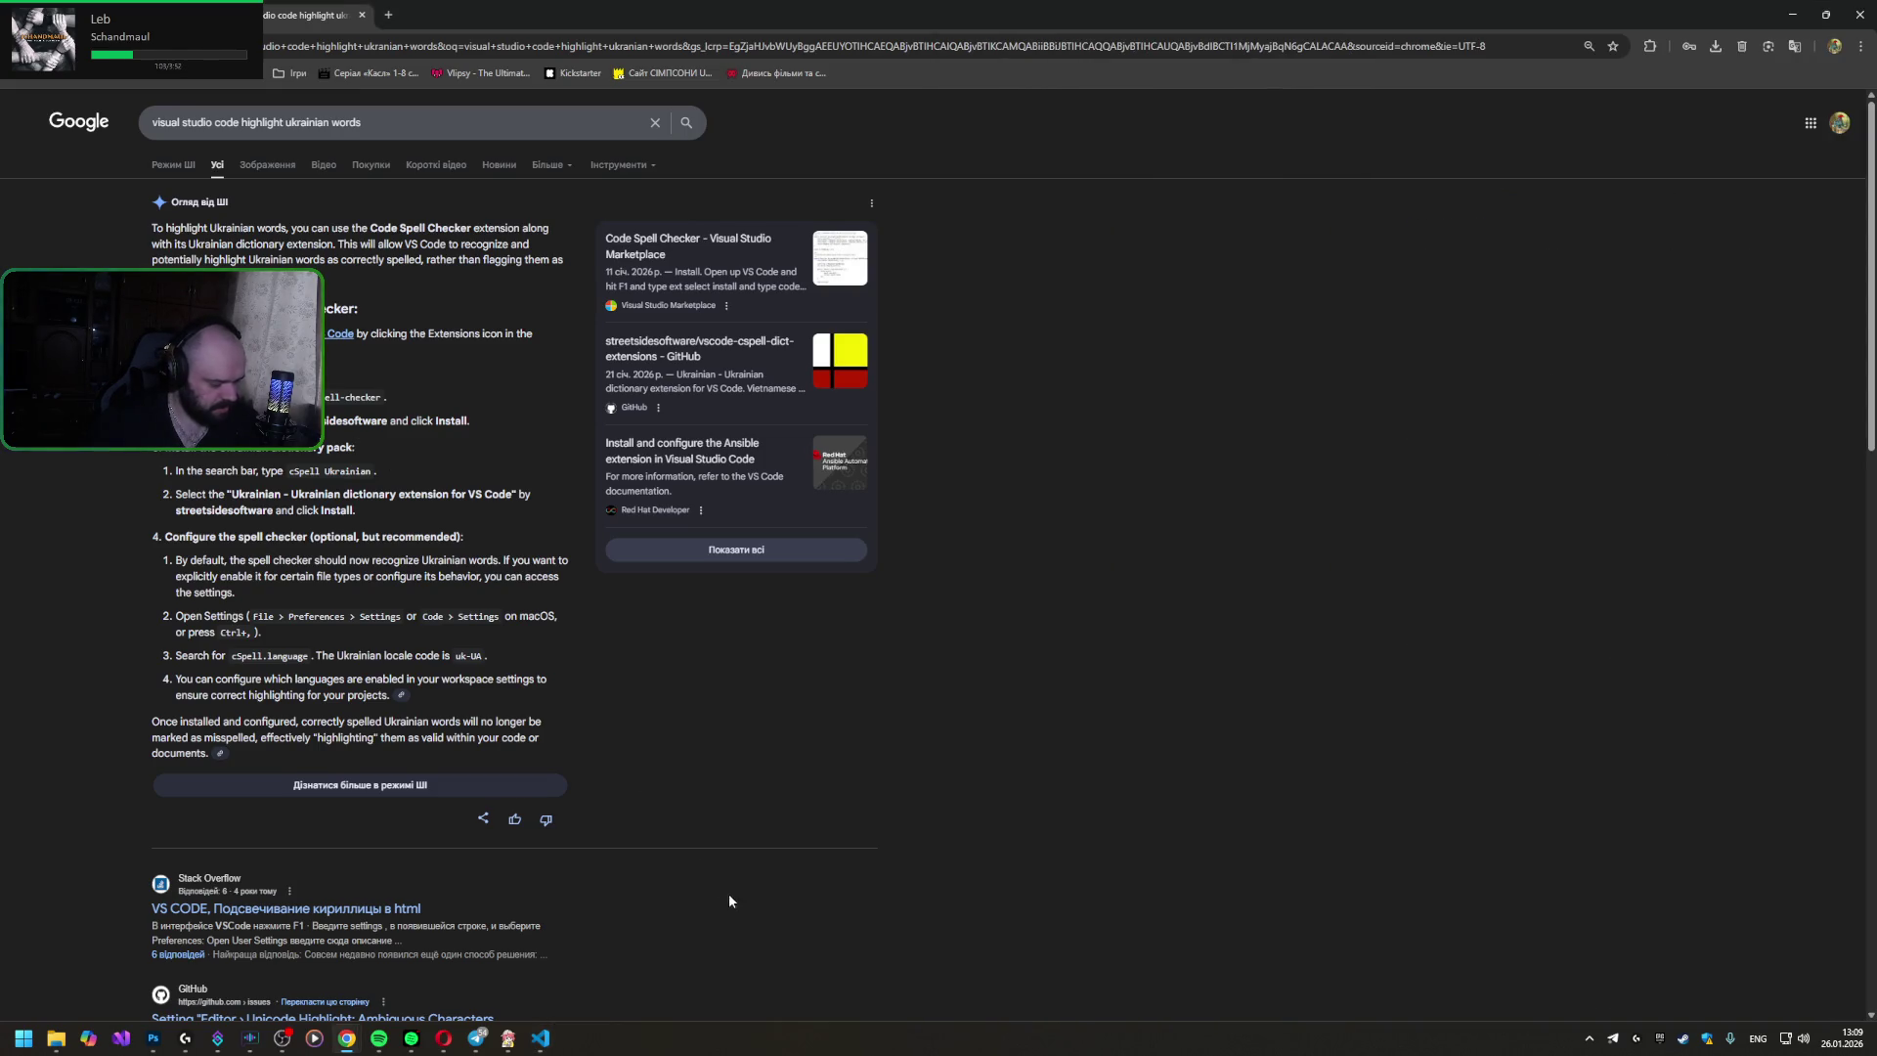
pyautogui.hotkey('alt', 'Tab')
pyautogui.click(1058, 96)
pyautogui.hotkey('ctrl', 'v')
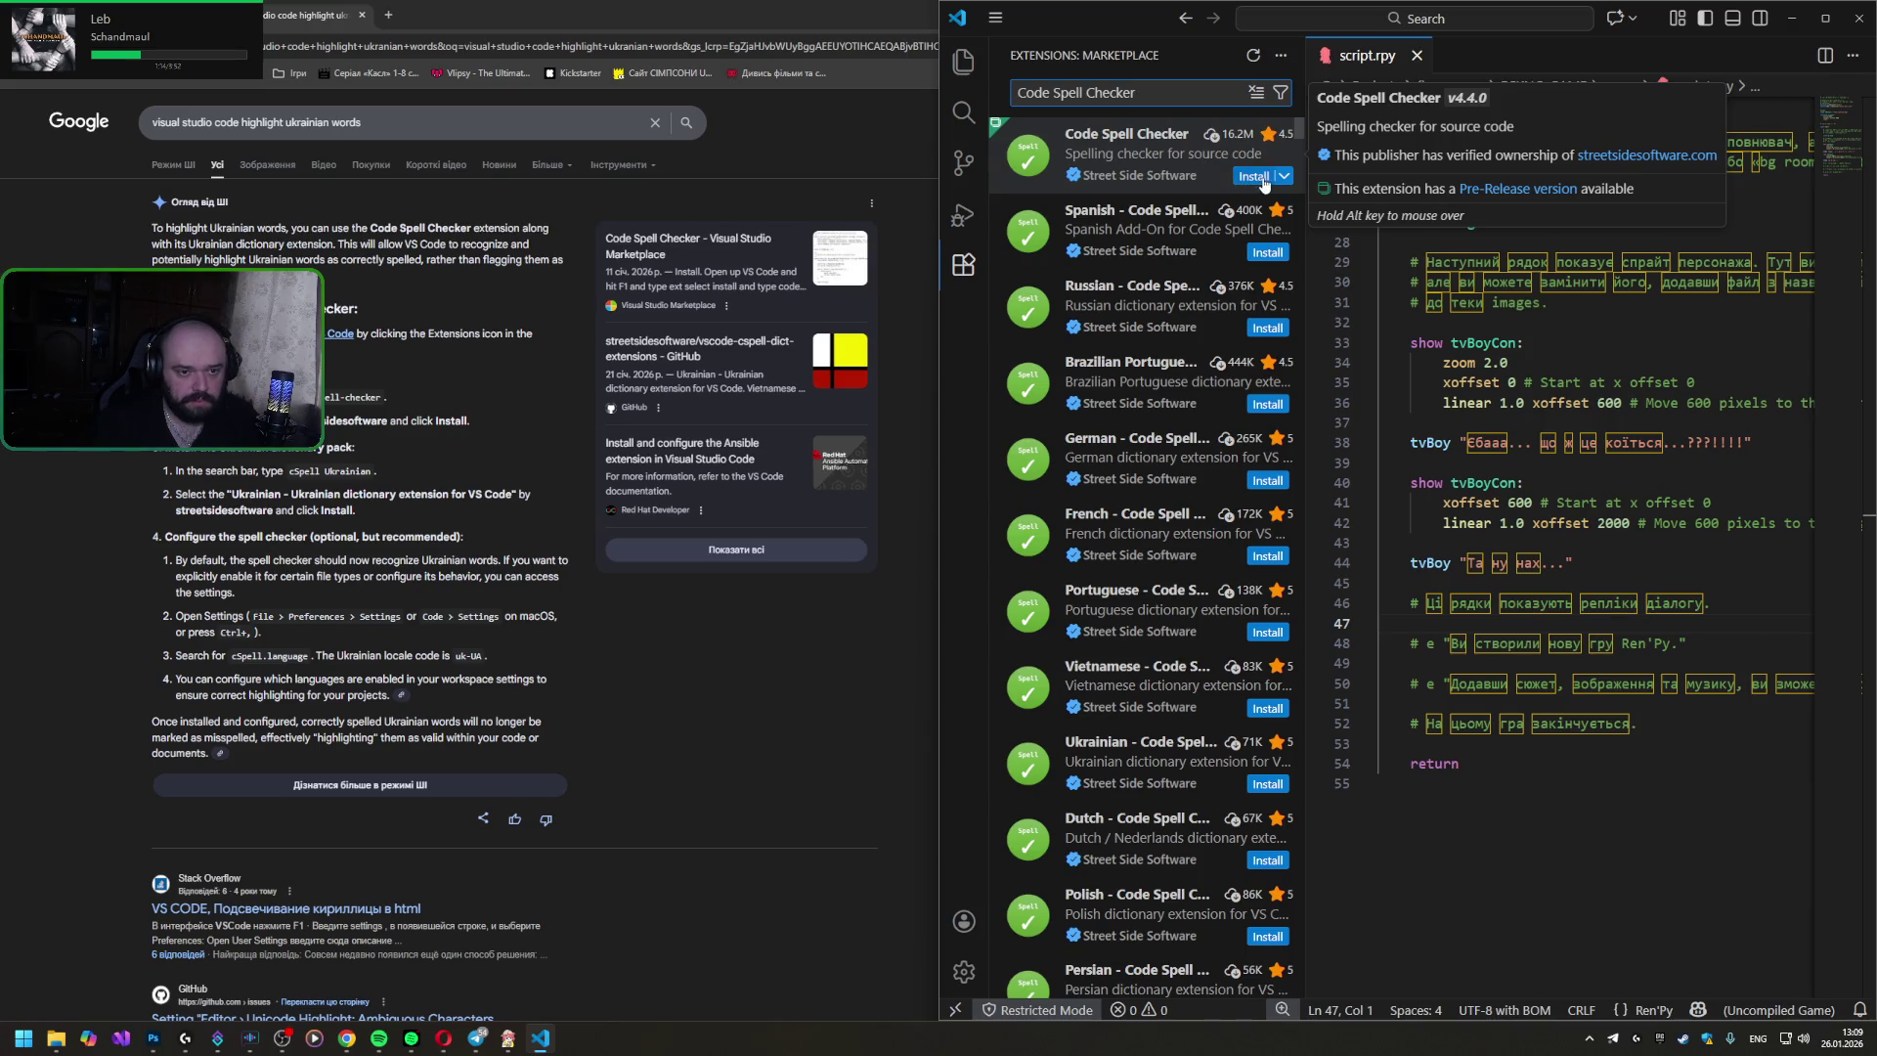
# - Install Code Spell Checker and its Ukrainian dictionary extension, trusting the publisher
pyautogui.click(1257, 177)
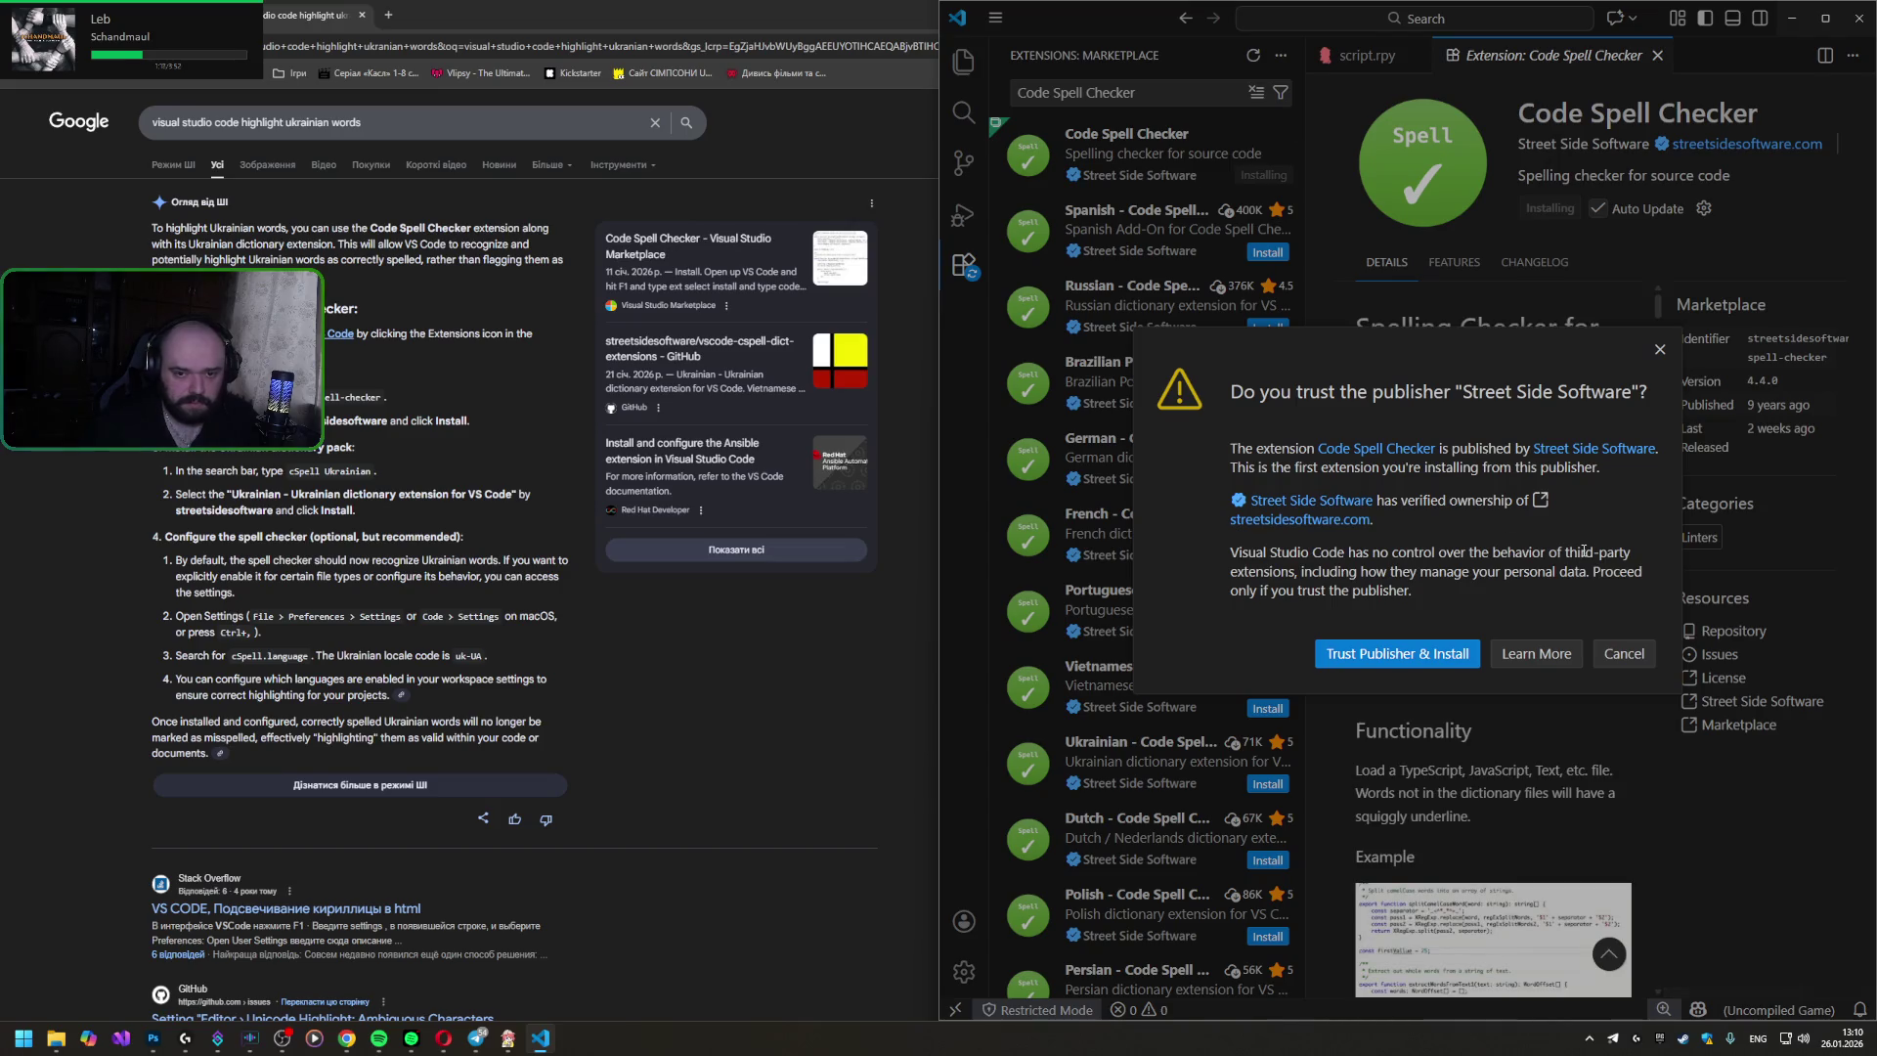
pyautogui.click(1623, 652)
pyautogui.scroll(-2, 1198, 552)
pyautogui.scroll(-2, 1198, 551)
pyautogui.scroll(-2, 1199, 551)
pyautogui.scroll(-2, 1196, 553)
pyautogui.scroll(-2, 1195, 553)
pyautogui.scroll(-2, 1196, 552)
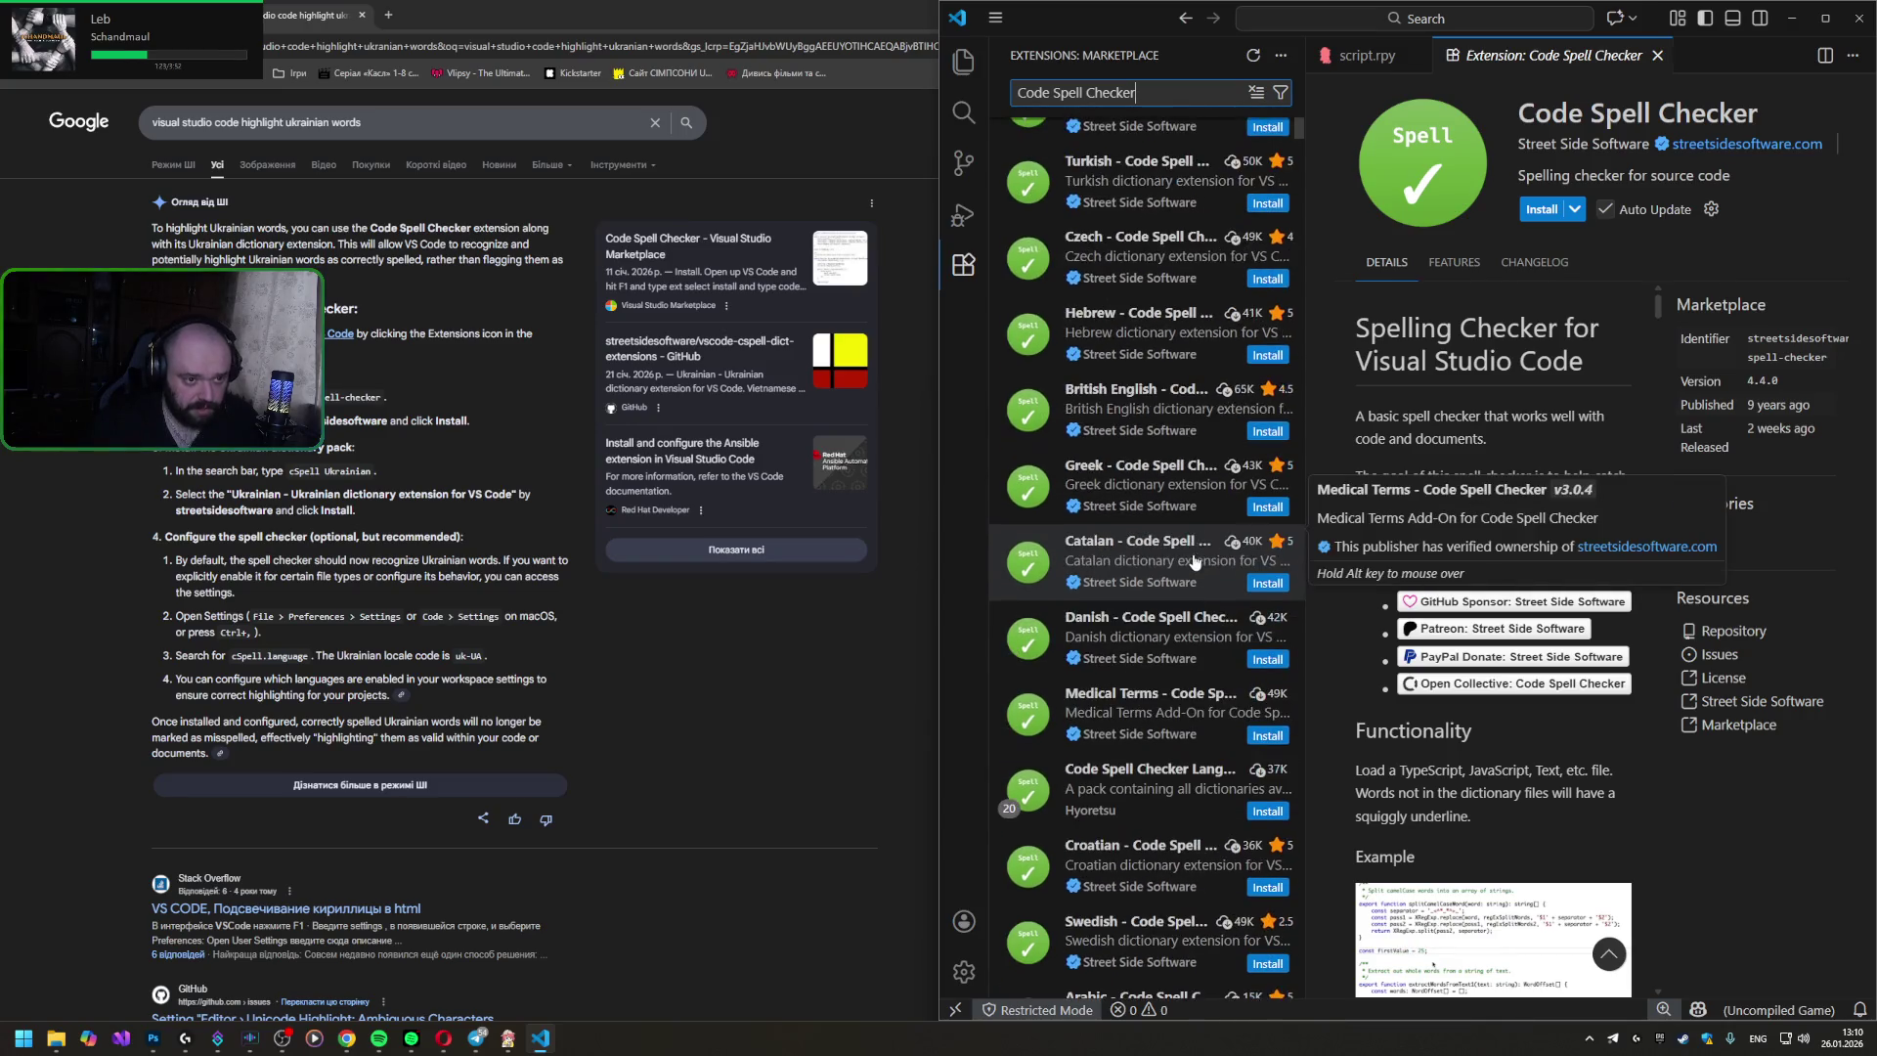
pyautogui.scroll(3, 1196, 552)
pyautogui.write(' uk')
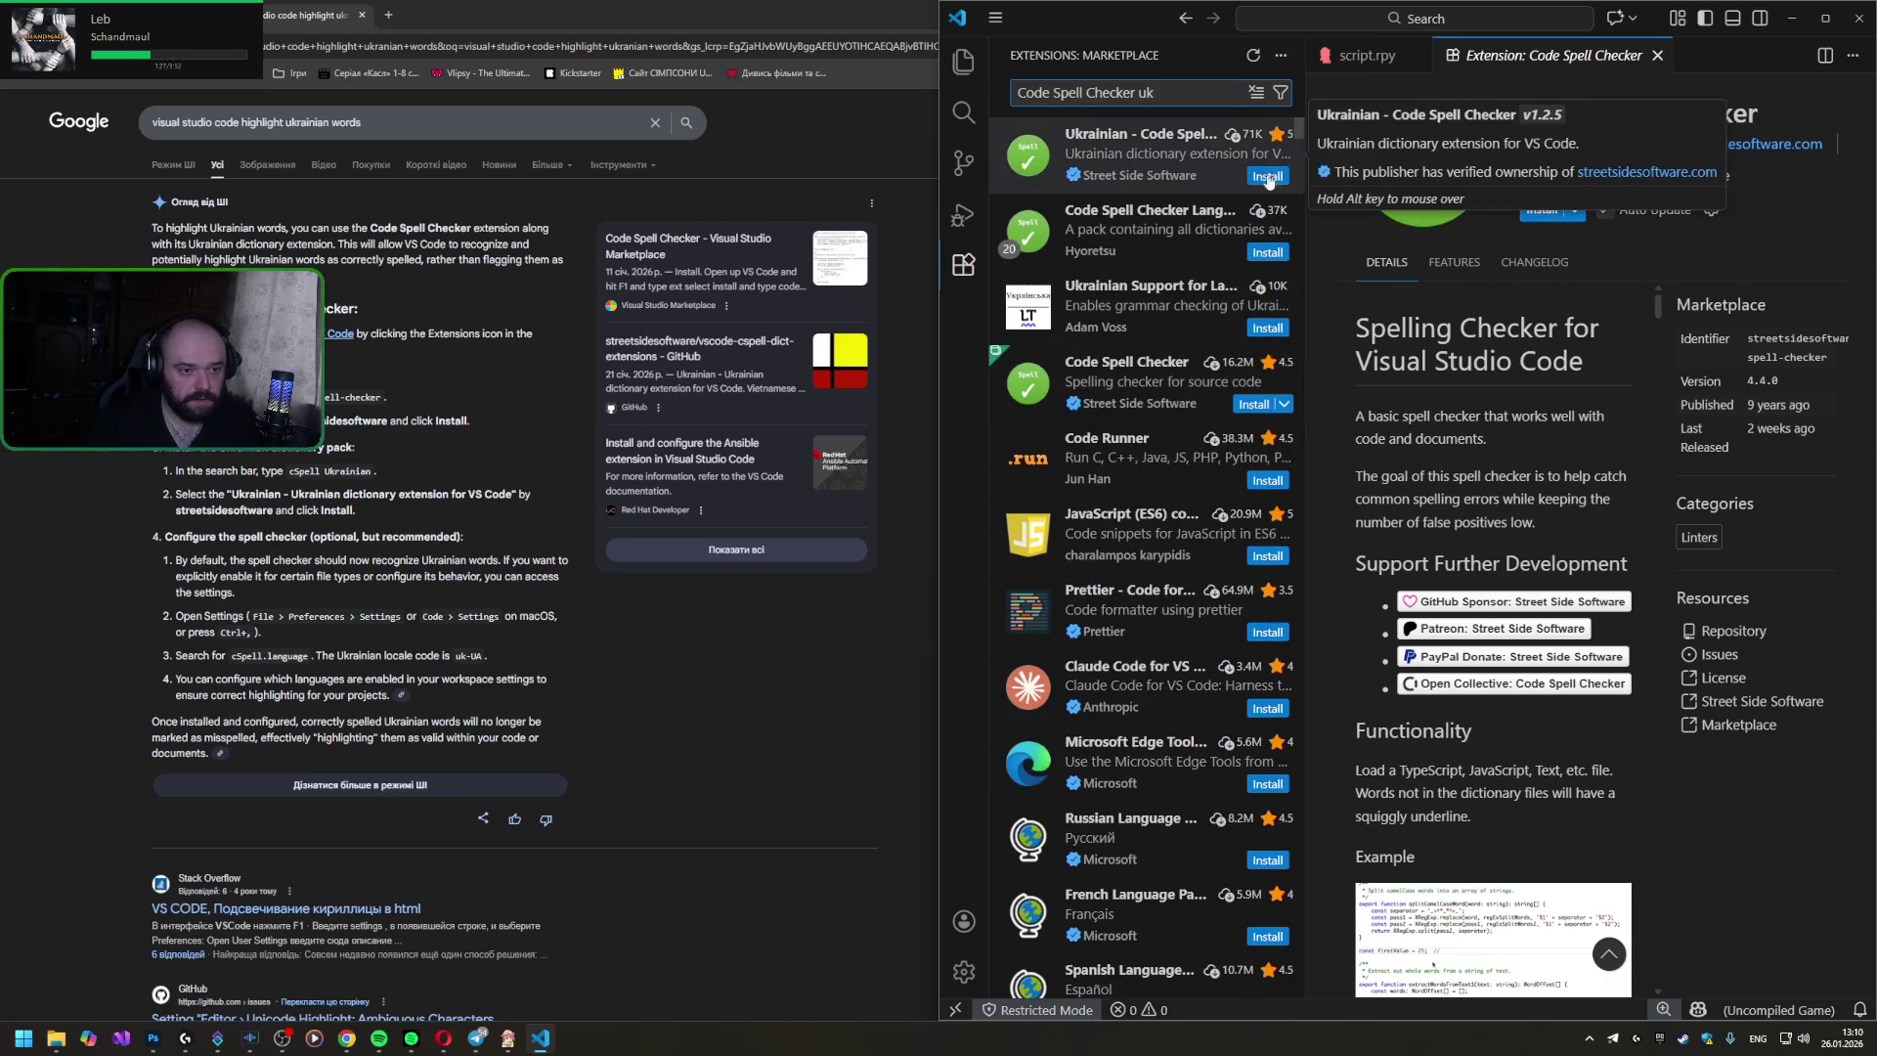
pyautogui.click(1288, 161)
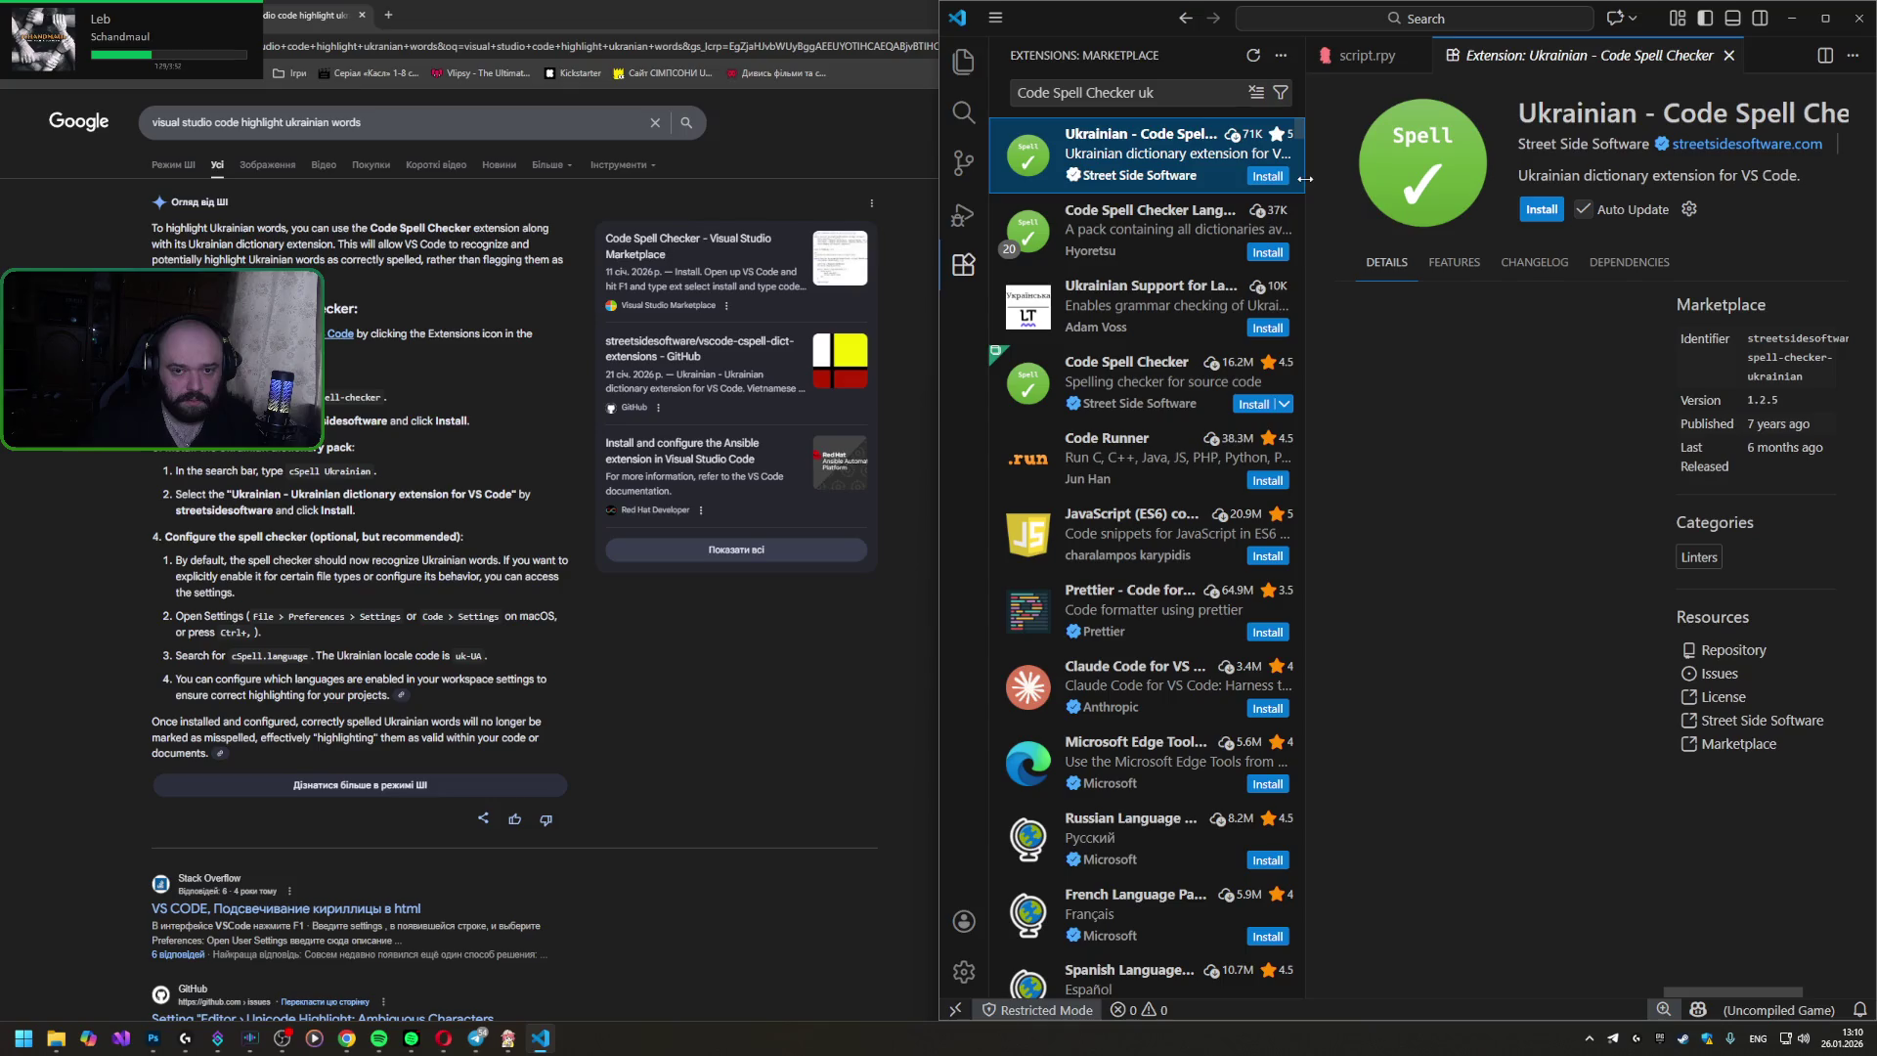
pyautogui.click(1262, 176)
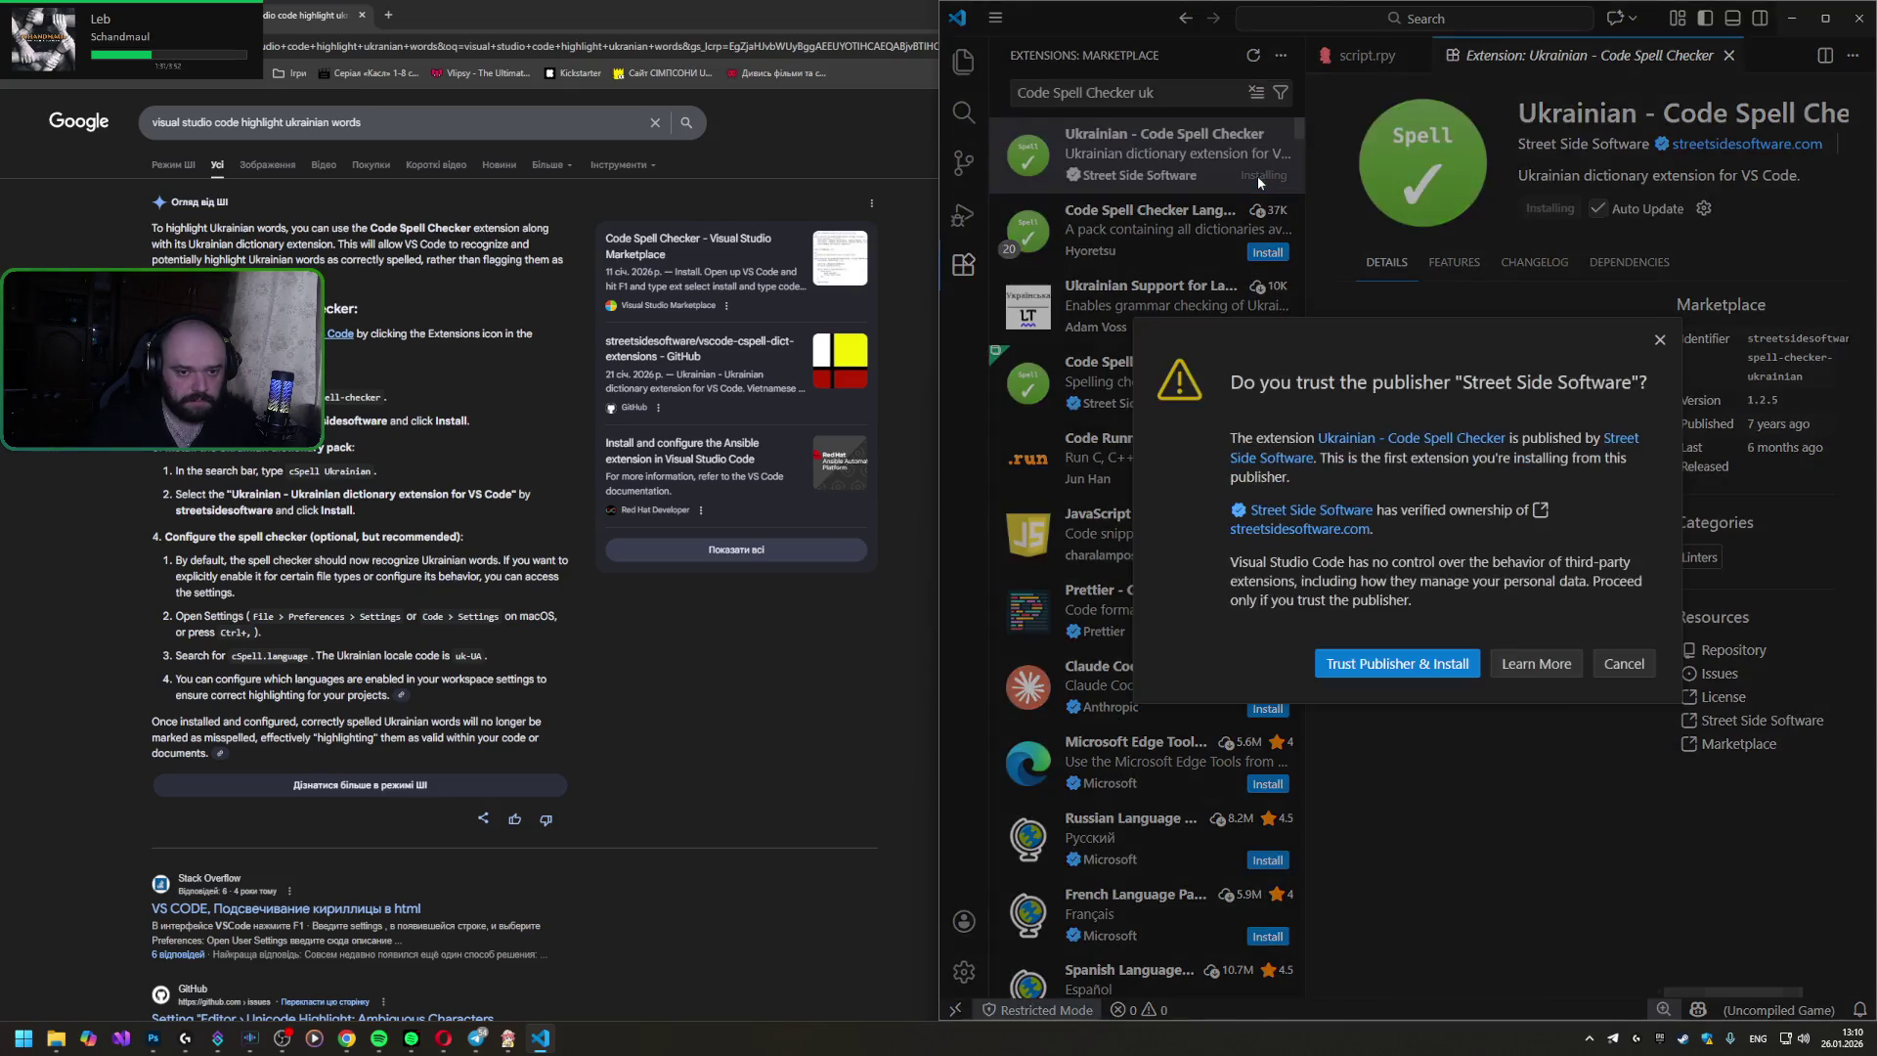
pyautogui.click(1378, 667)
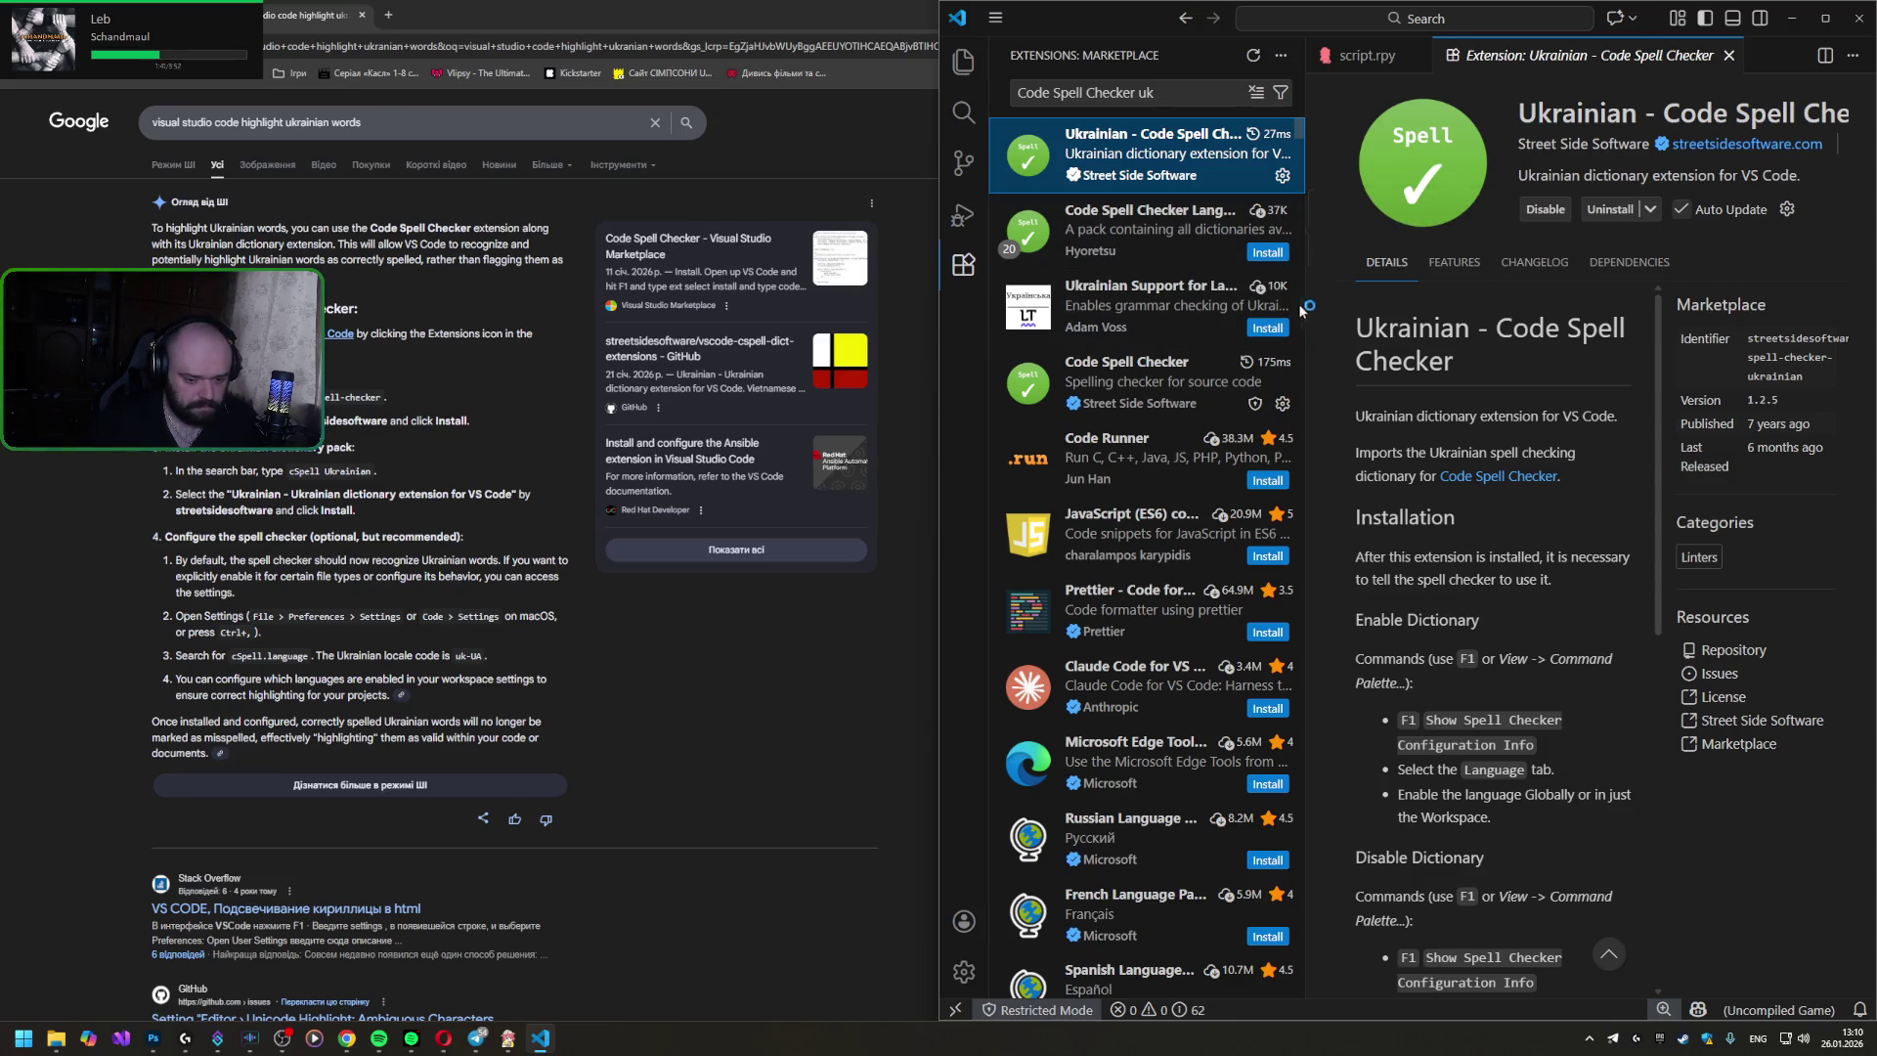
pyautogui.click(962, 61)
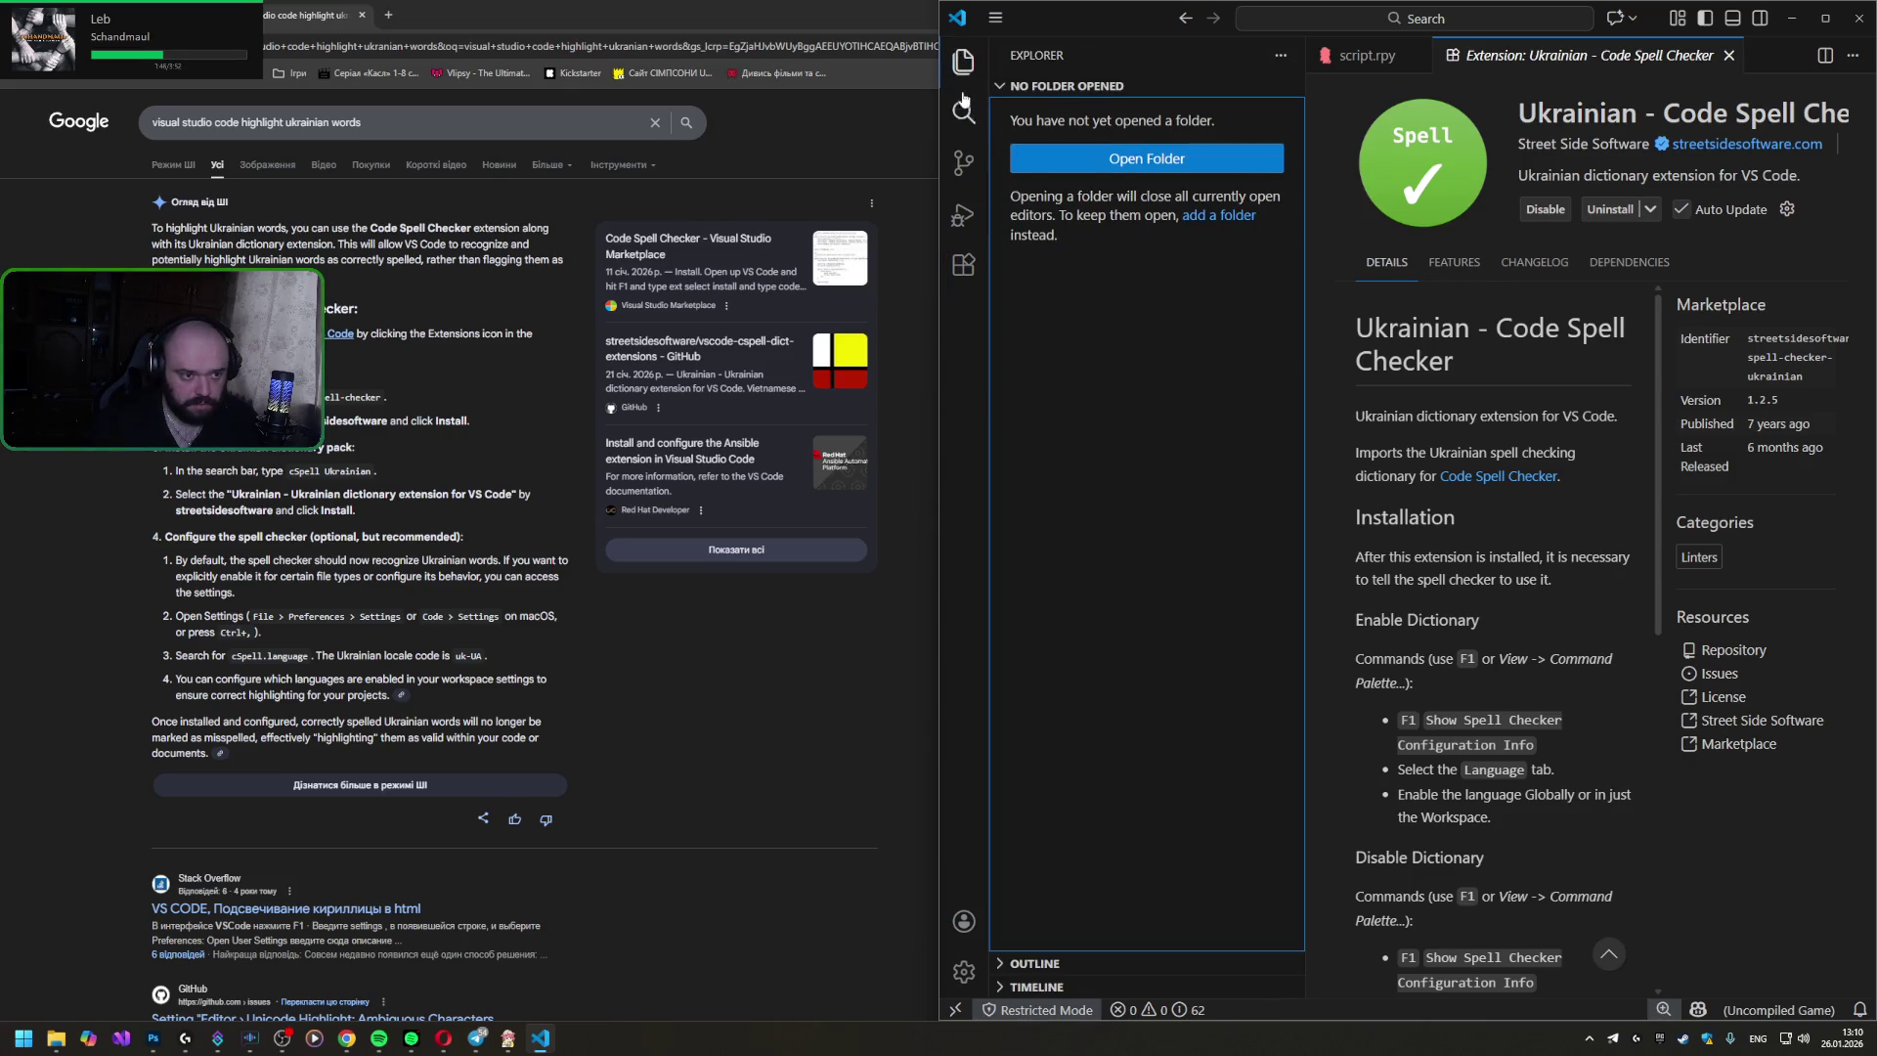
# - Close the extension details page and shut the Visual Studio Code window
pyautogui.click(962, 60)
pyautogui.click(1034, 56)
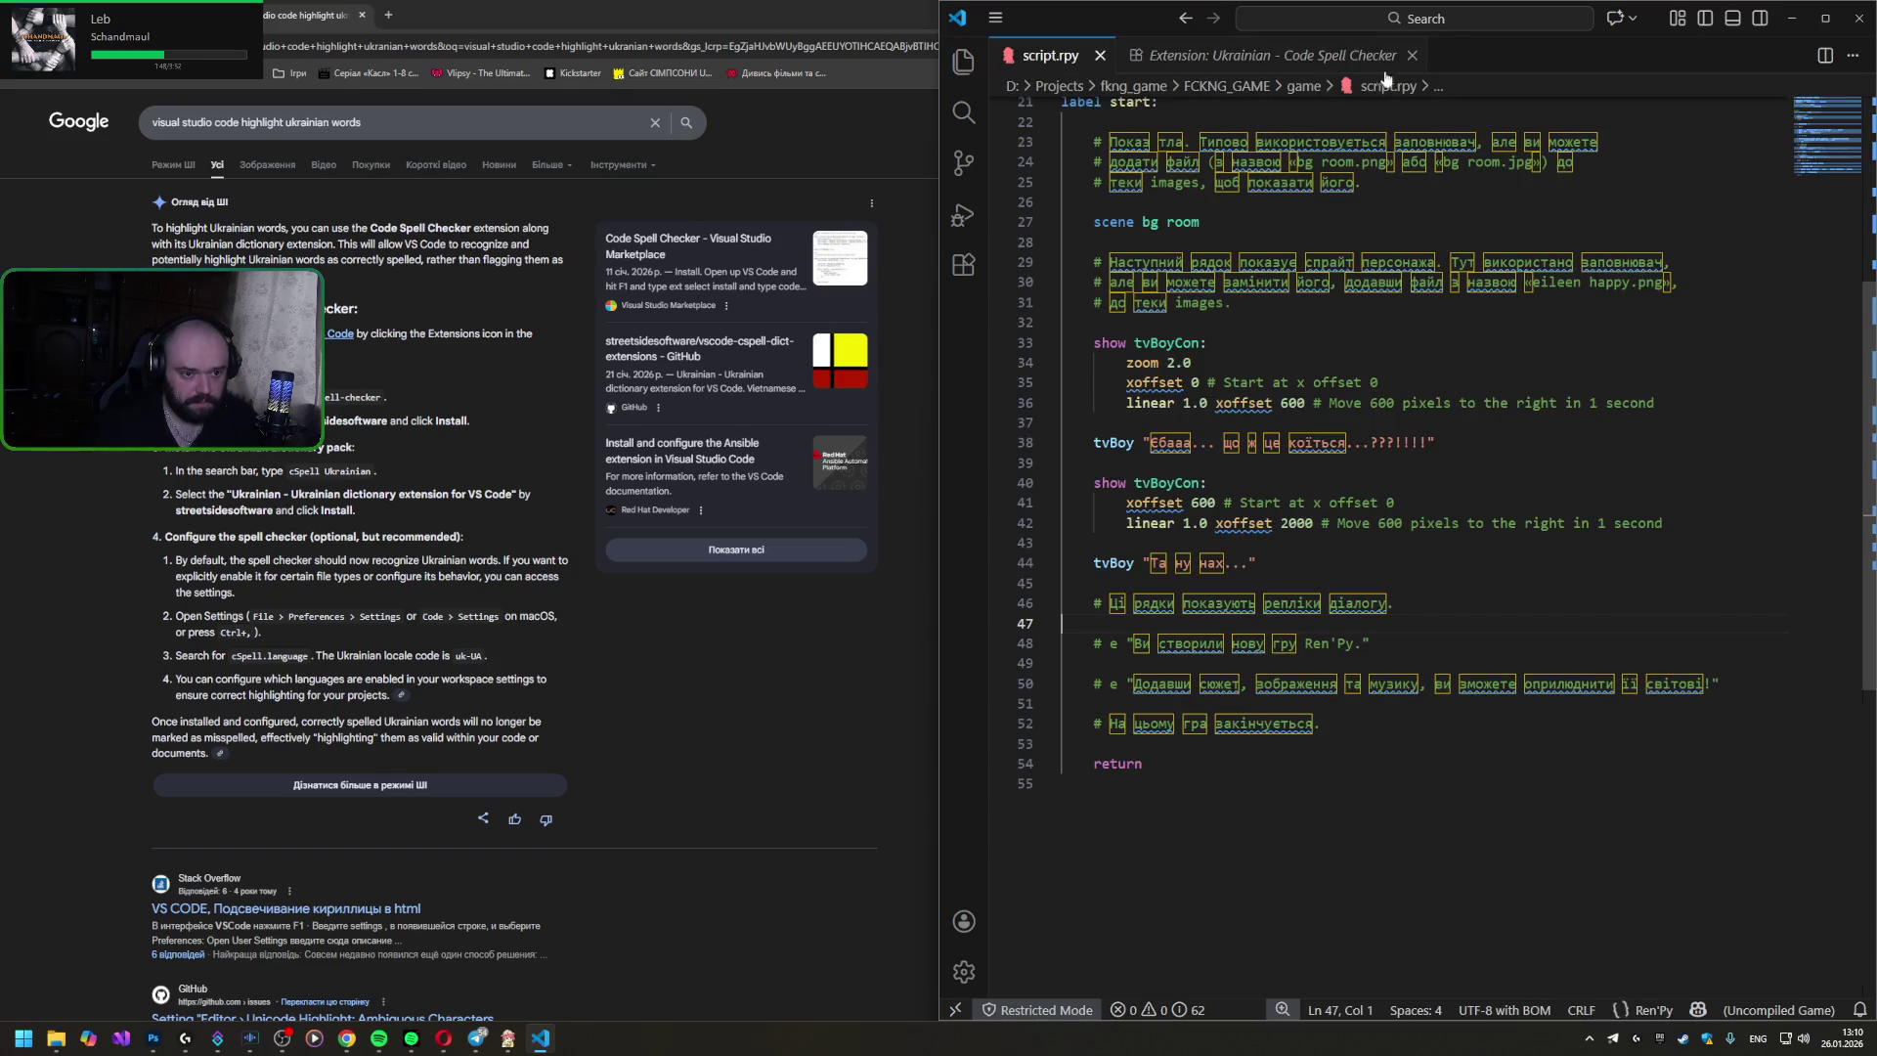
pyautogui.click(1415, 55)
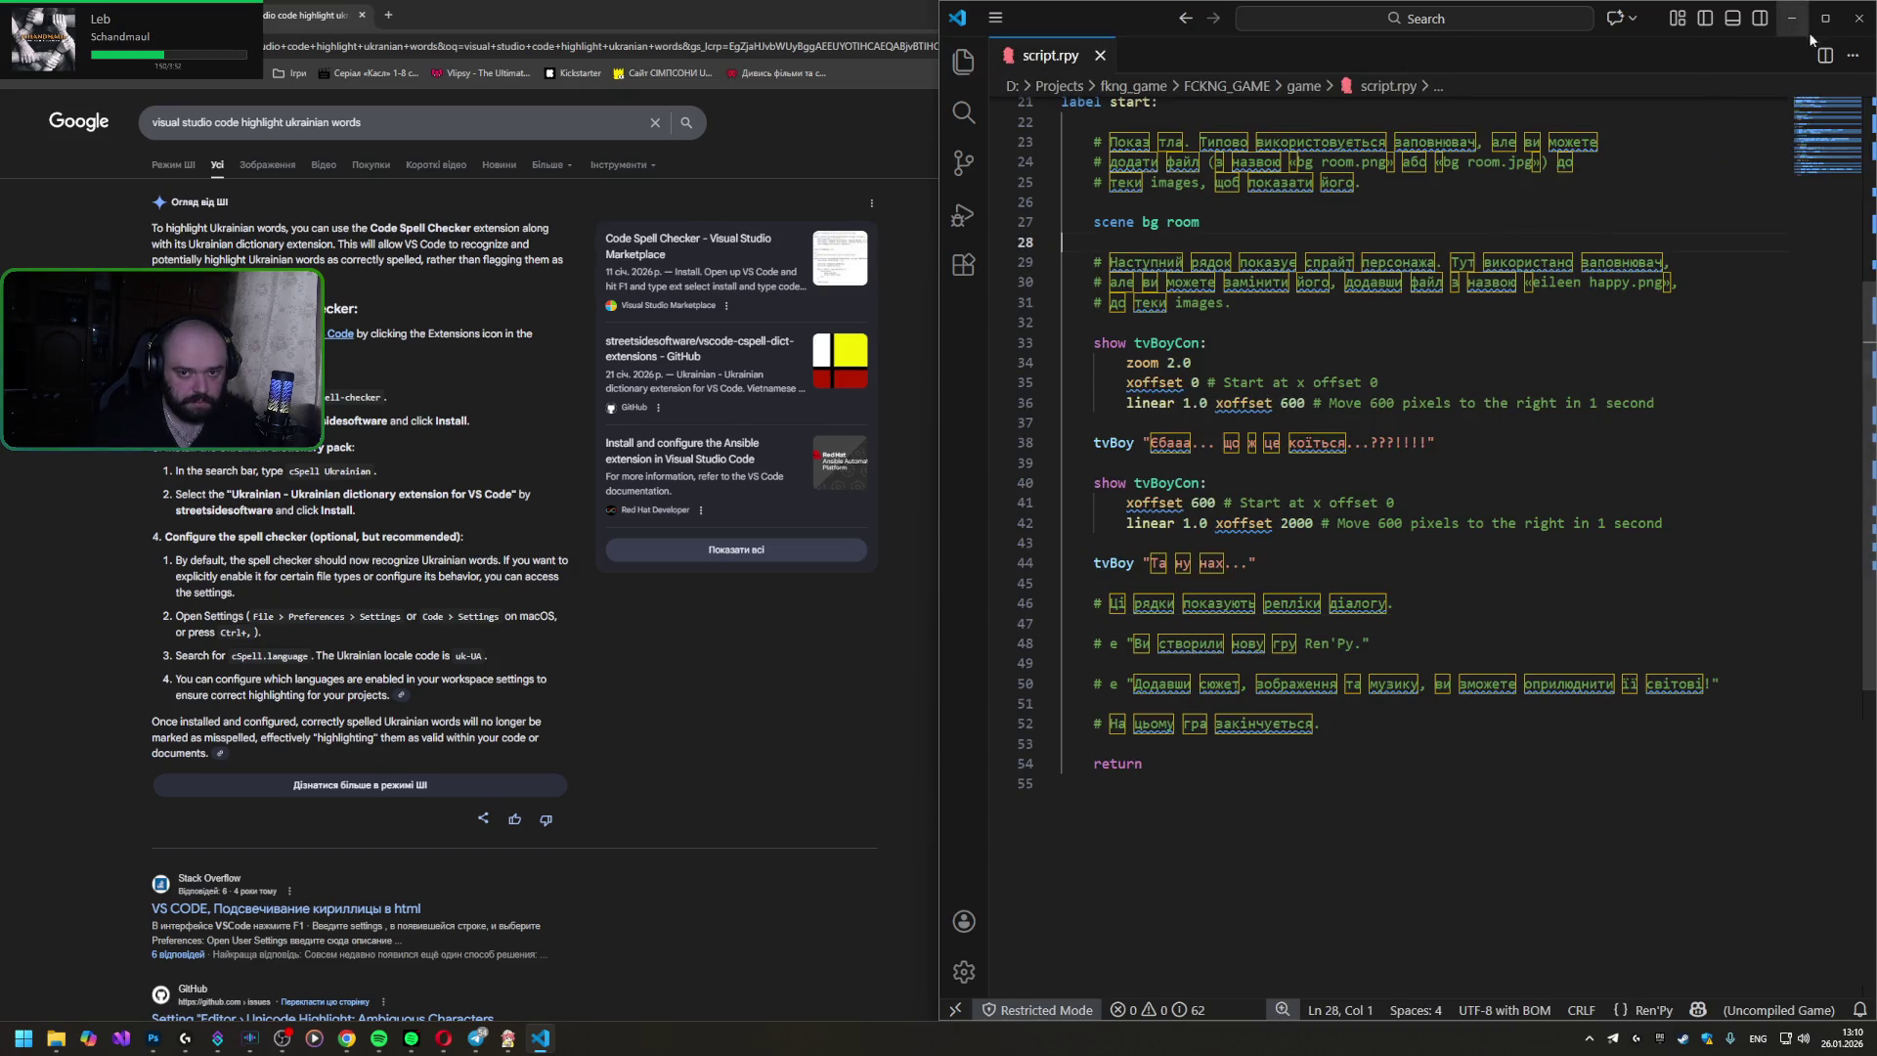
pyautogui.click(1864, 18)
# - Open FCKNG_GAME's script.rpy from the Ren'Py Launcher and bring up Workspace Trust via Manage
pyautogui.click(510, 1045)
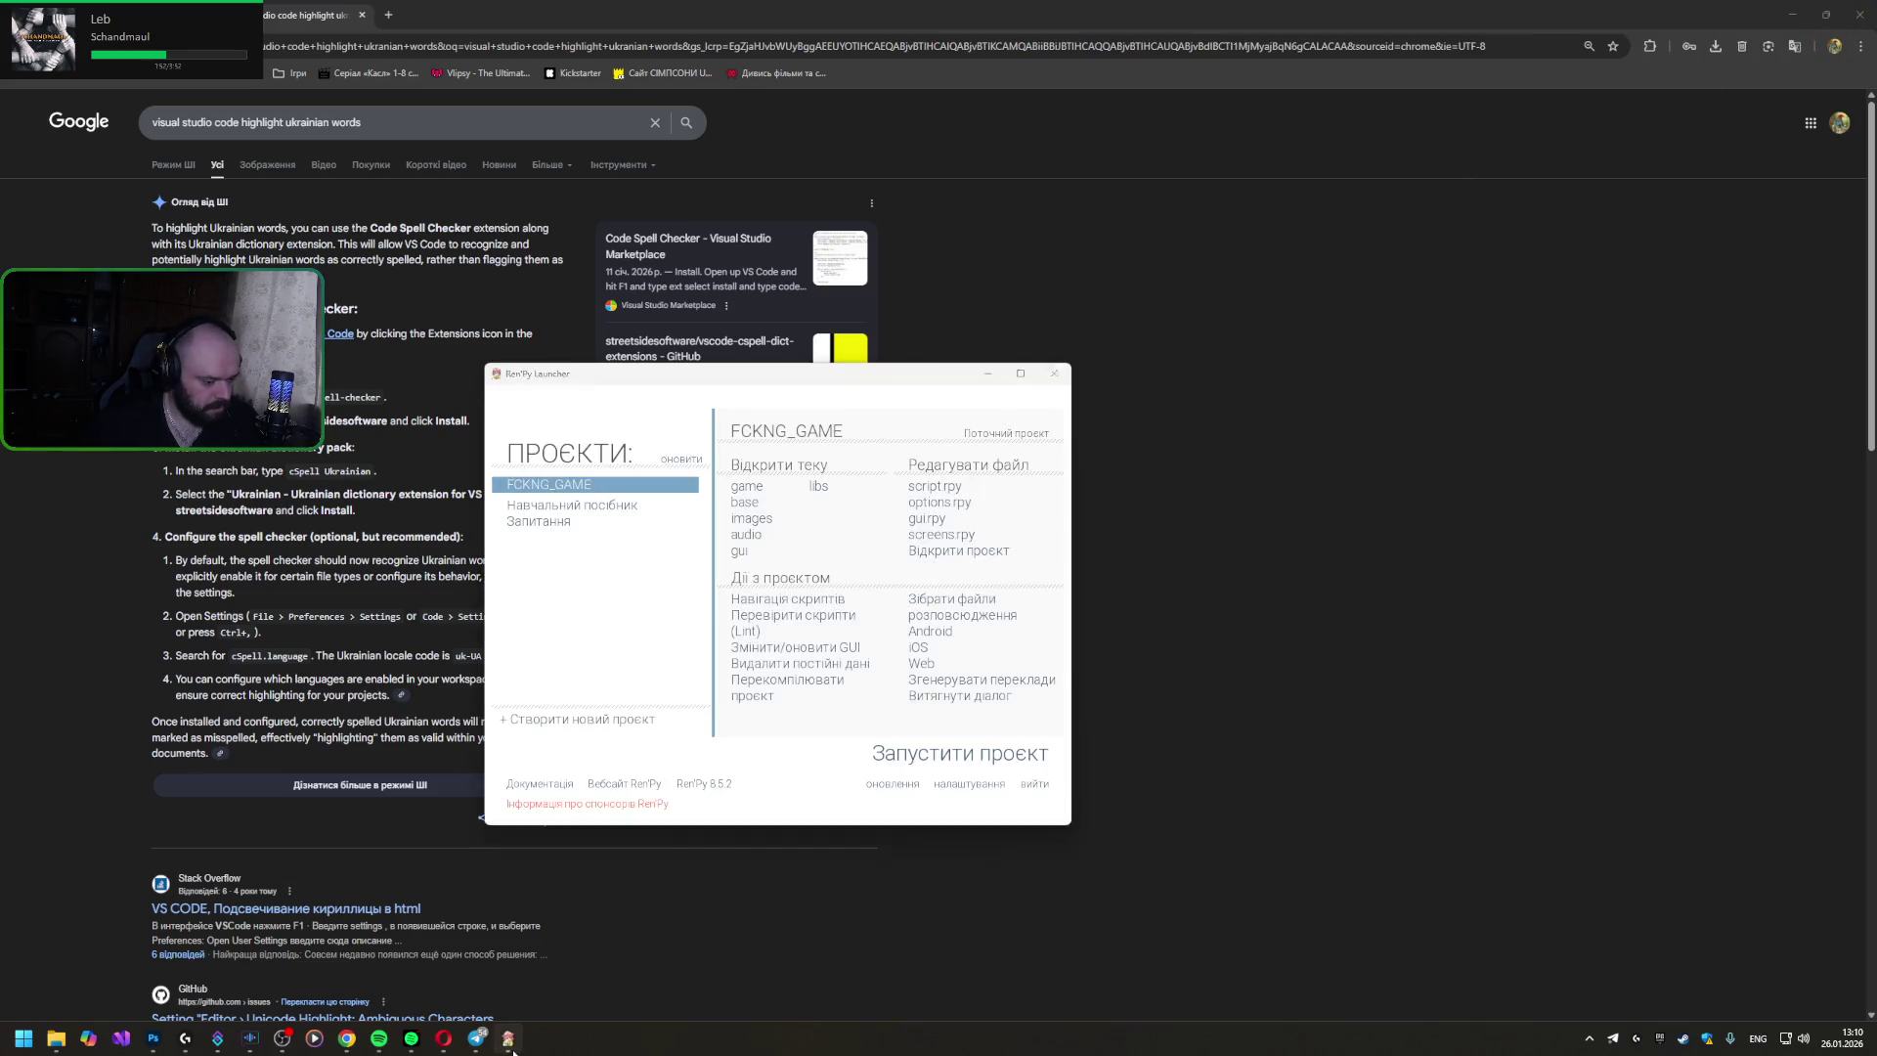
pyautogui.click(935, 488)
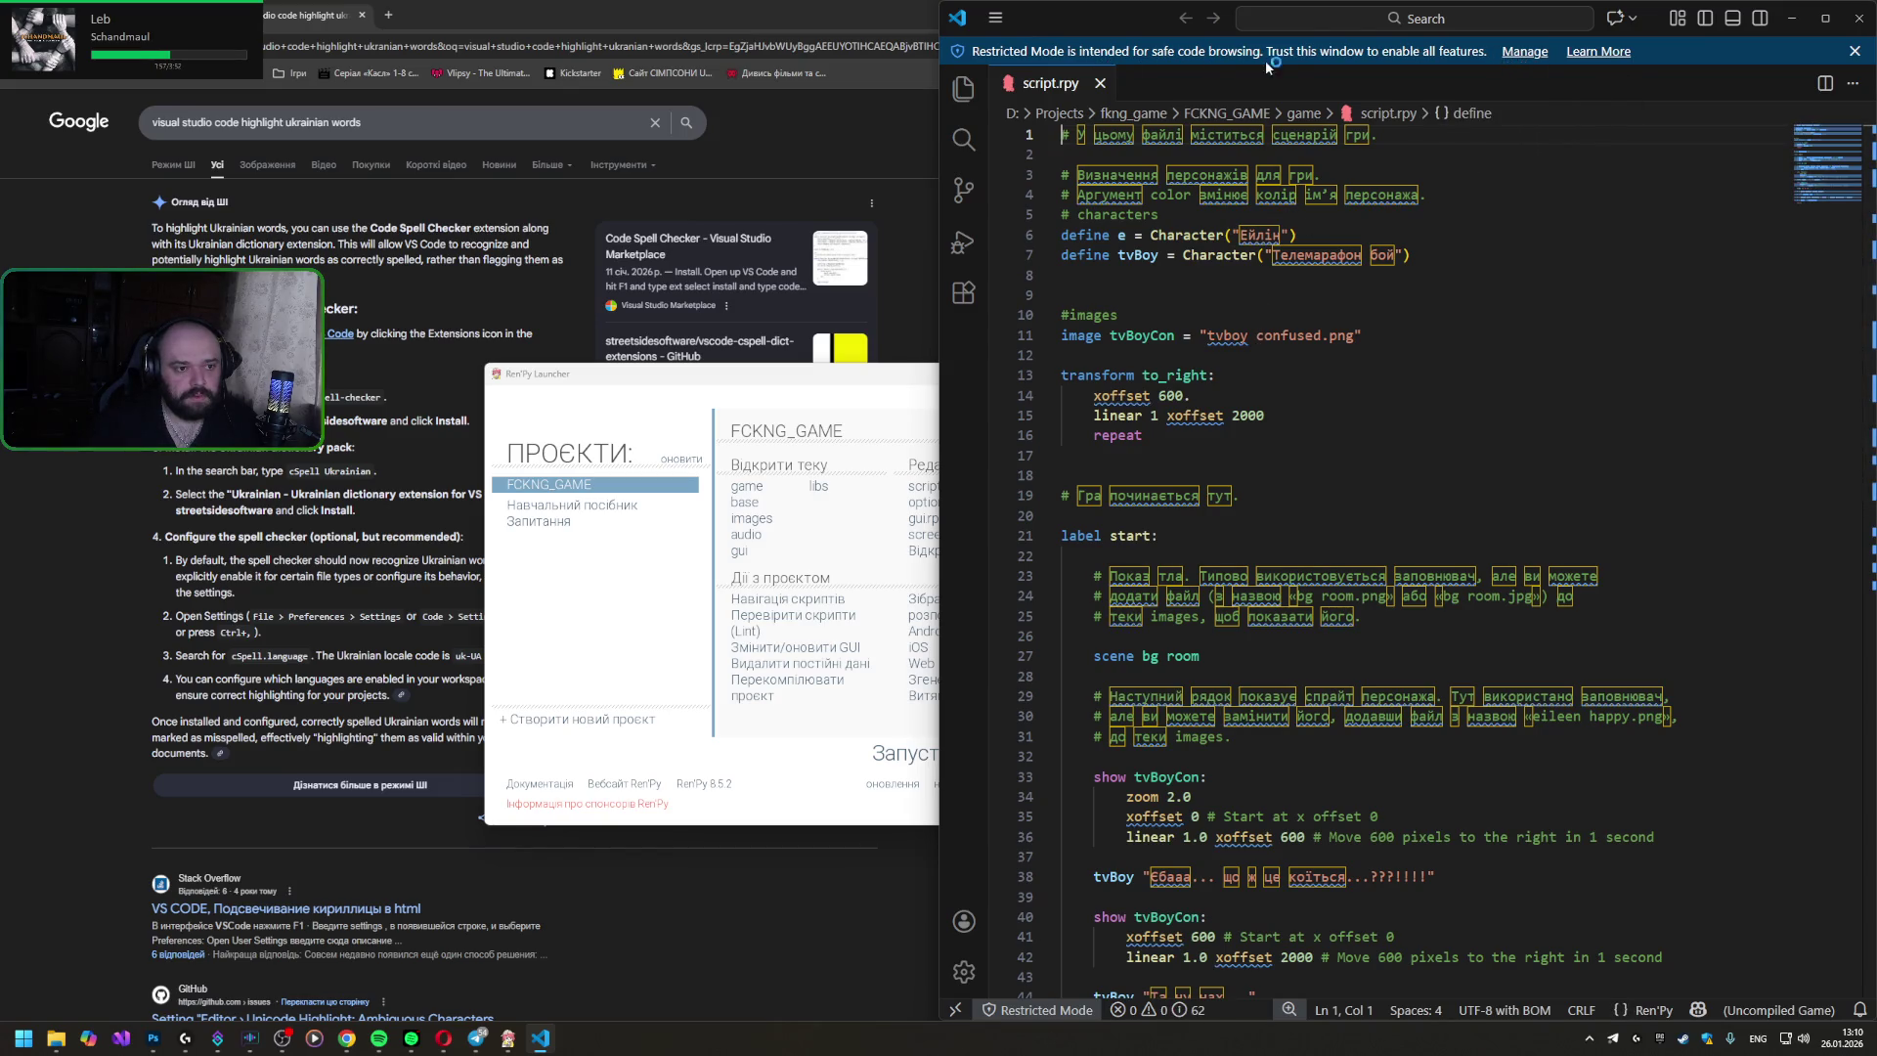
pyautogui.click(1526, 51)
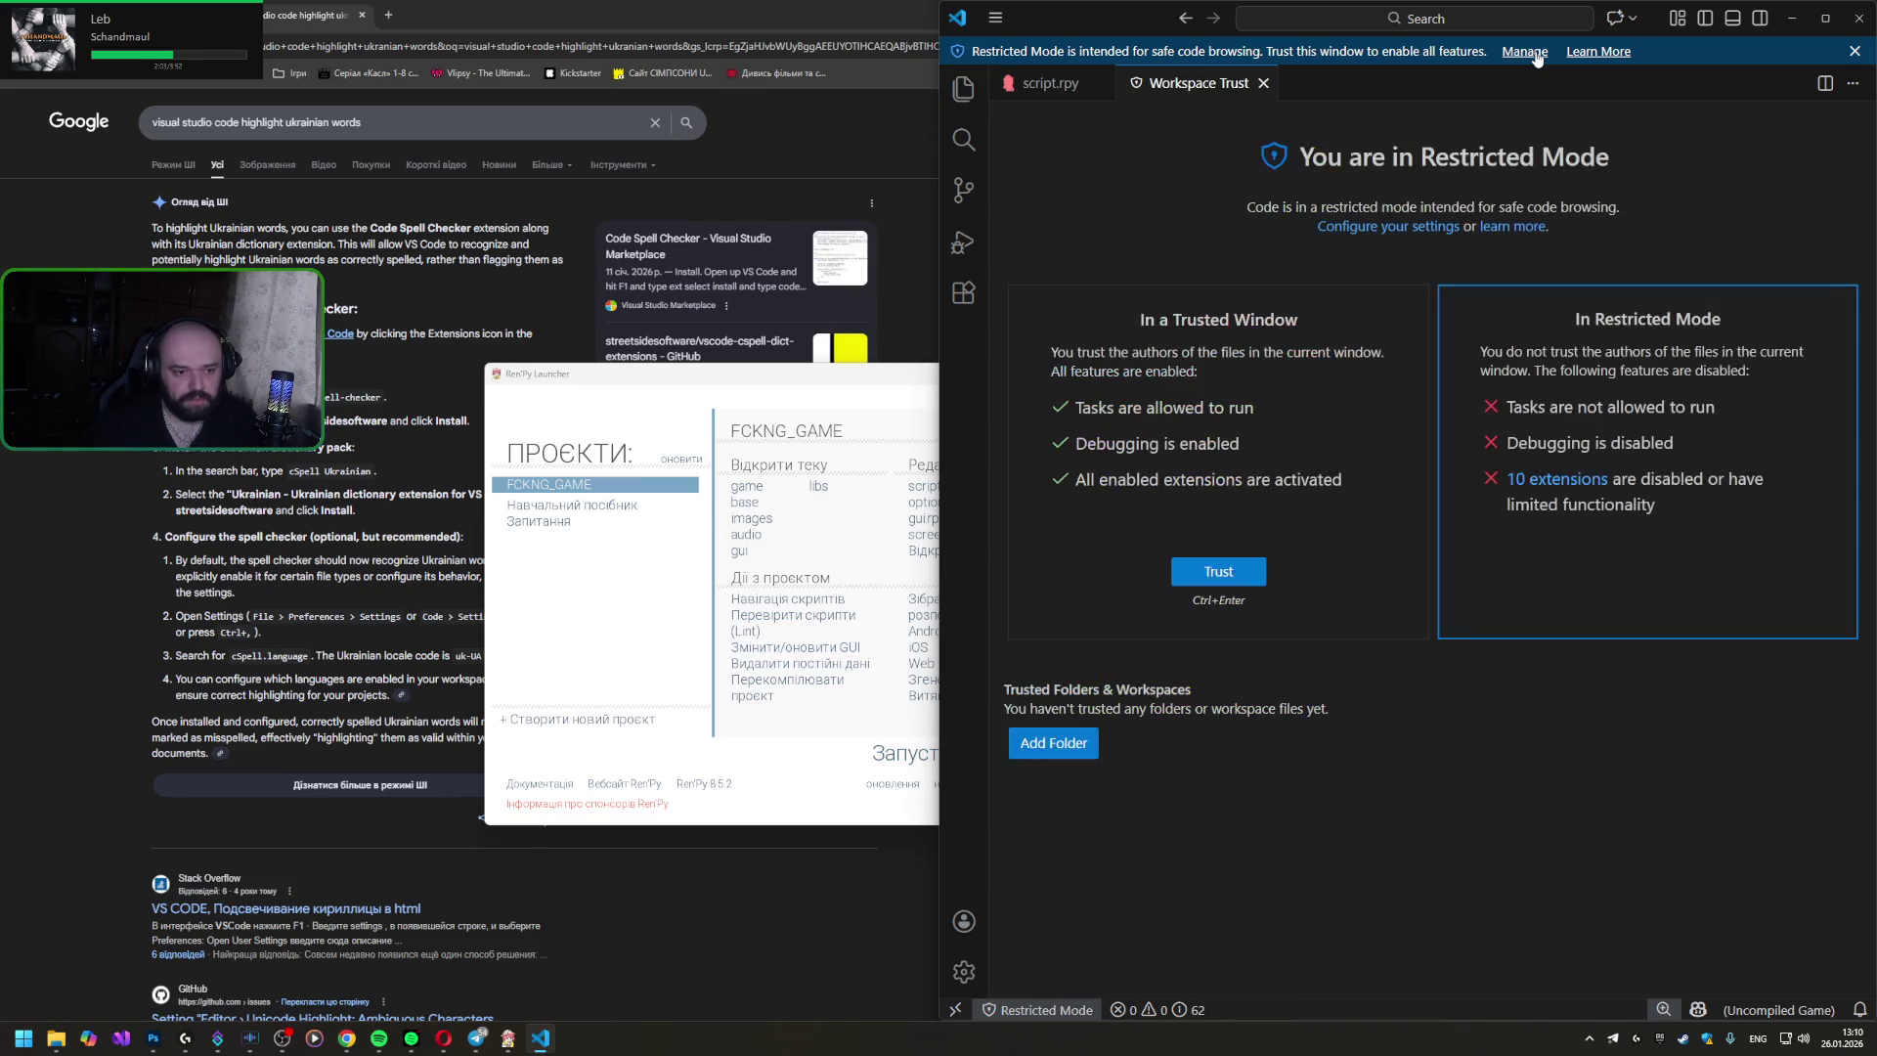
# - Close the Workspace Trust page, mark the xoffset occurrences, and reach the installed extensions view
pyautogui.click(1264, 84)
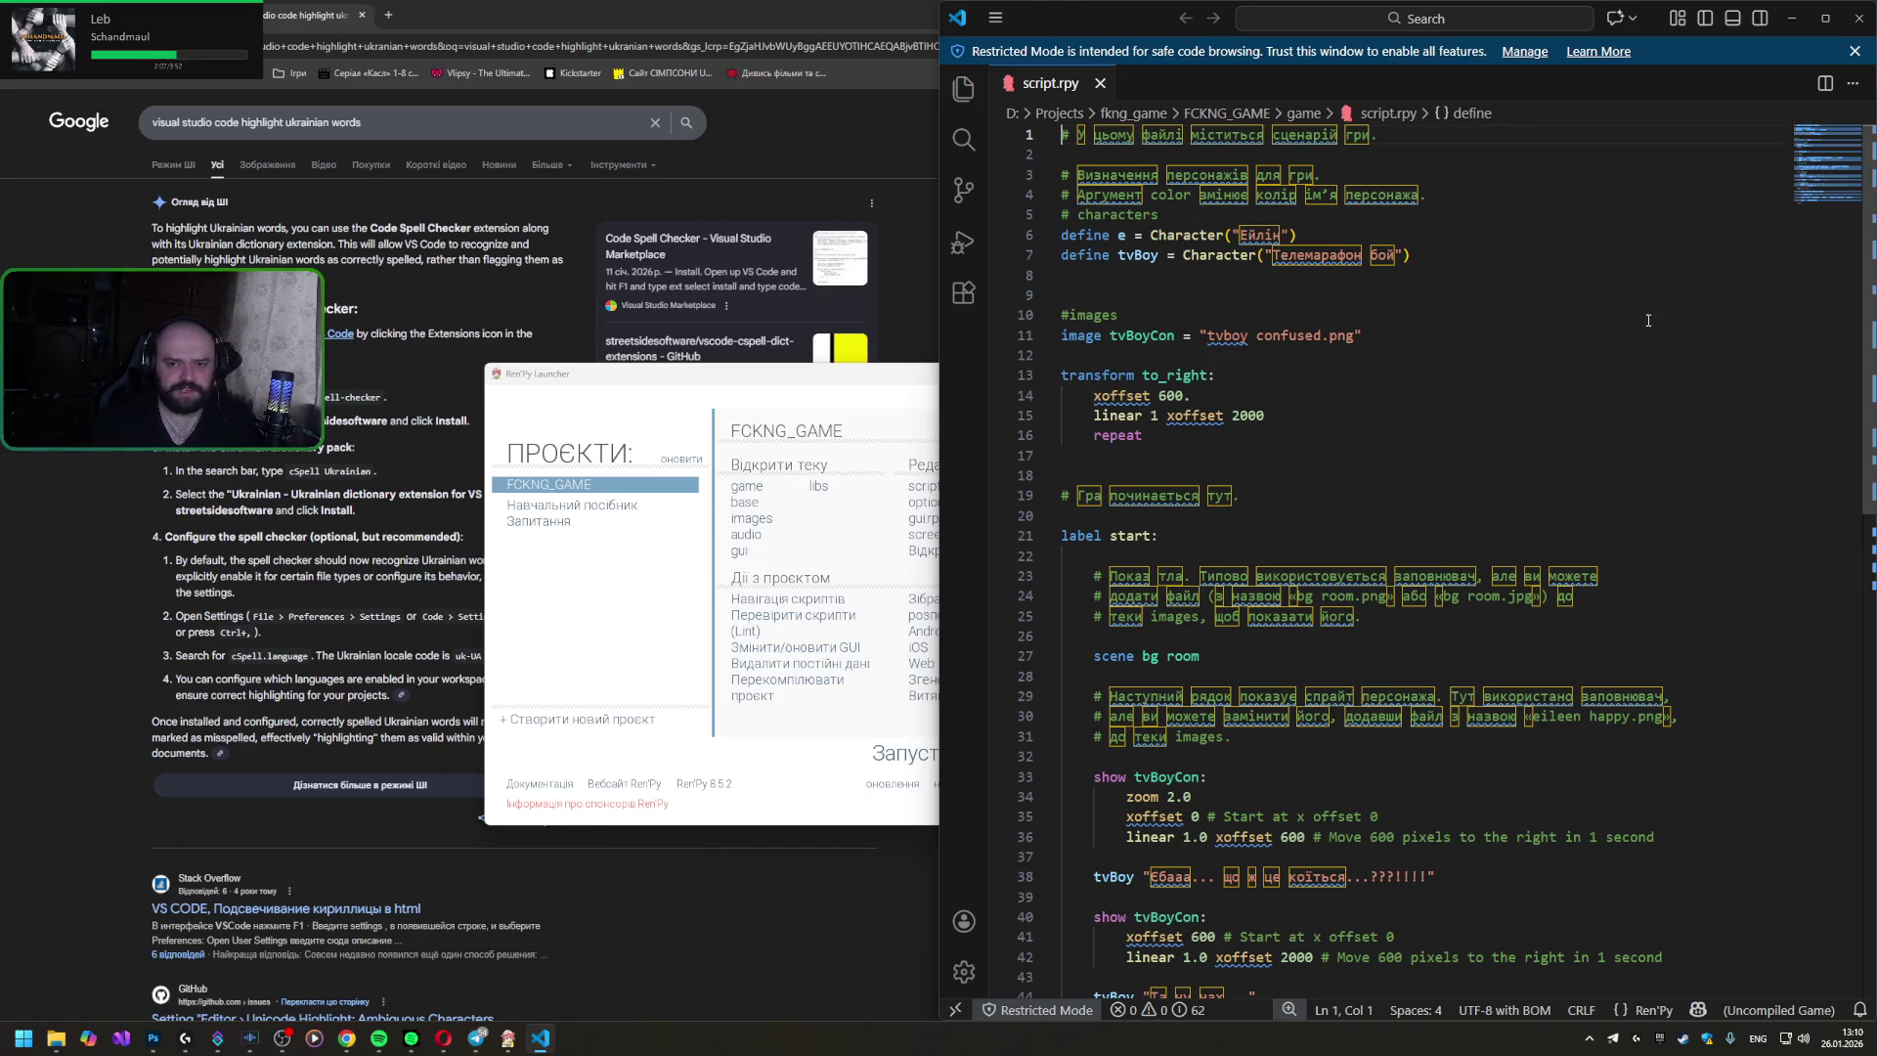
pyautogui.click(1148, 396)
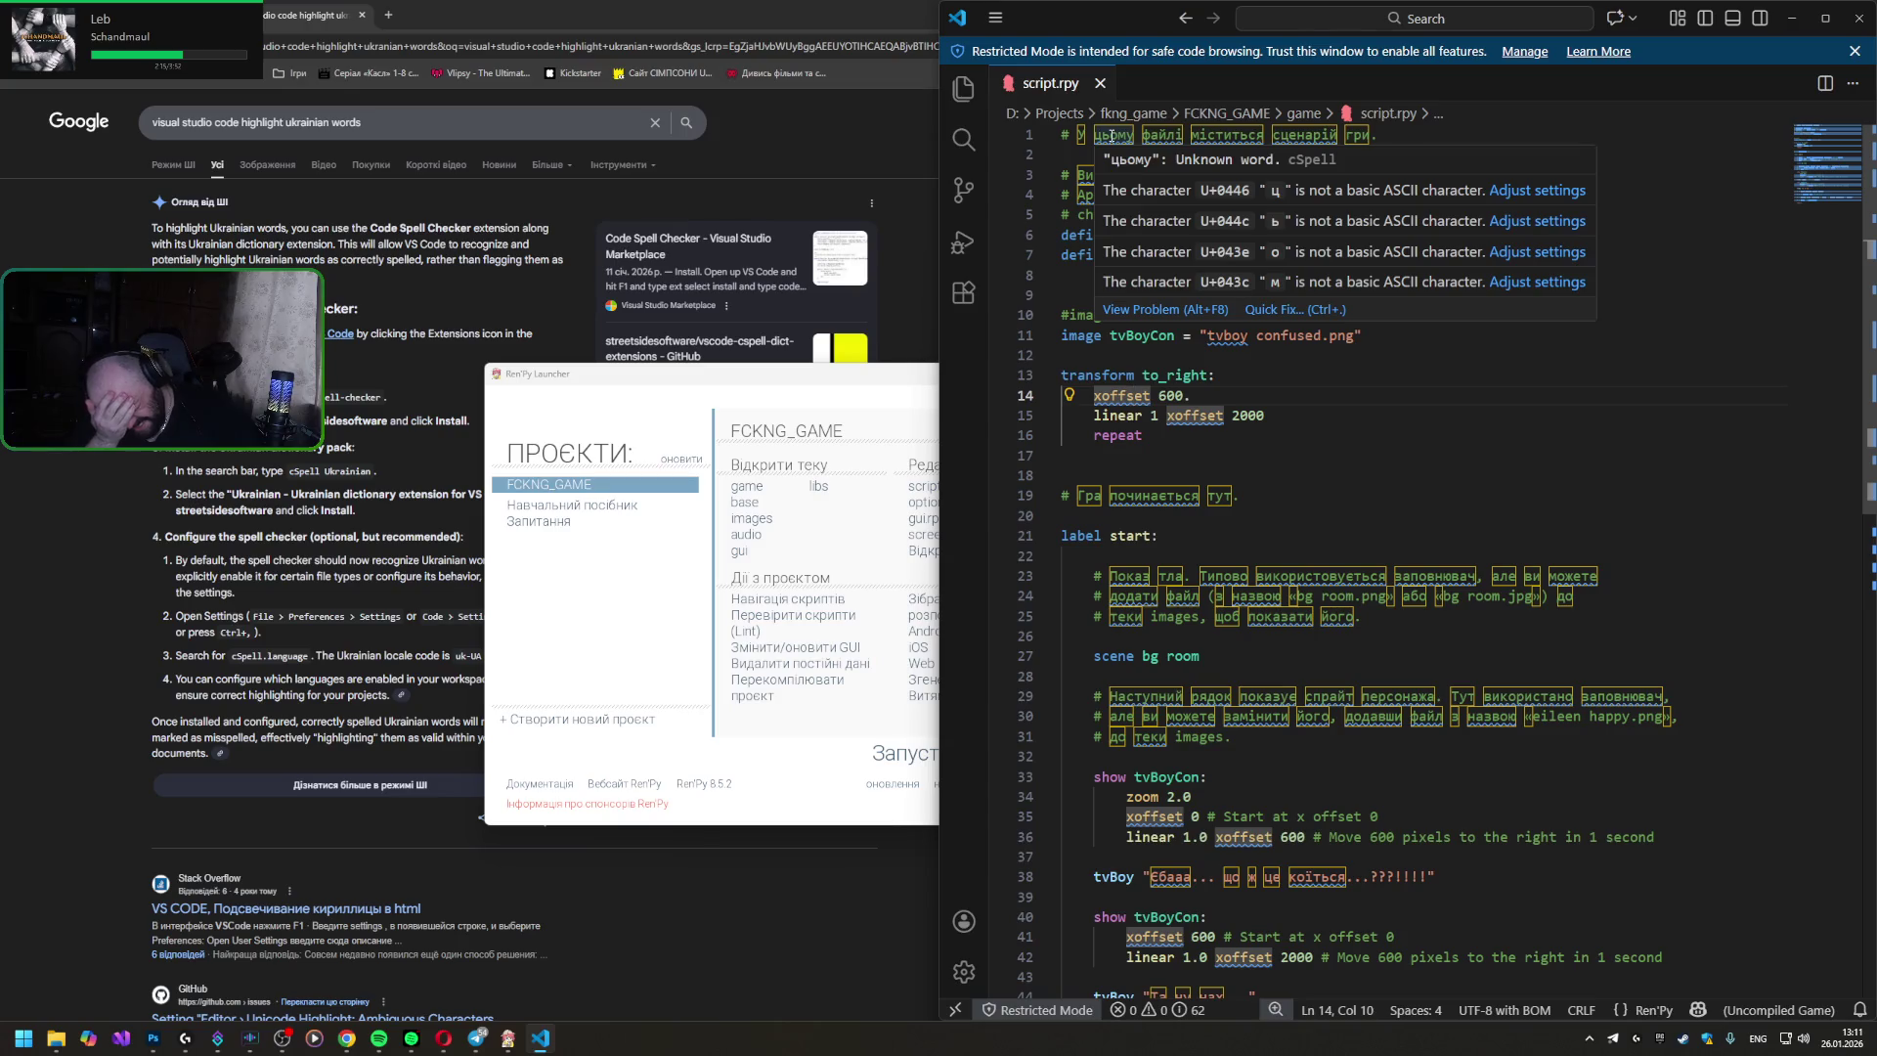
pyautogui.click(961, 194)
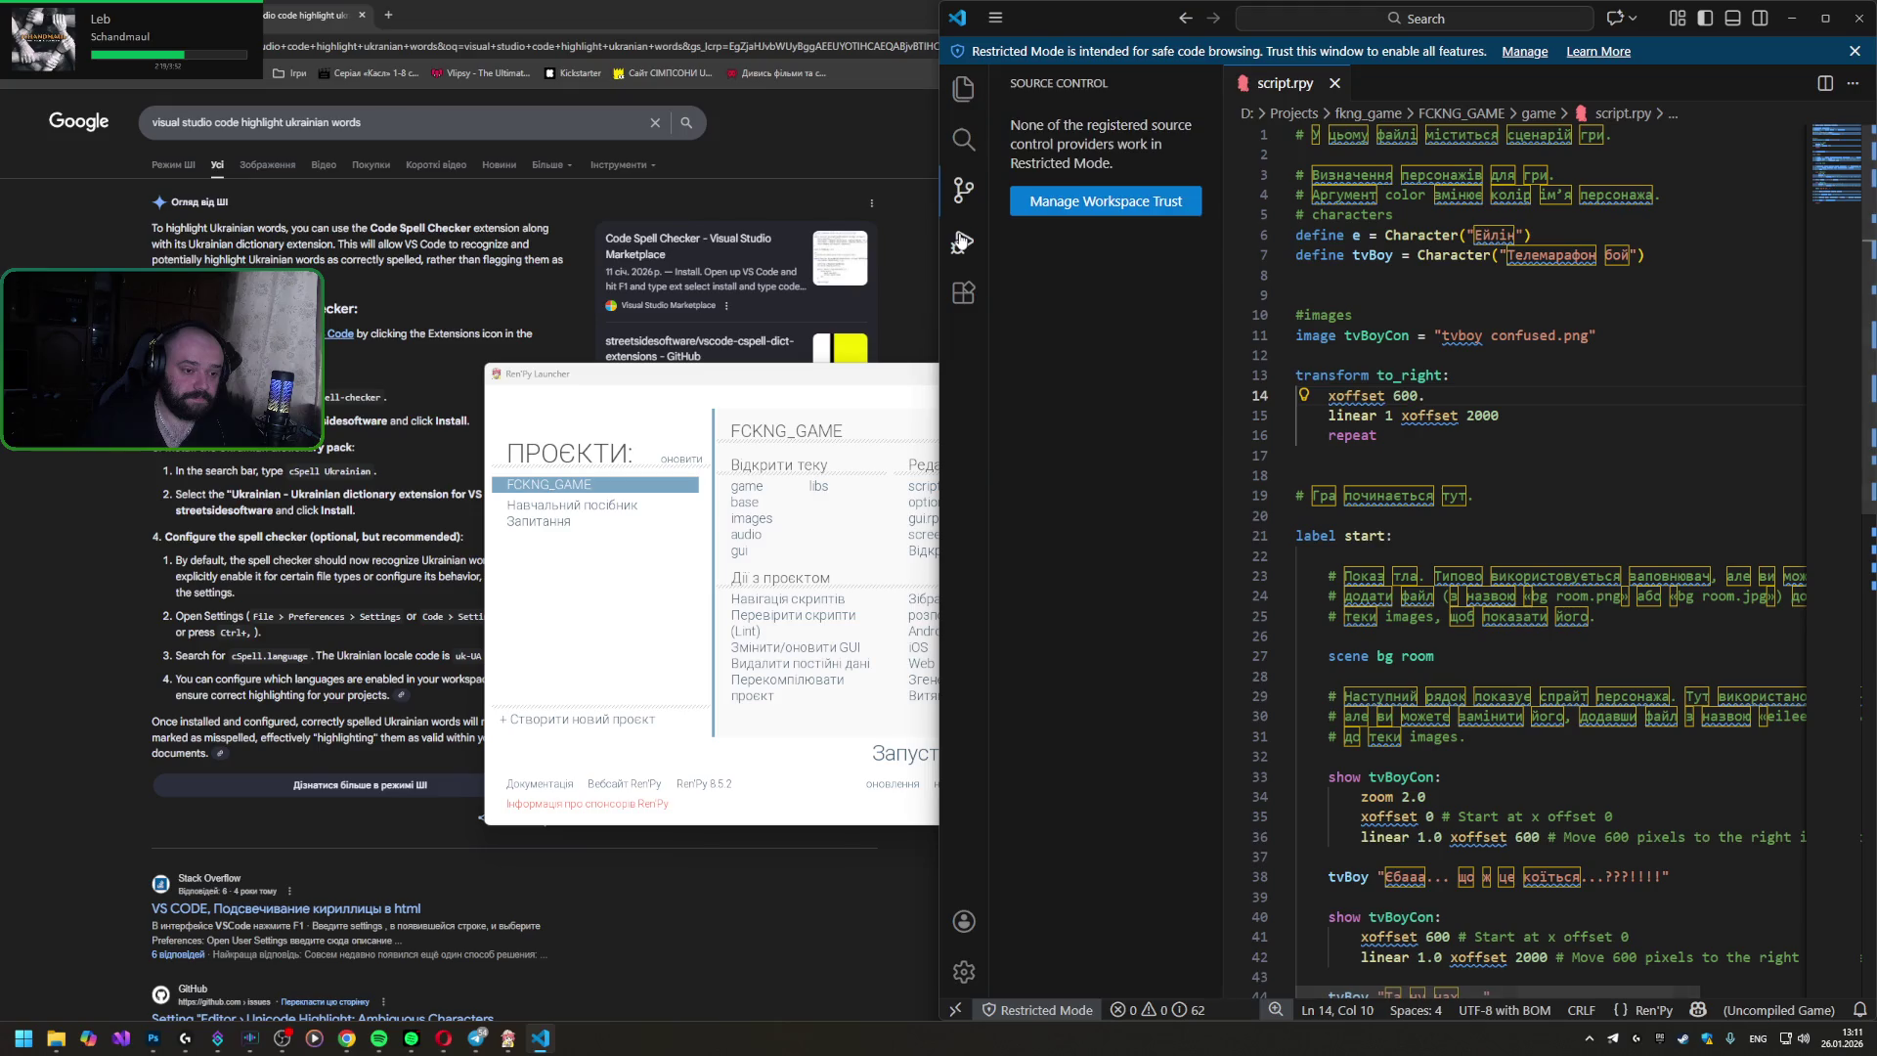
pyautogui.click(962, 243)
pyautogui.click(962, 296)
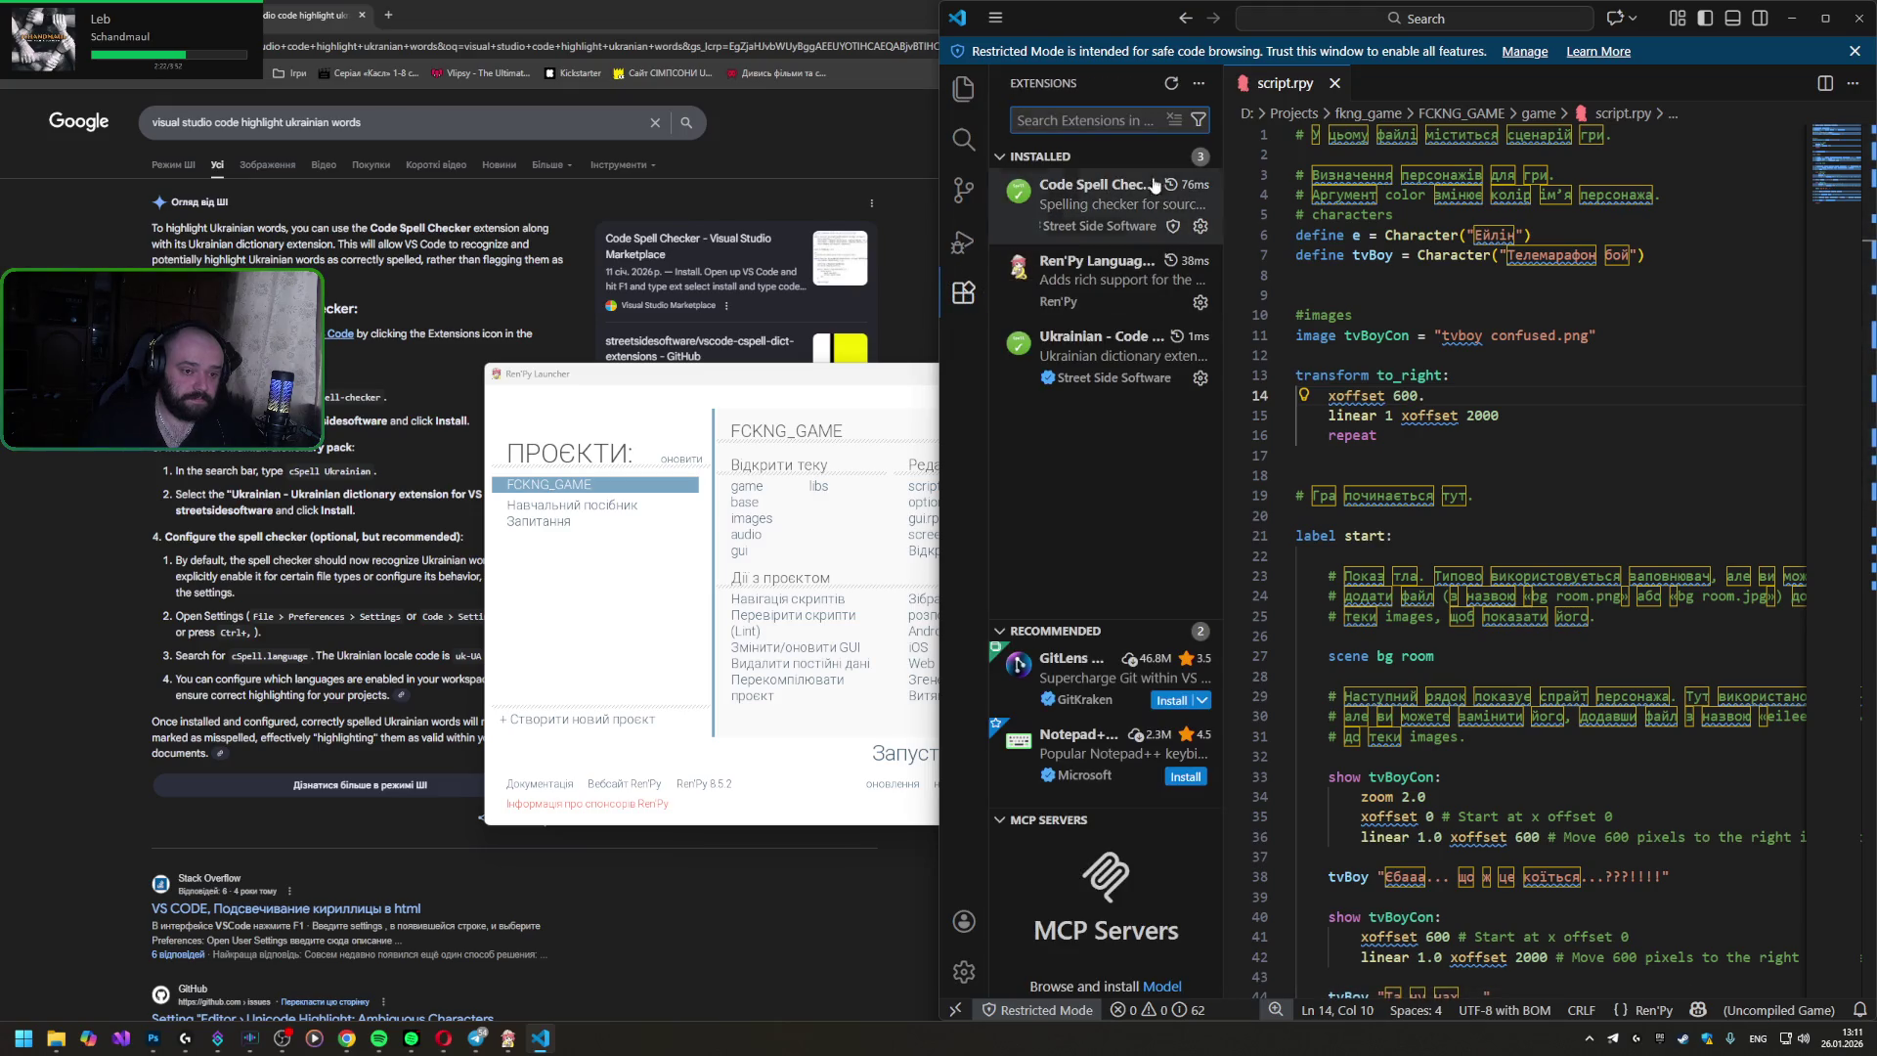
# - Disable the Ukrainian dictionary and Code Spell Checker extensions from their options menus
pyautogui.click(1201, 226)
pyautogui.click(1109, 357)
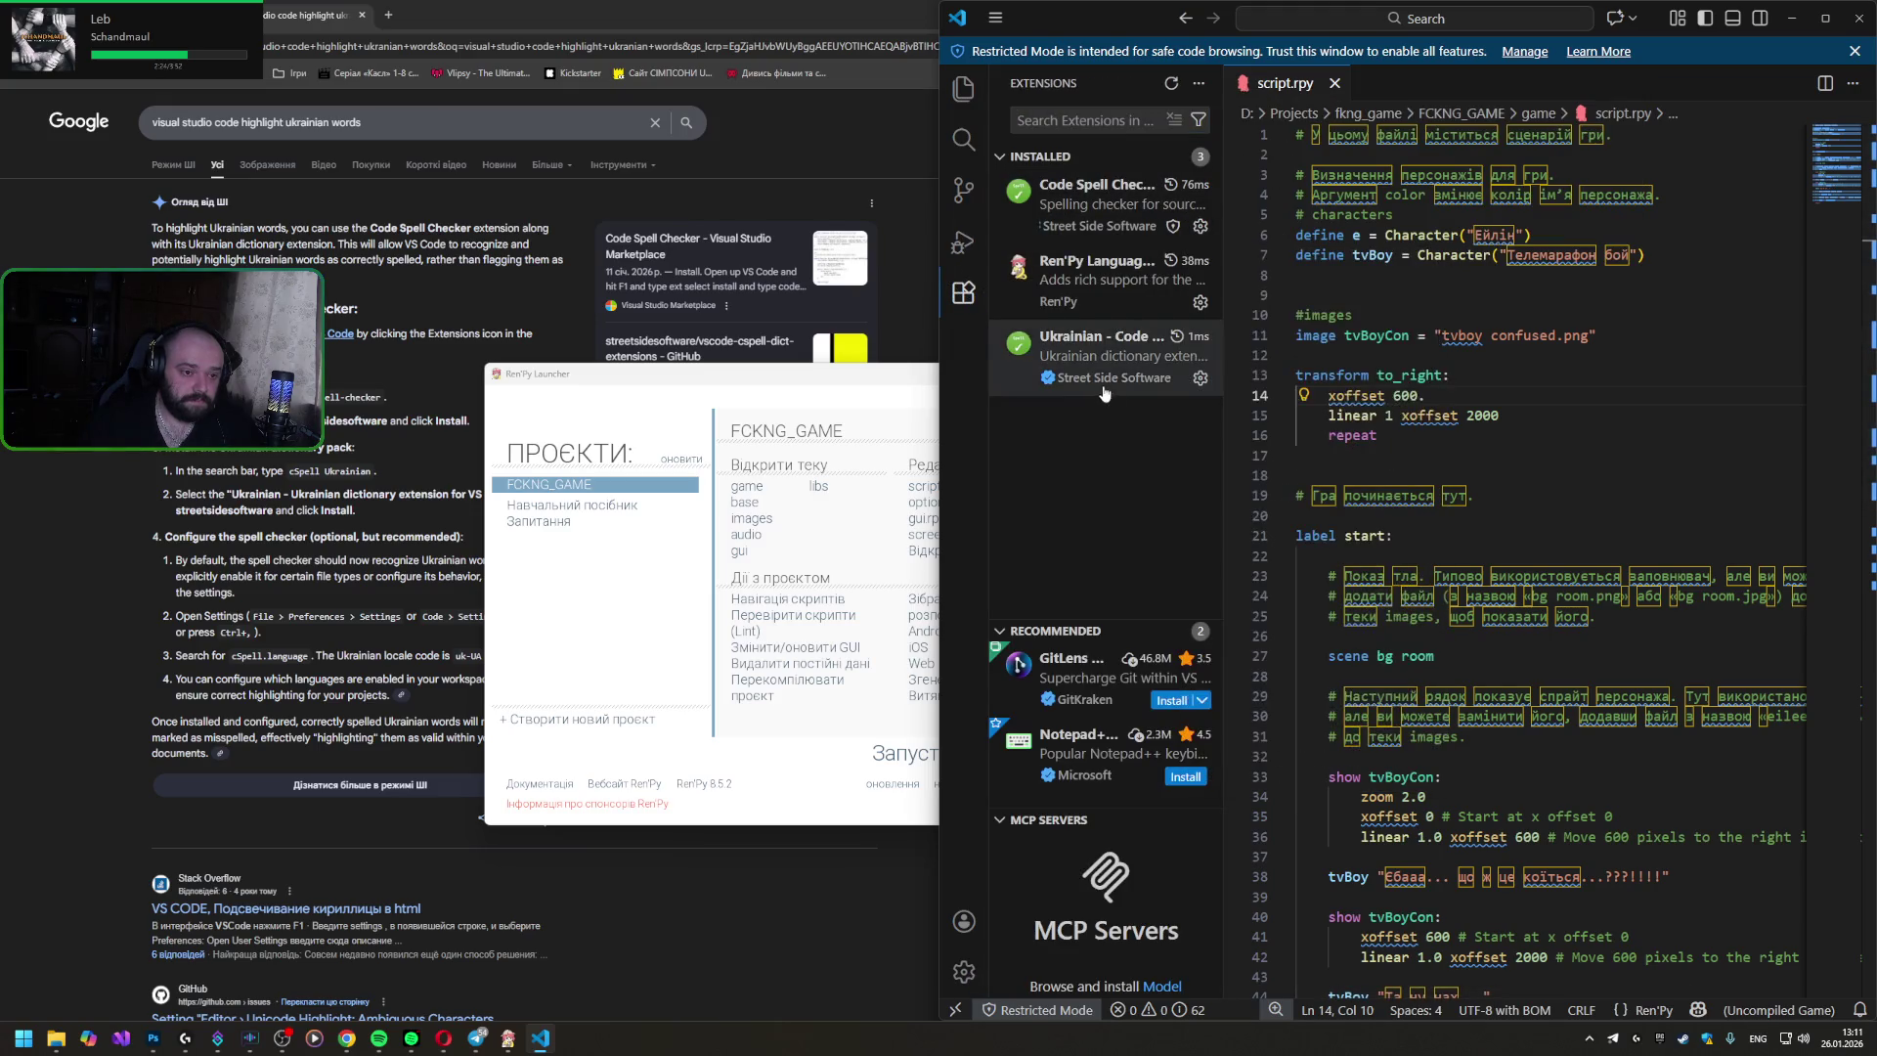
pyautogui.click(1199, 377)
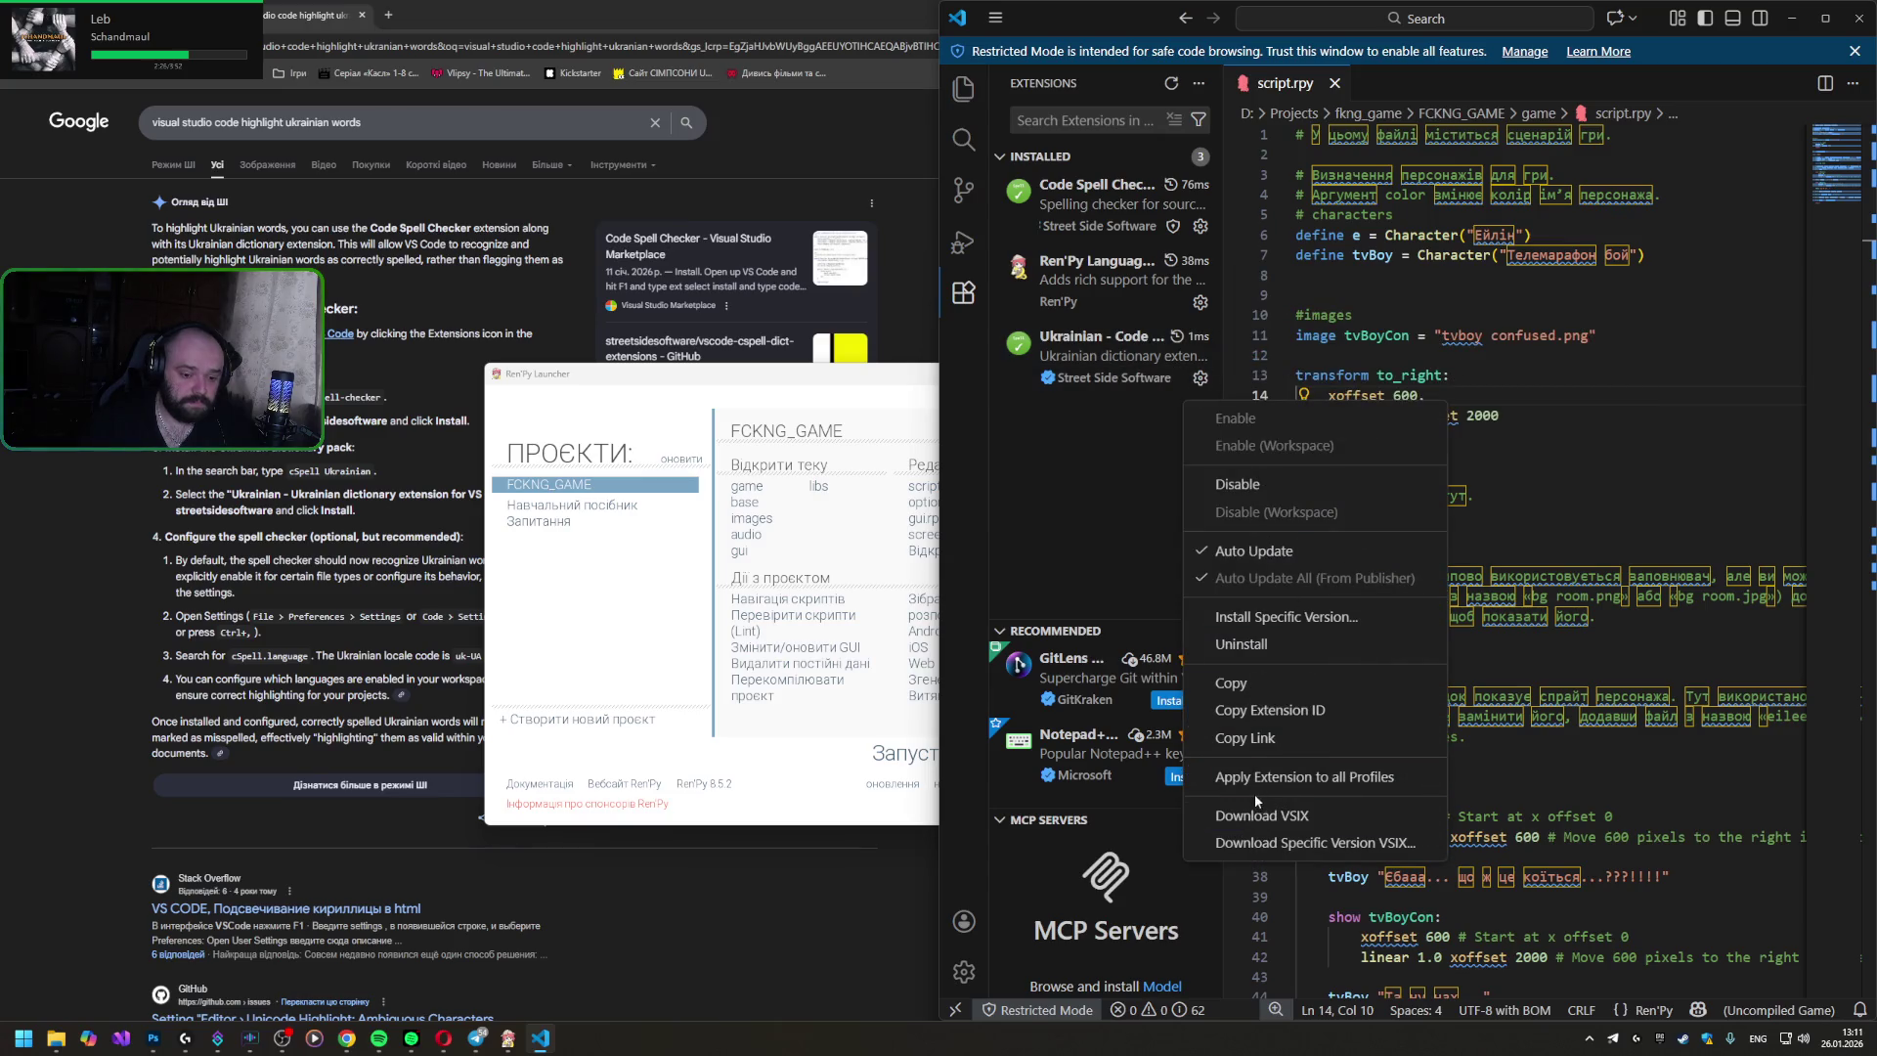
pyautogui.click(1238, 485)
pyautogui.click(1199, 225)
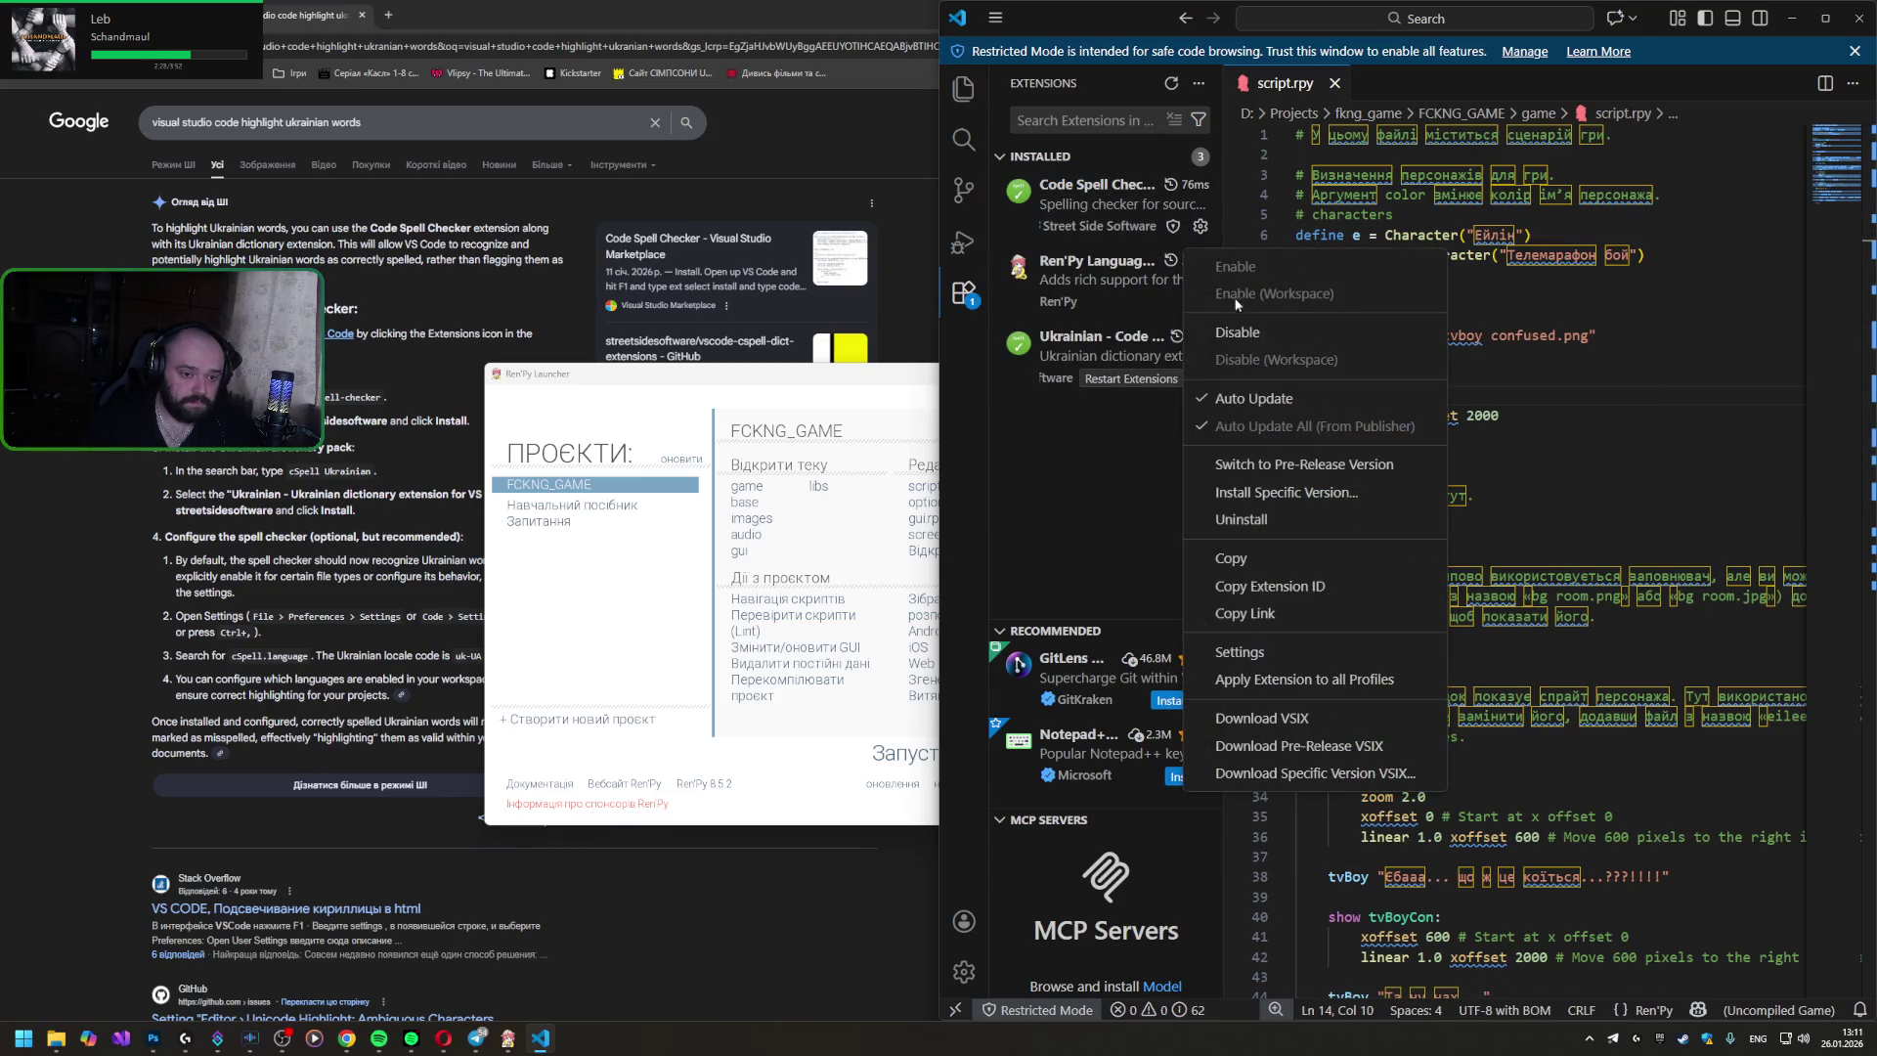
pyautogui.click(1237, 333)
pyautogui.click(1537, 381)
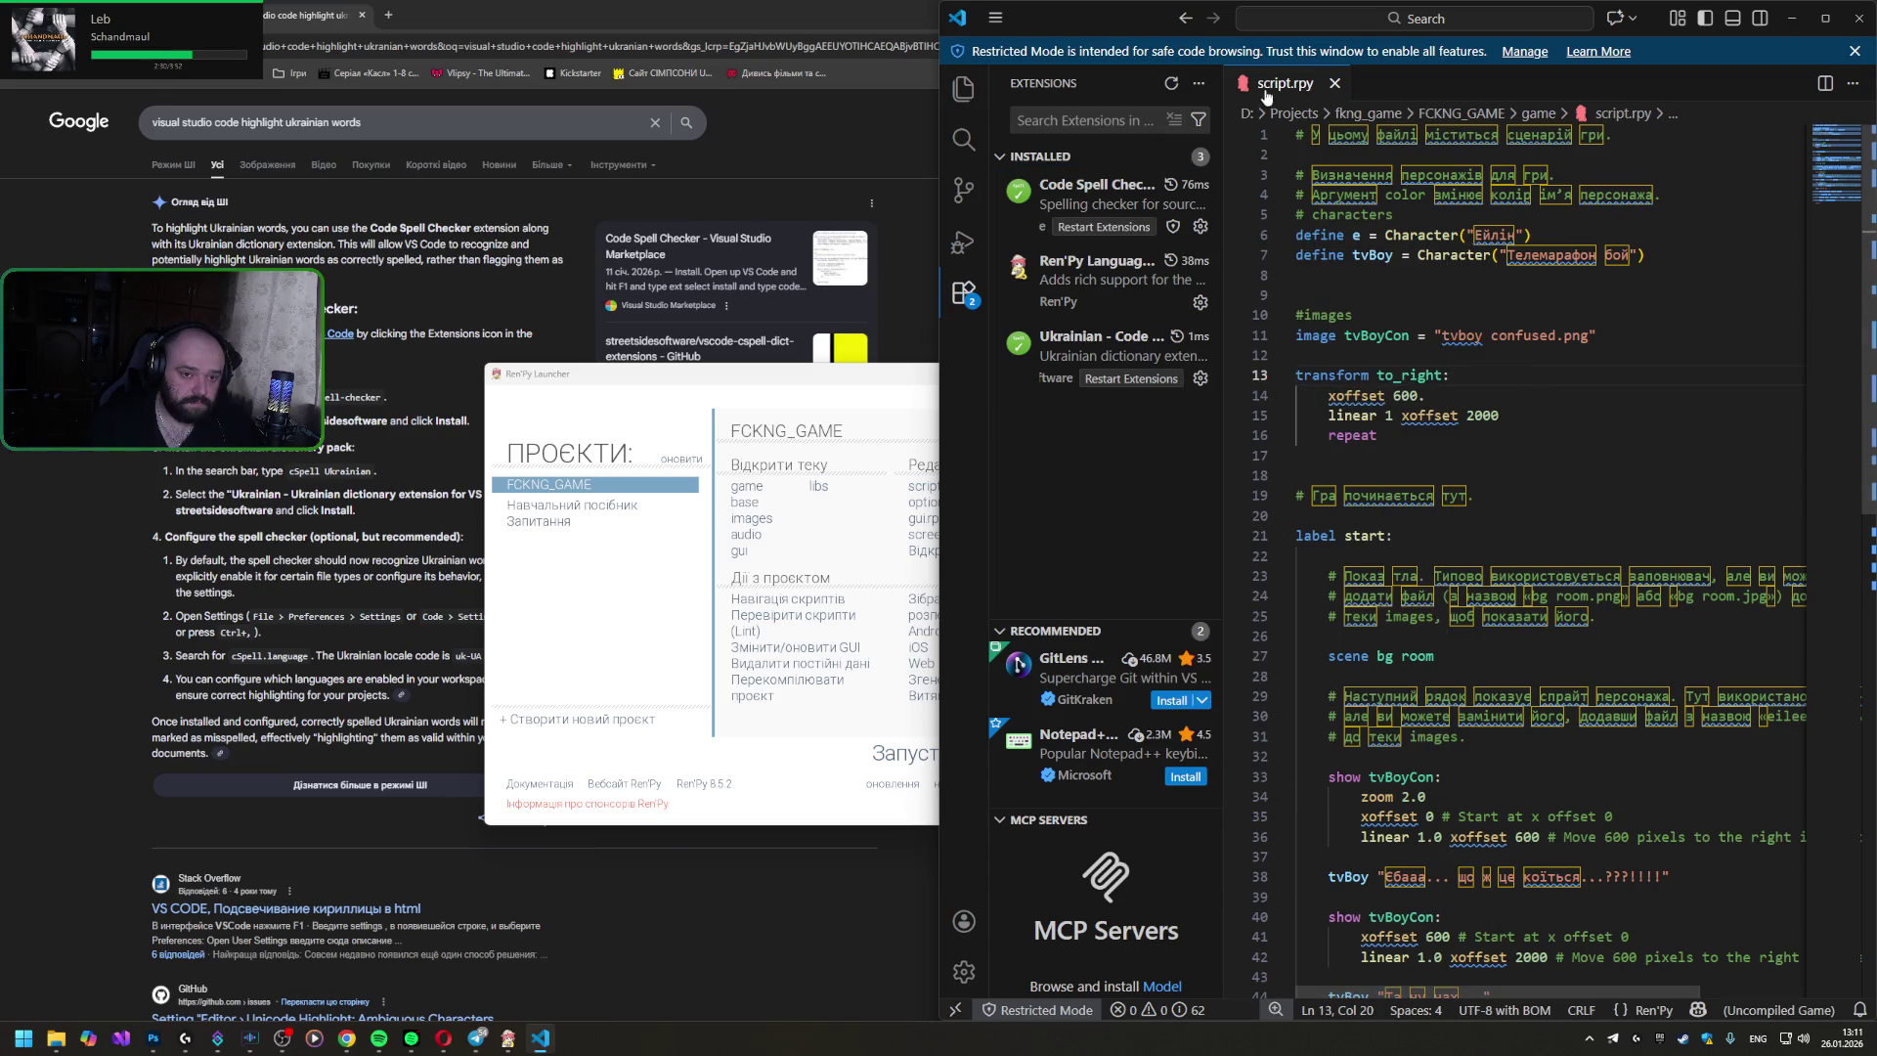
# - Back in the Explorer, dismiss the views menu and return to the tvBoy definition on line 7
pyautogui.click(964, 89)
pyautogui.click(1534, 362)
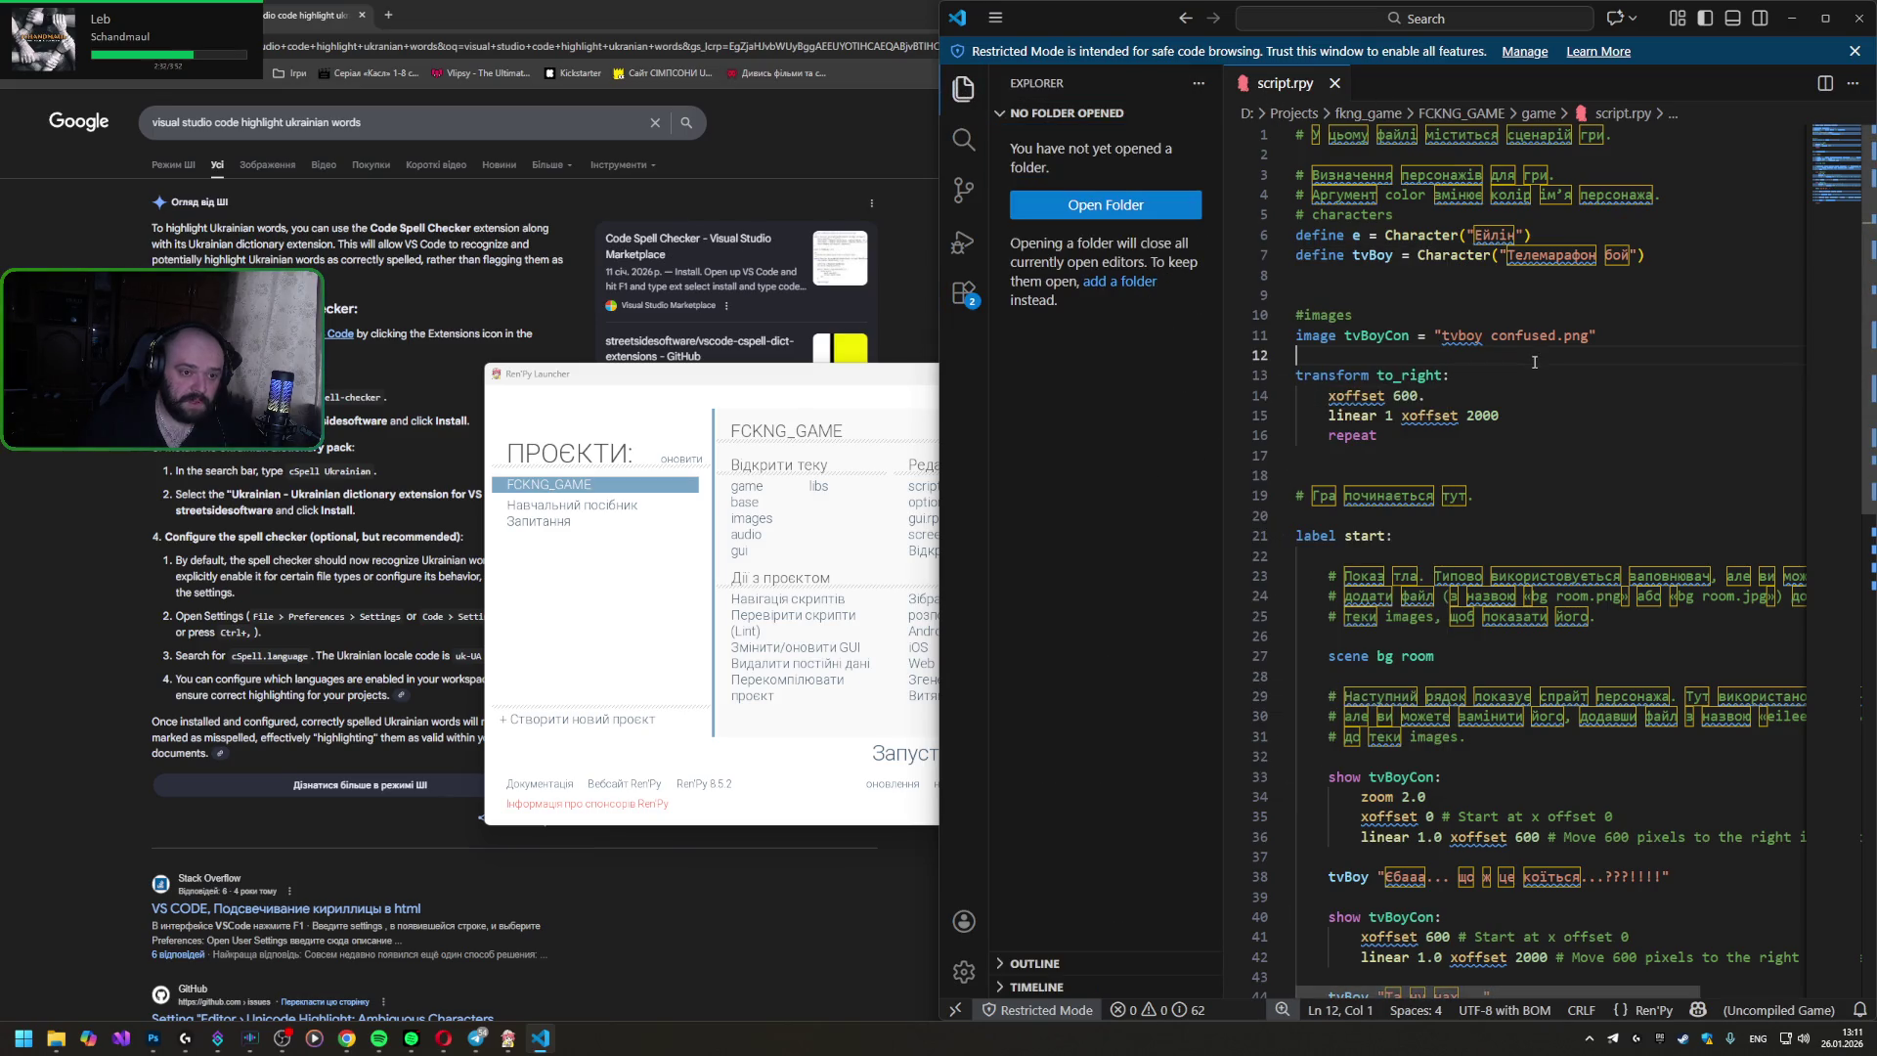
pyautogui.click(1199, 84)
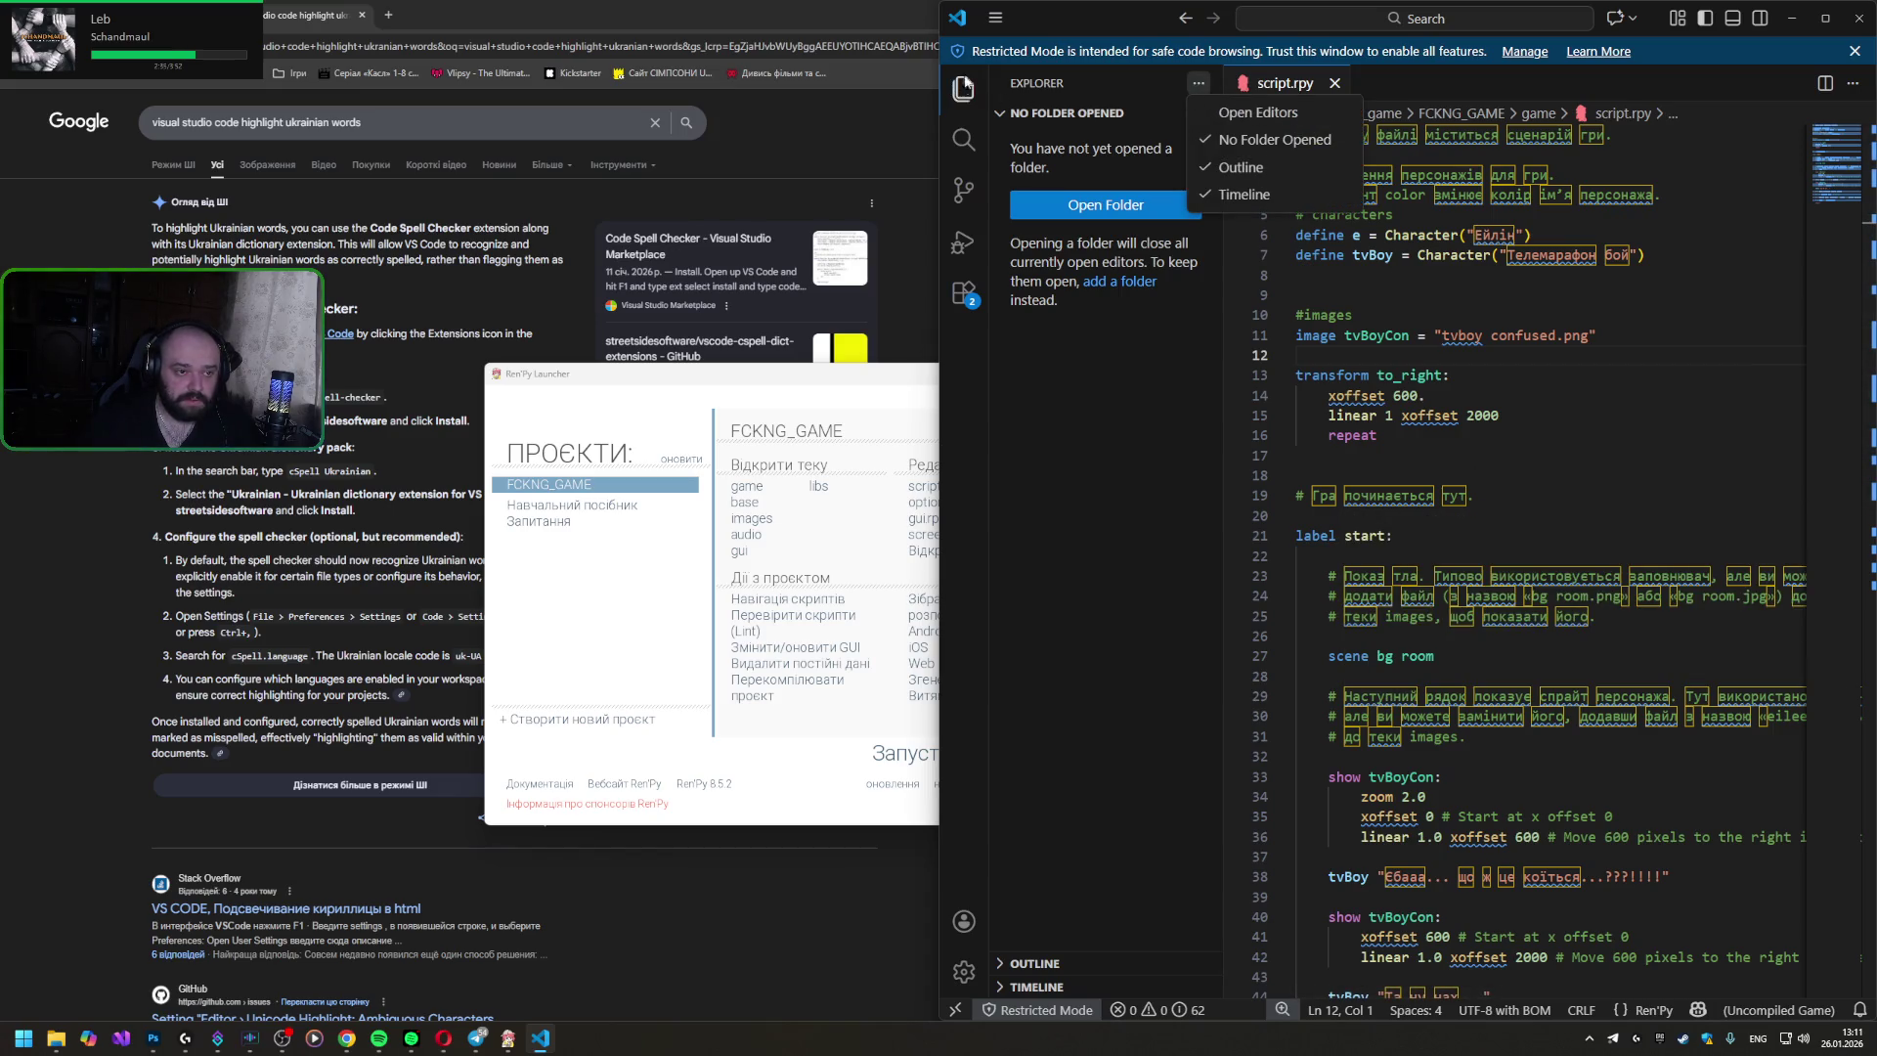
pyautogui.press('Escape')
pyautogui.click(1563, 255)
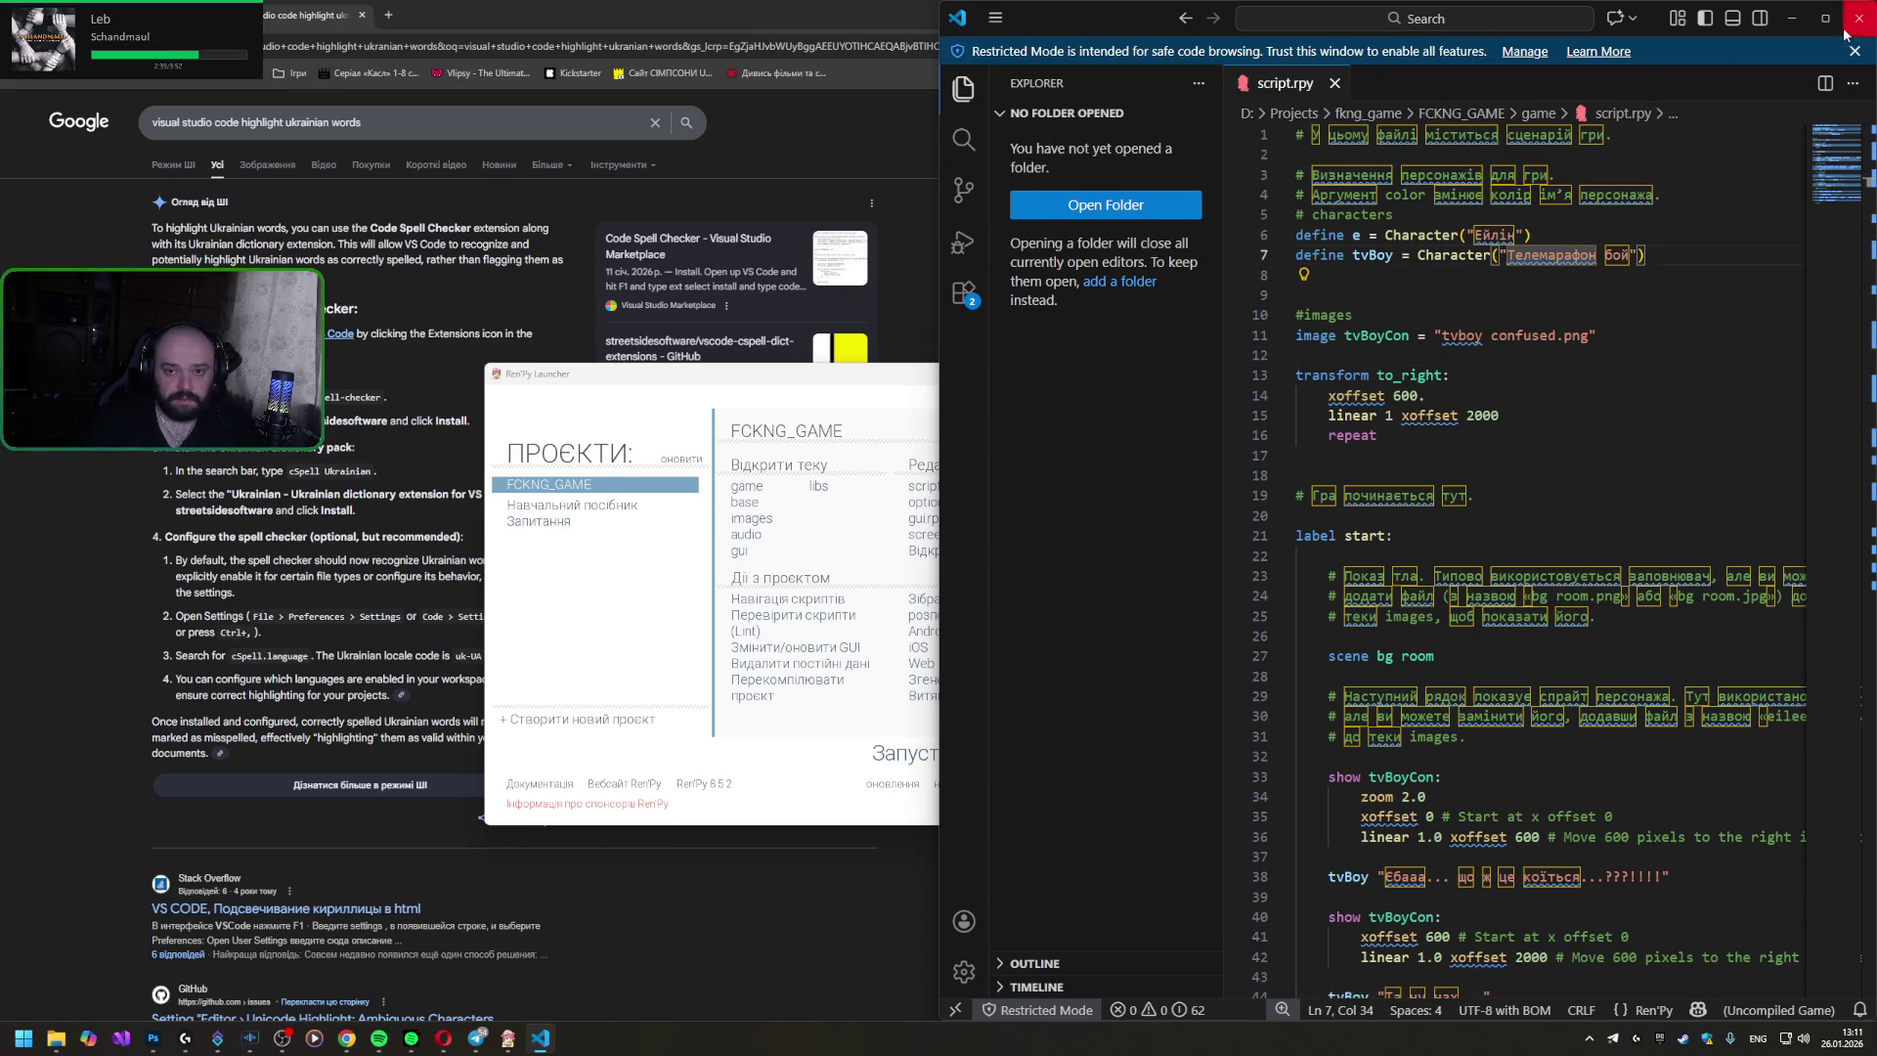
# - Set VS Code aside and reopen script.rpy from the Ren'Py Launcher
pyautogui.click(1825, 19)
pyautogui.click(1824, 18)
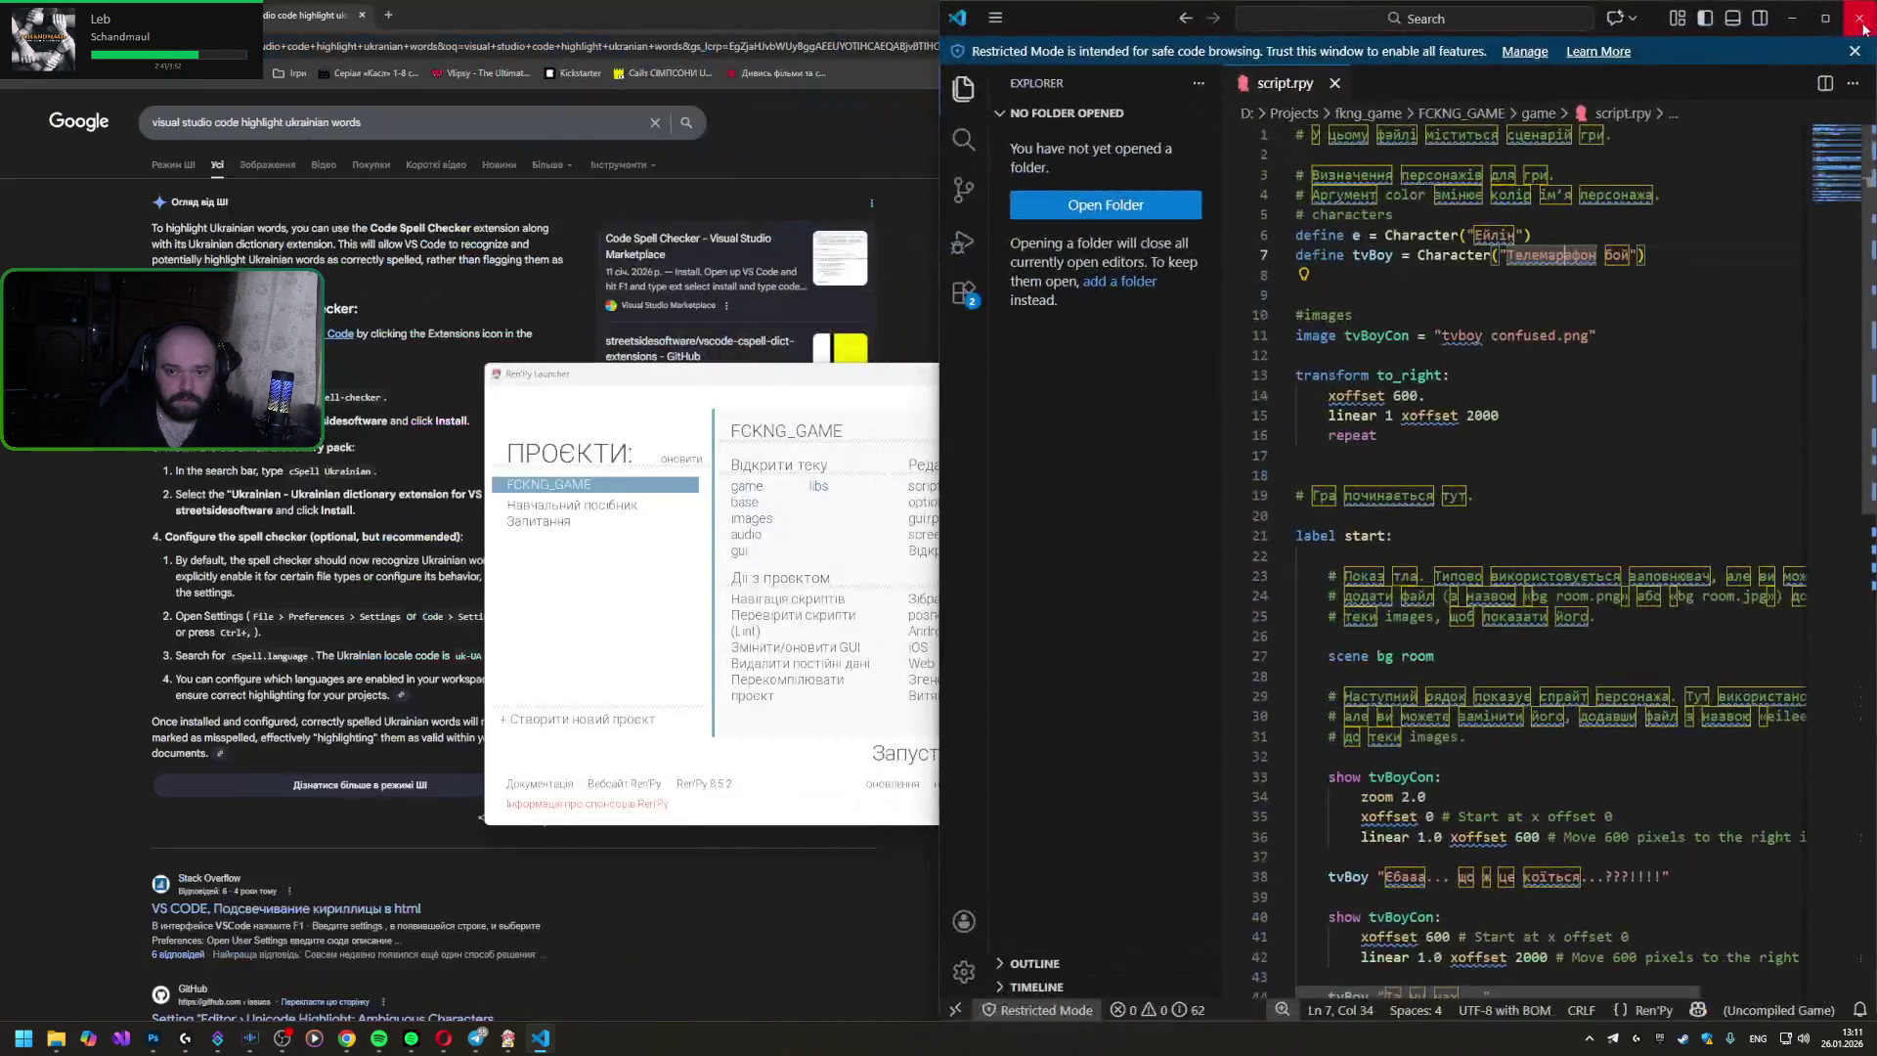
pyautogui.click(932, 490)
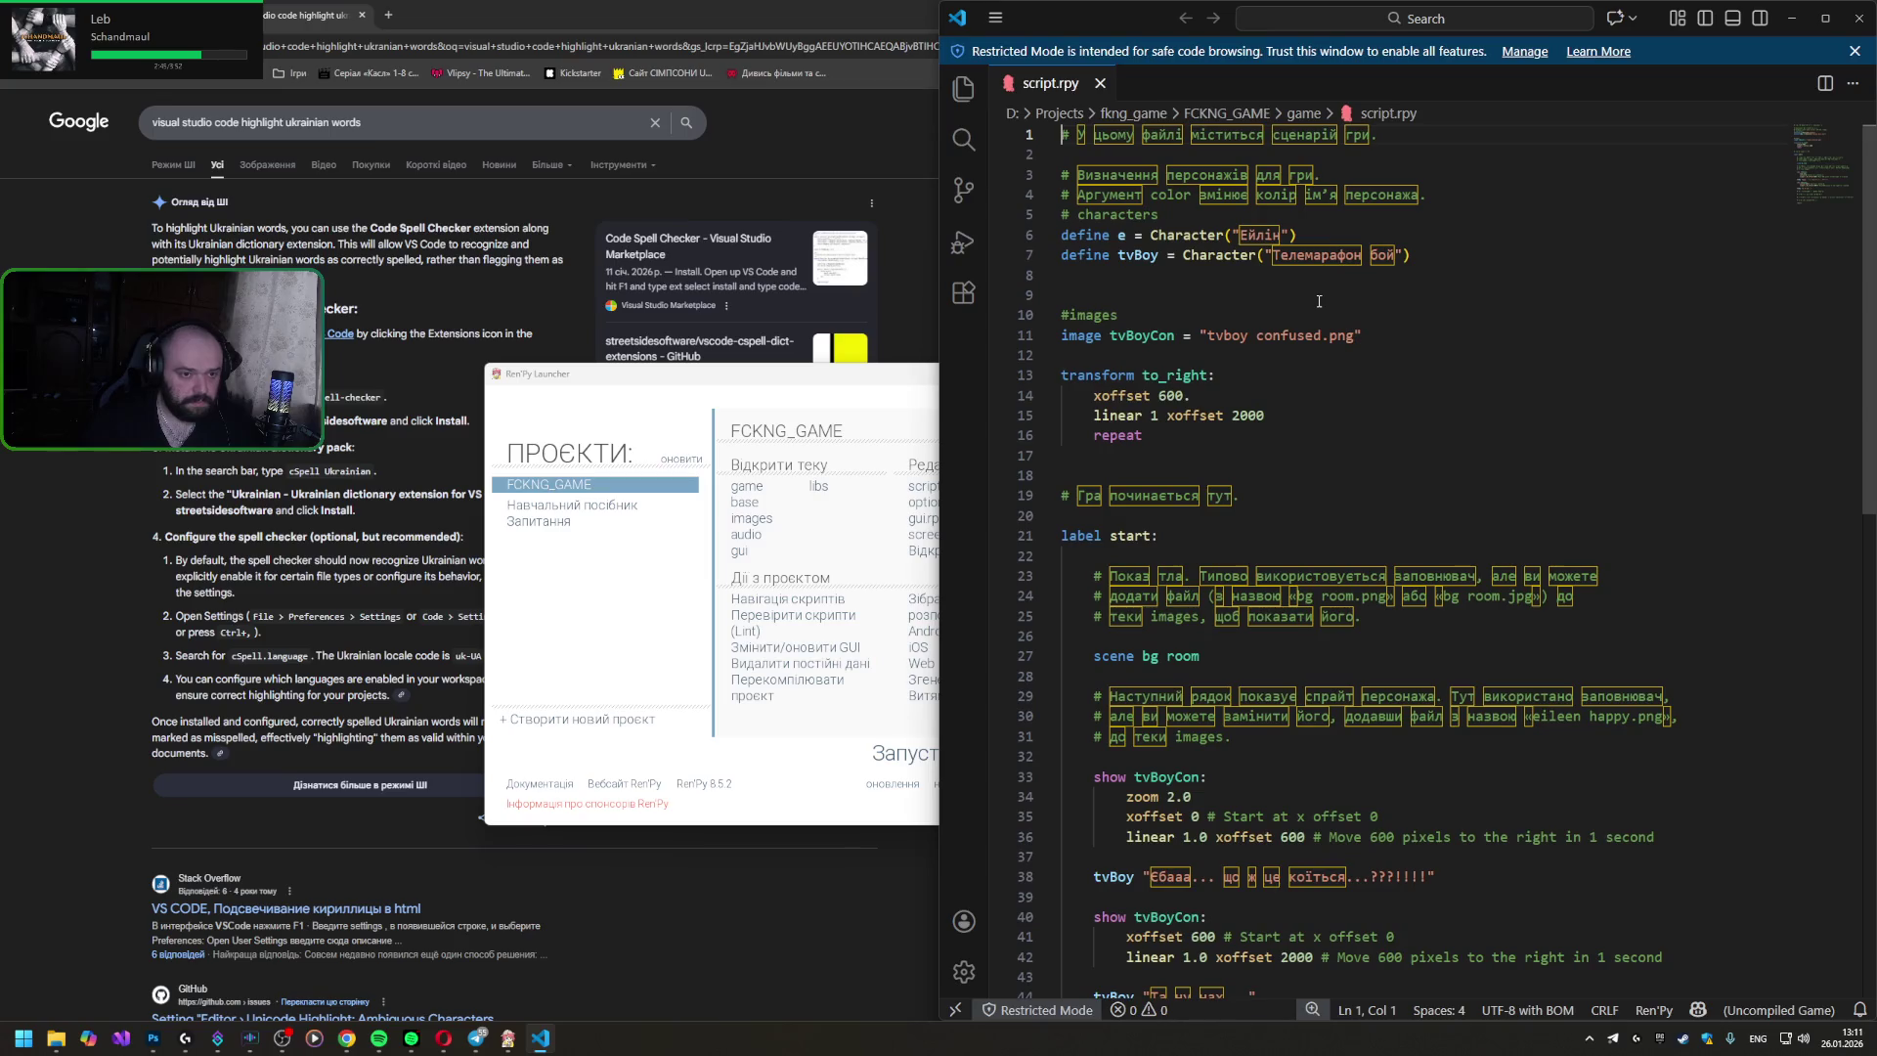
pyautogui.scroll(-3, 1319, 301)
pyautogui.scroll(-3, 1315, 381)
pyautogui.scroll(-2, 1313, 469)
pyautogui.scroll(-2, 1310, 550)
pyautogui.scroll(2, 1310, 548)
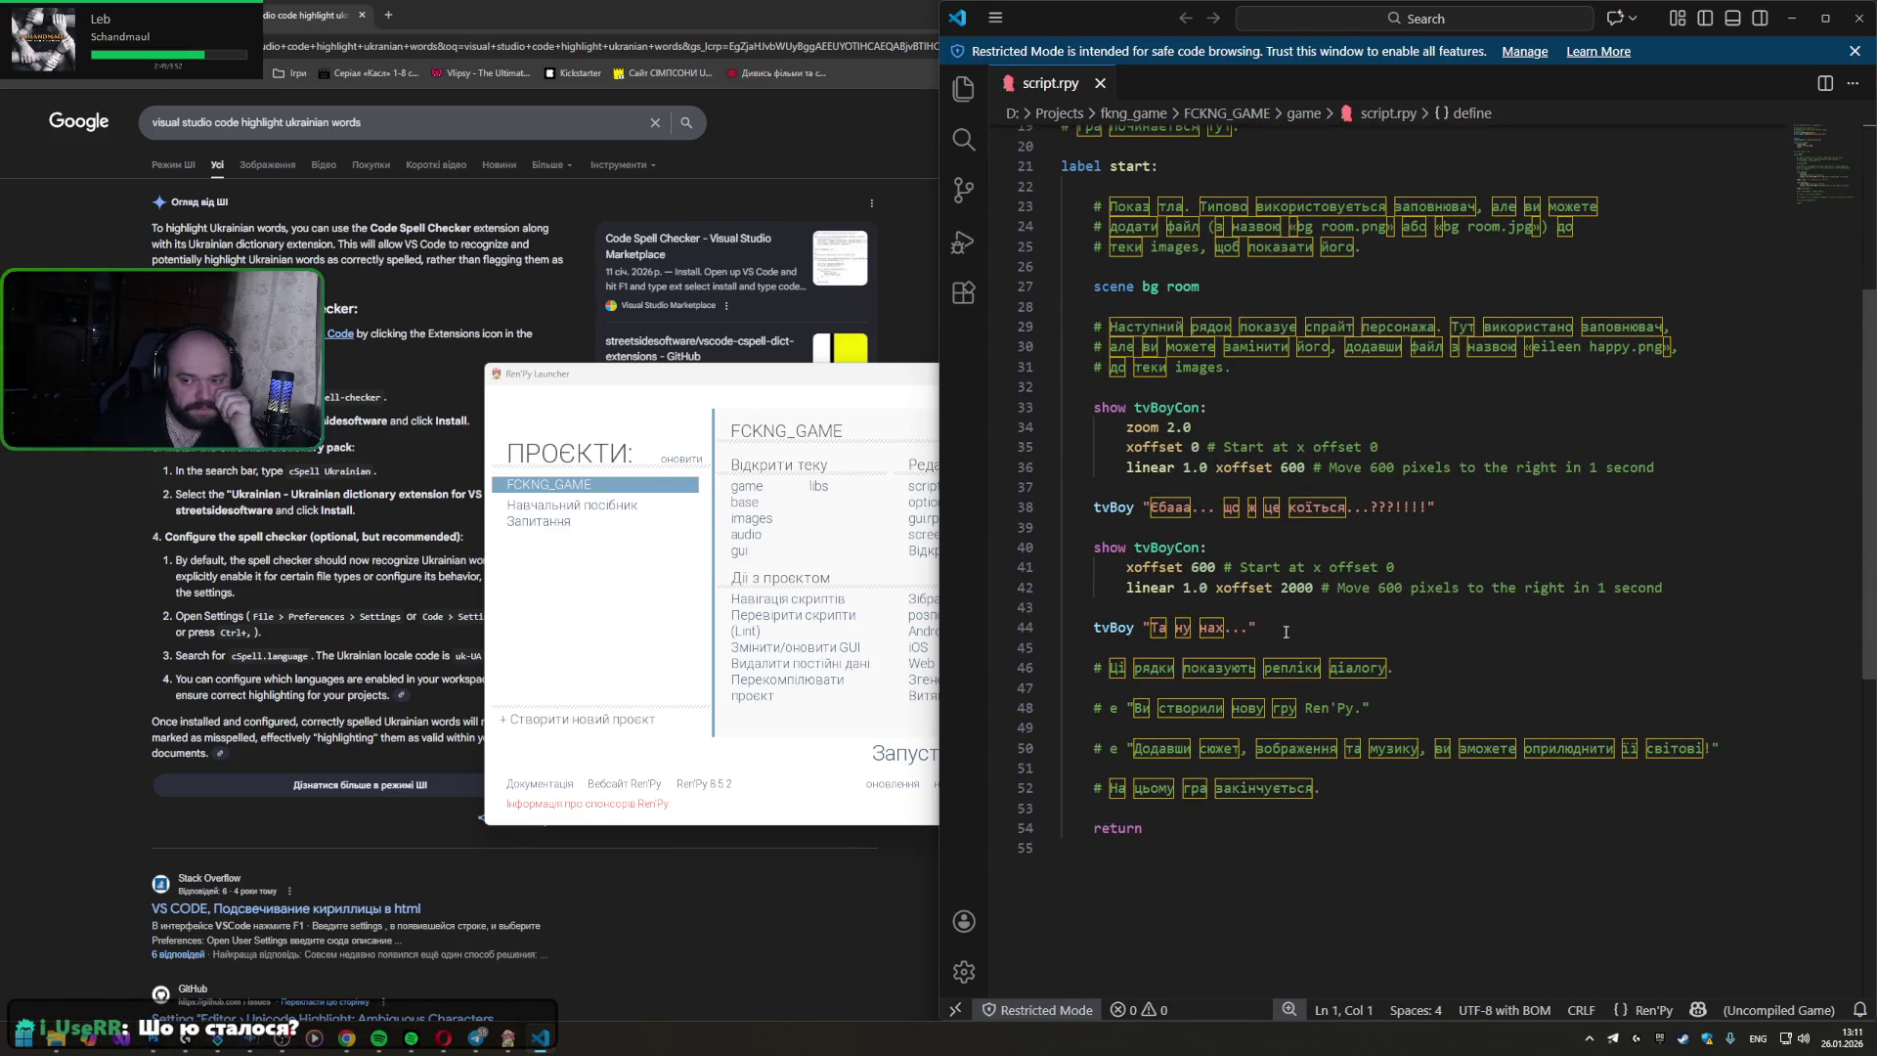
pyautogui.scroll(2, 1300, 610)
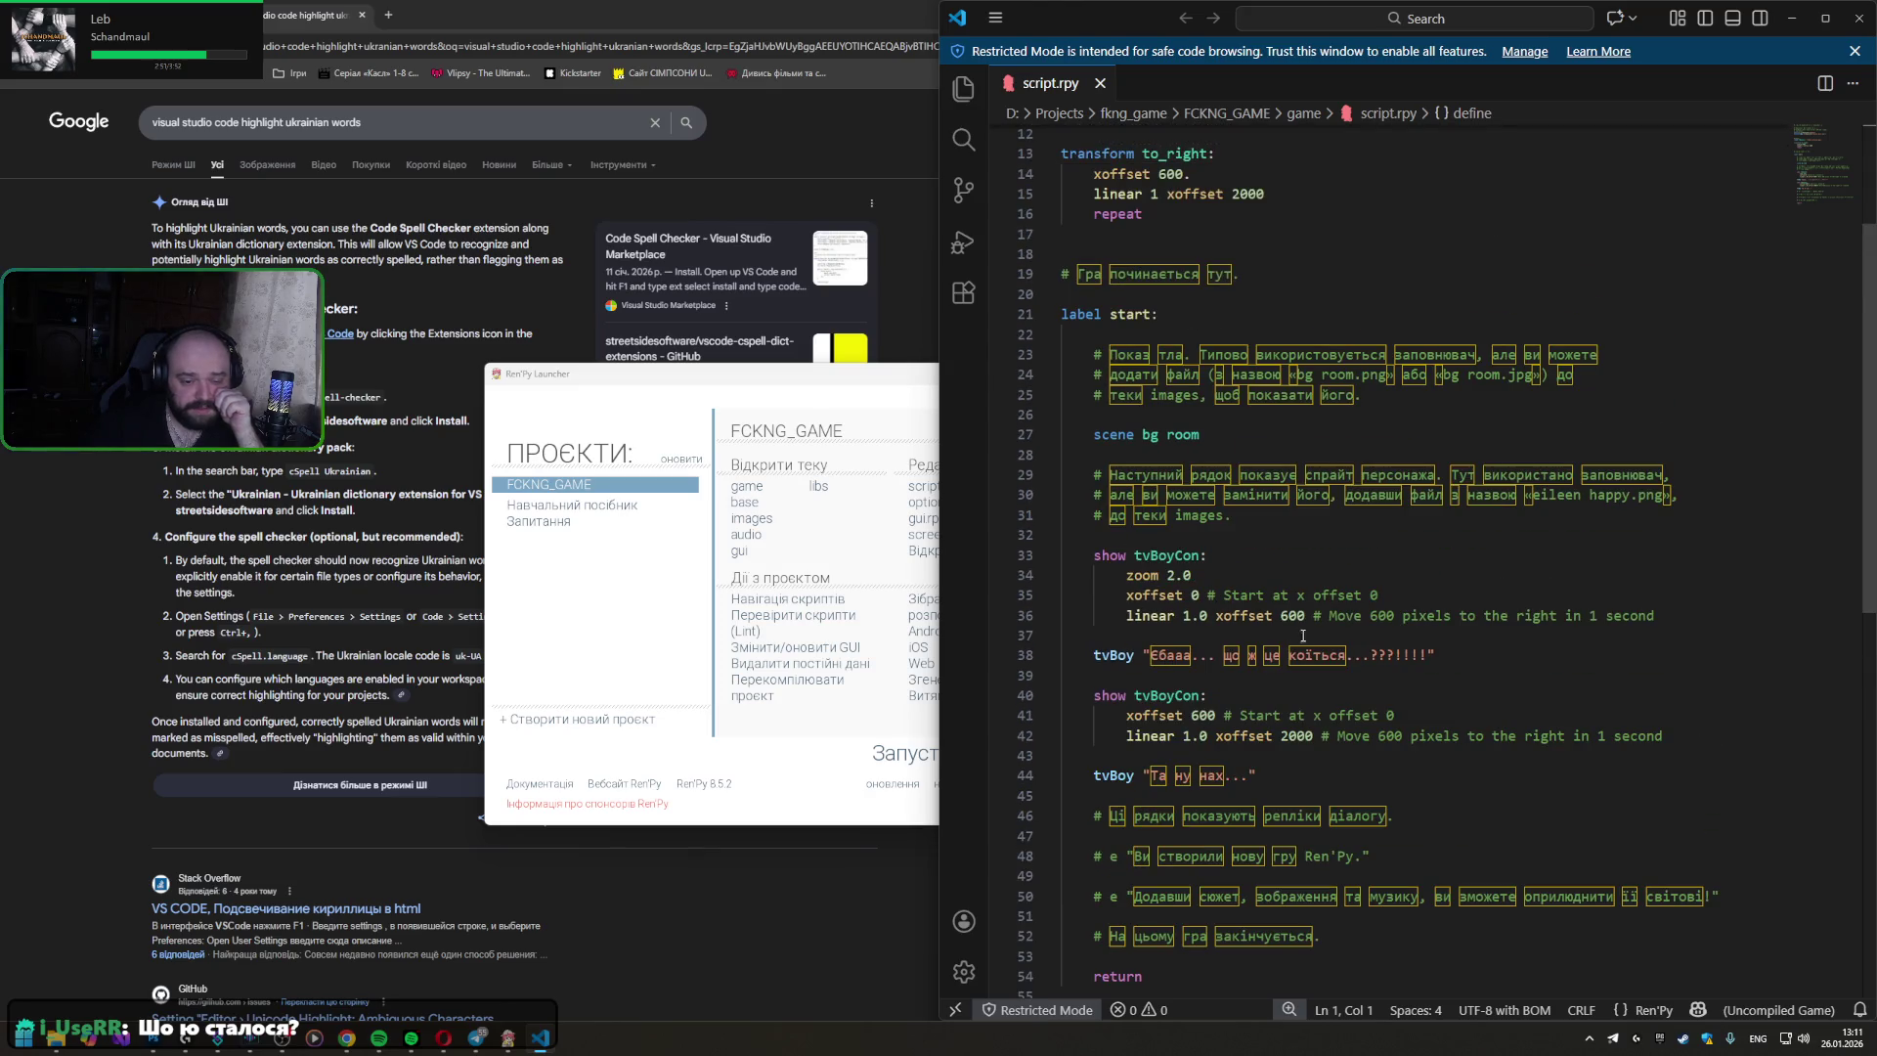
# - Check the marked Ukrainian words тла and його, then bring up the Manage gear's settings options
pyautogui.moveTo(1062, 475)
pyautogui.mouseDown()
pyautogui.moveTo(1290, 522)
pyautogui.moveTo(1104, 475)
pyautogui.mouseUp()
pyautogui.click(1290, 529)
pyautogui.click(1185, 353)
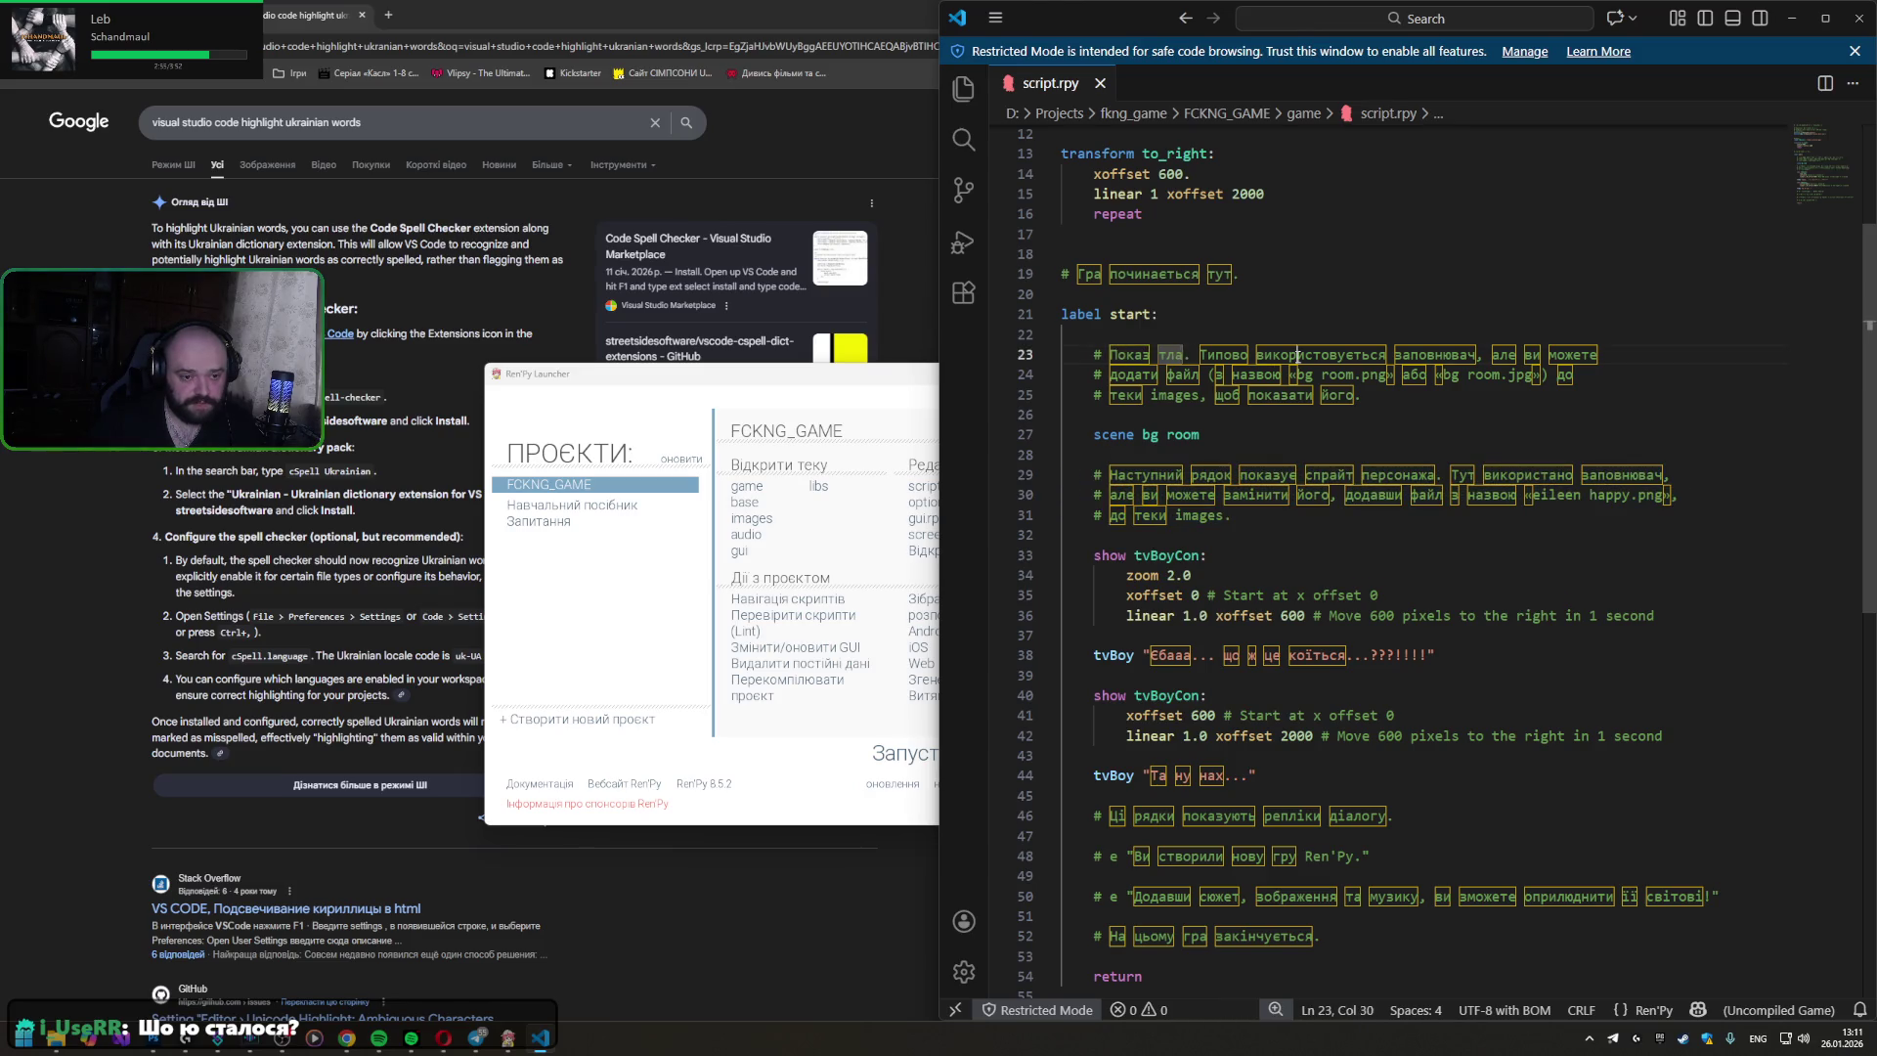
pyautogui.doubleClick(1335, 395)
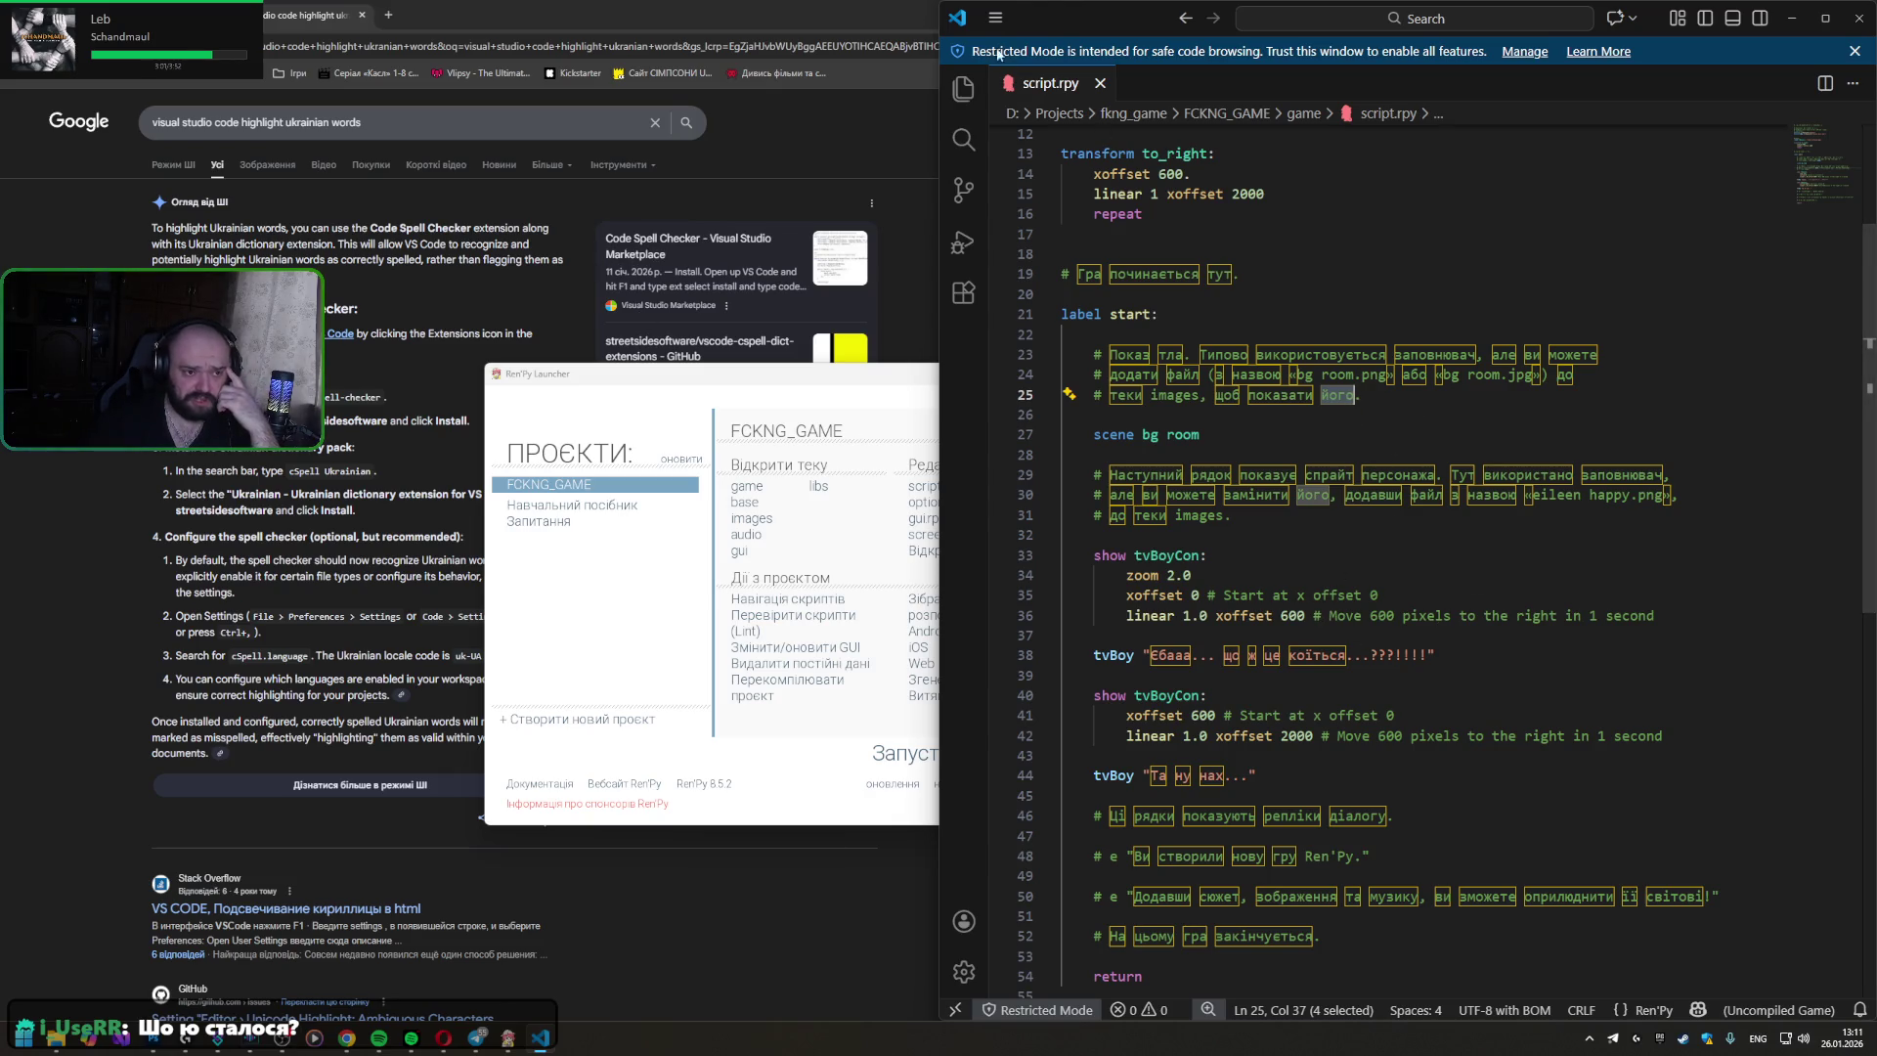
pyautogui.click(963, 971)
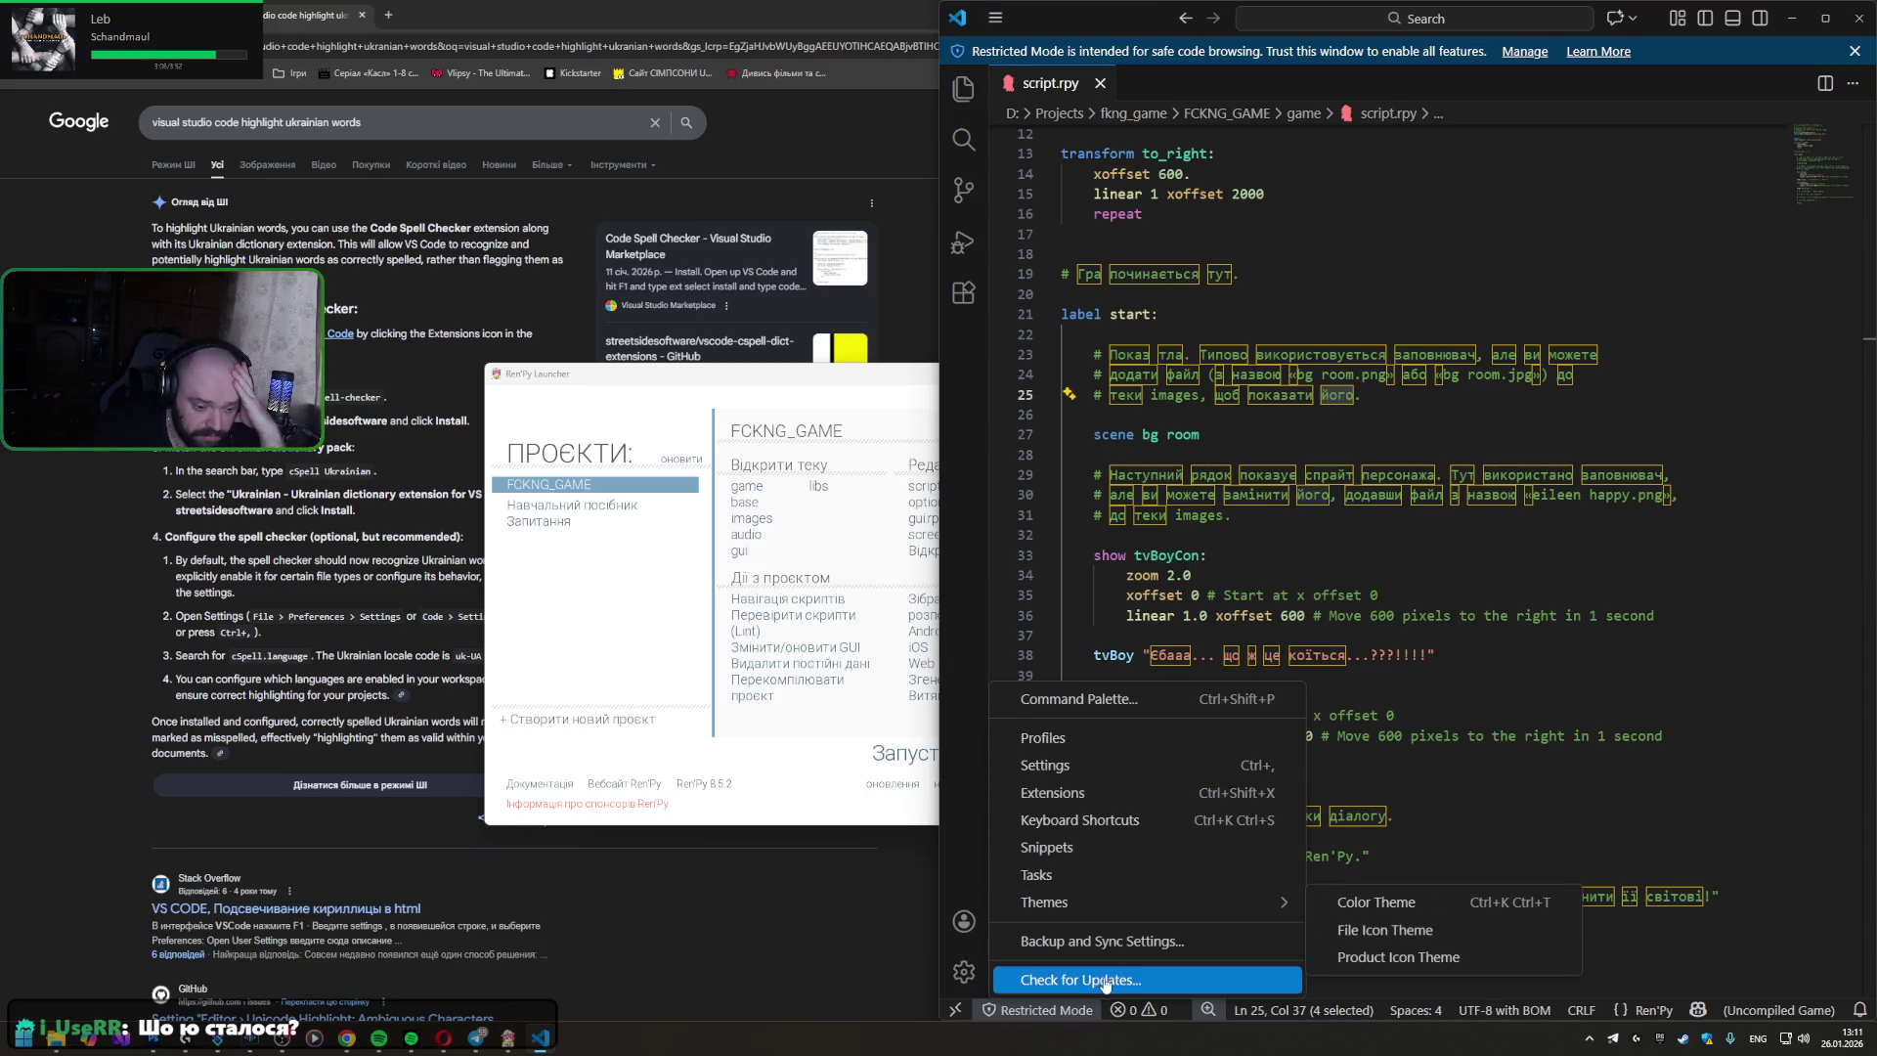
# - Bring up Settings, expand the Text Editor options and focus the Search settings box
pyautogui.click(1071, 760)
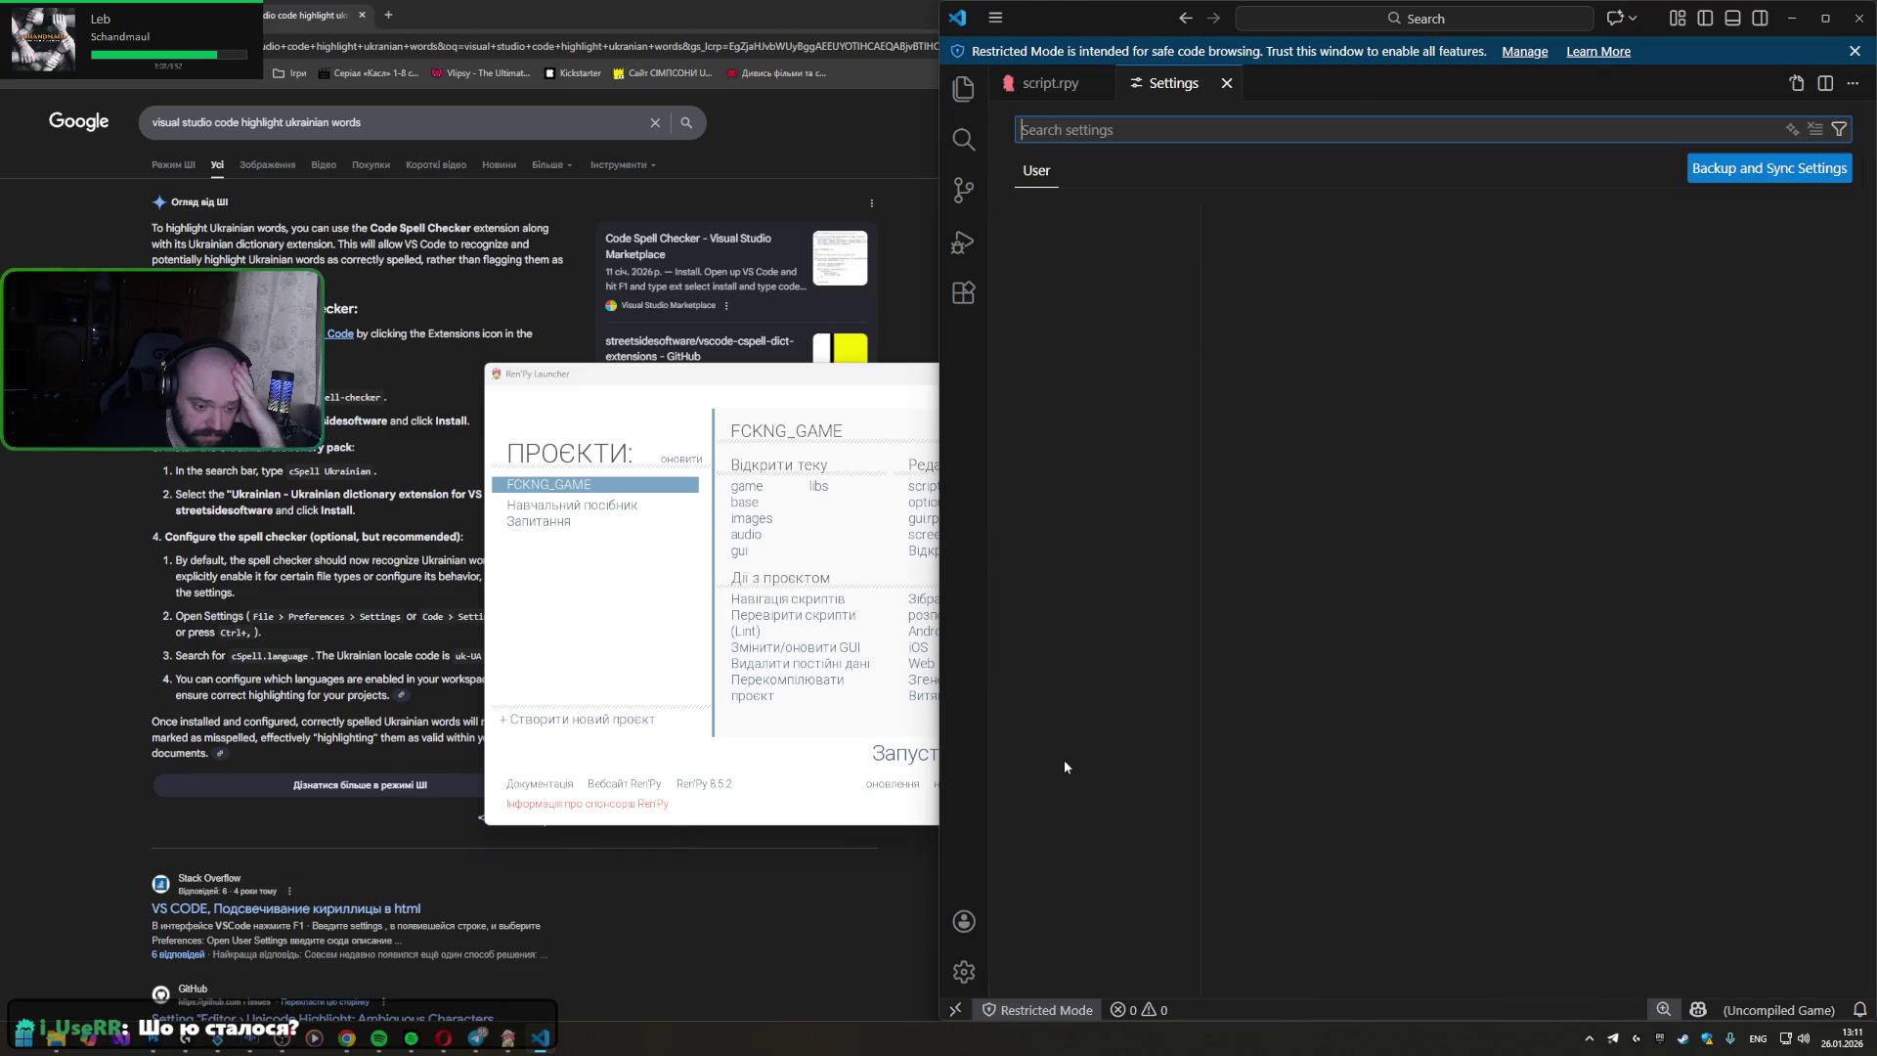
pyautogui.click(1049, 239)
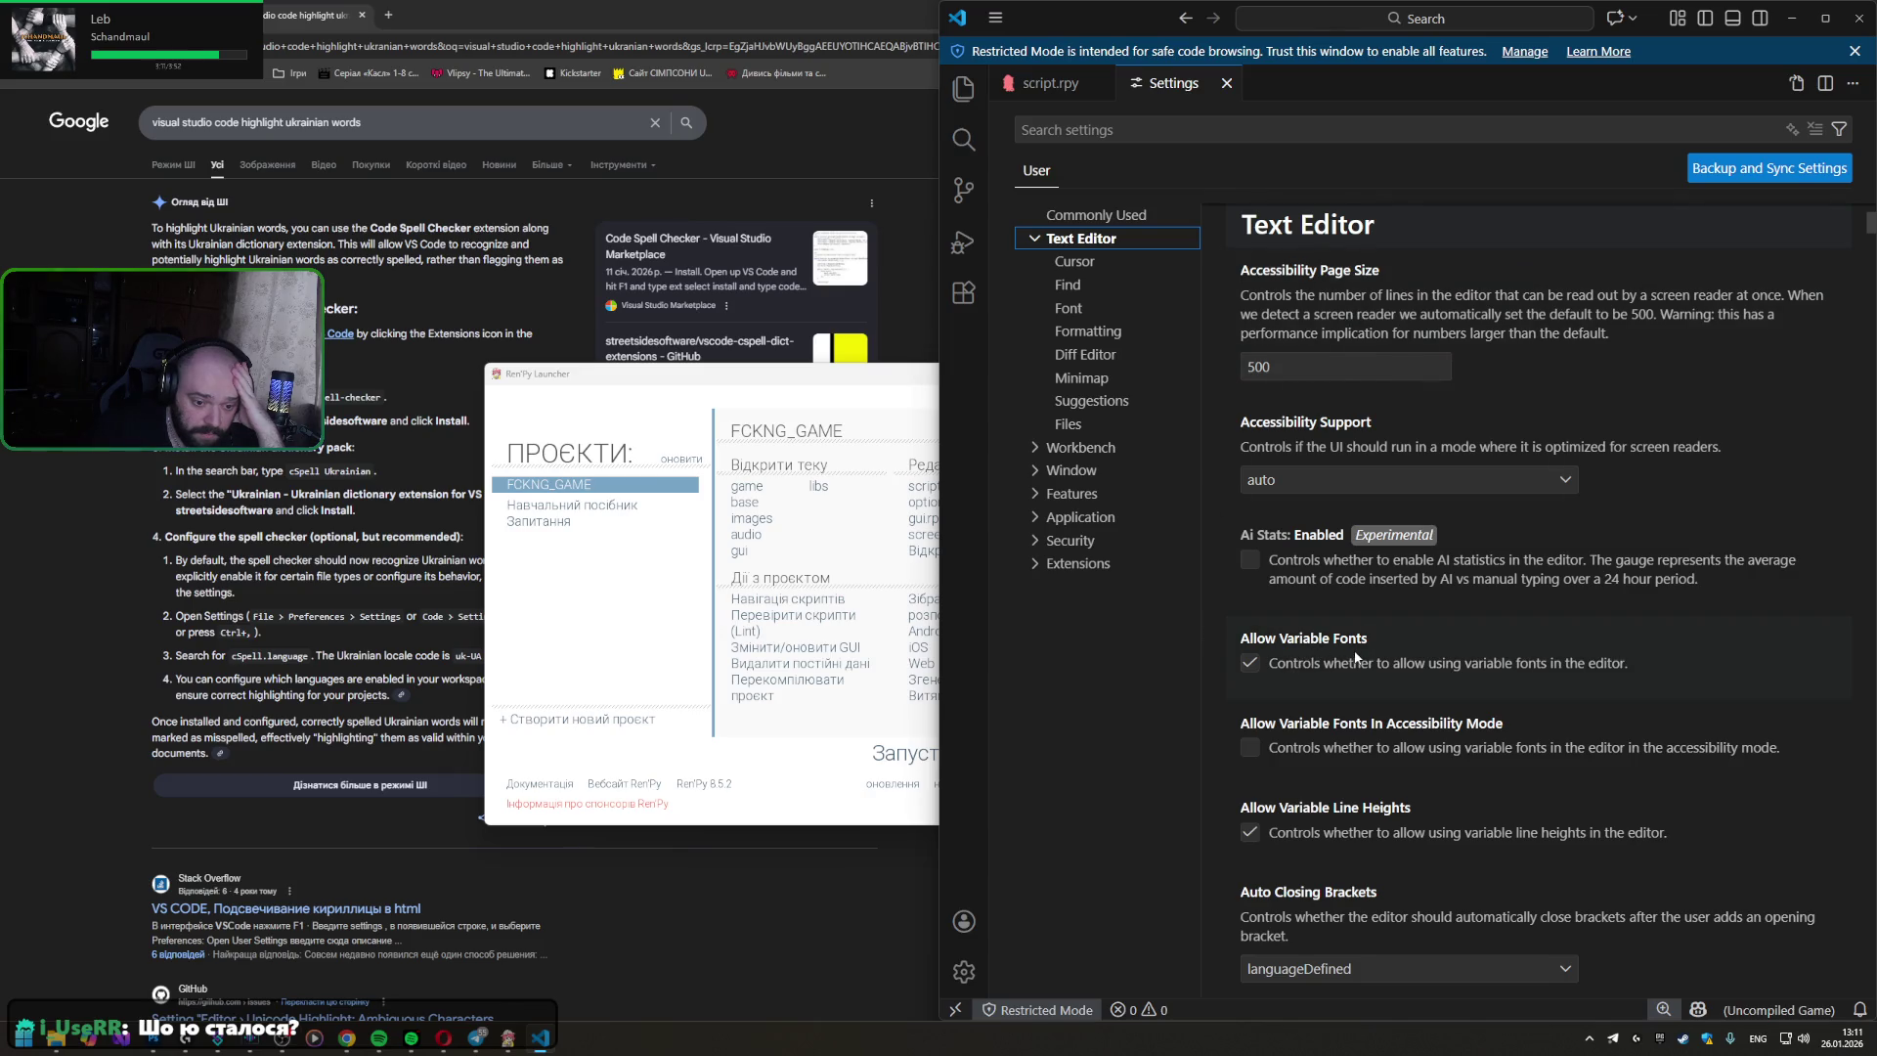
pyautogui.scroll(-1, 1357, 660)
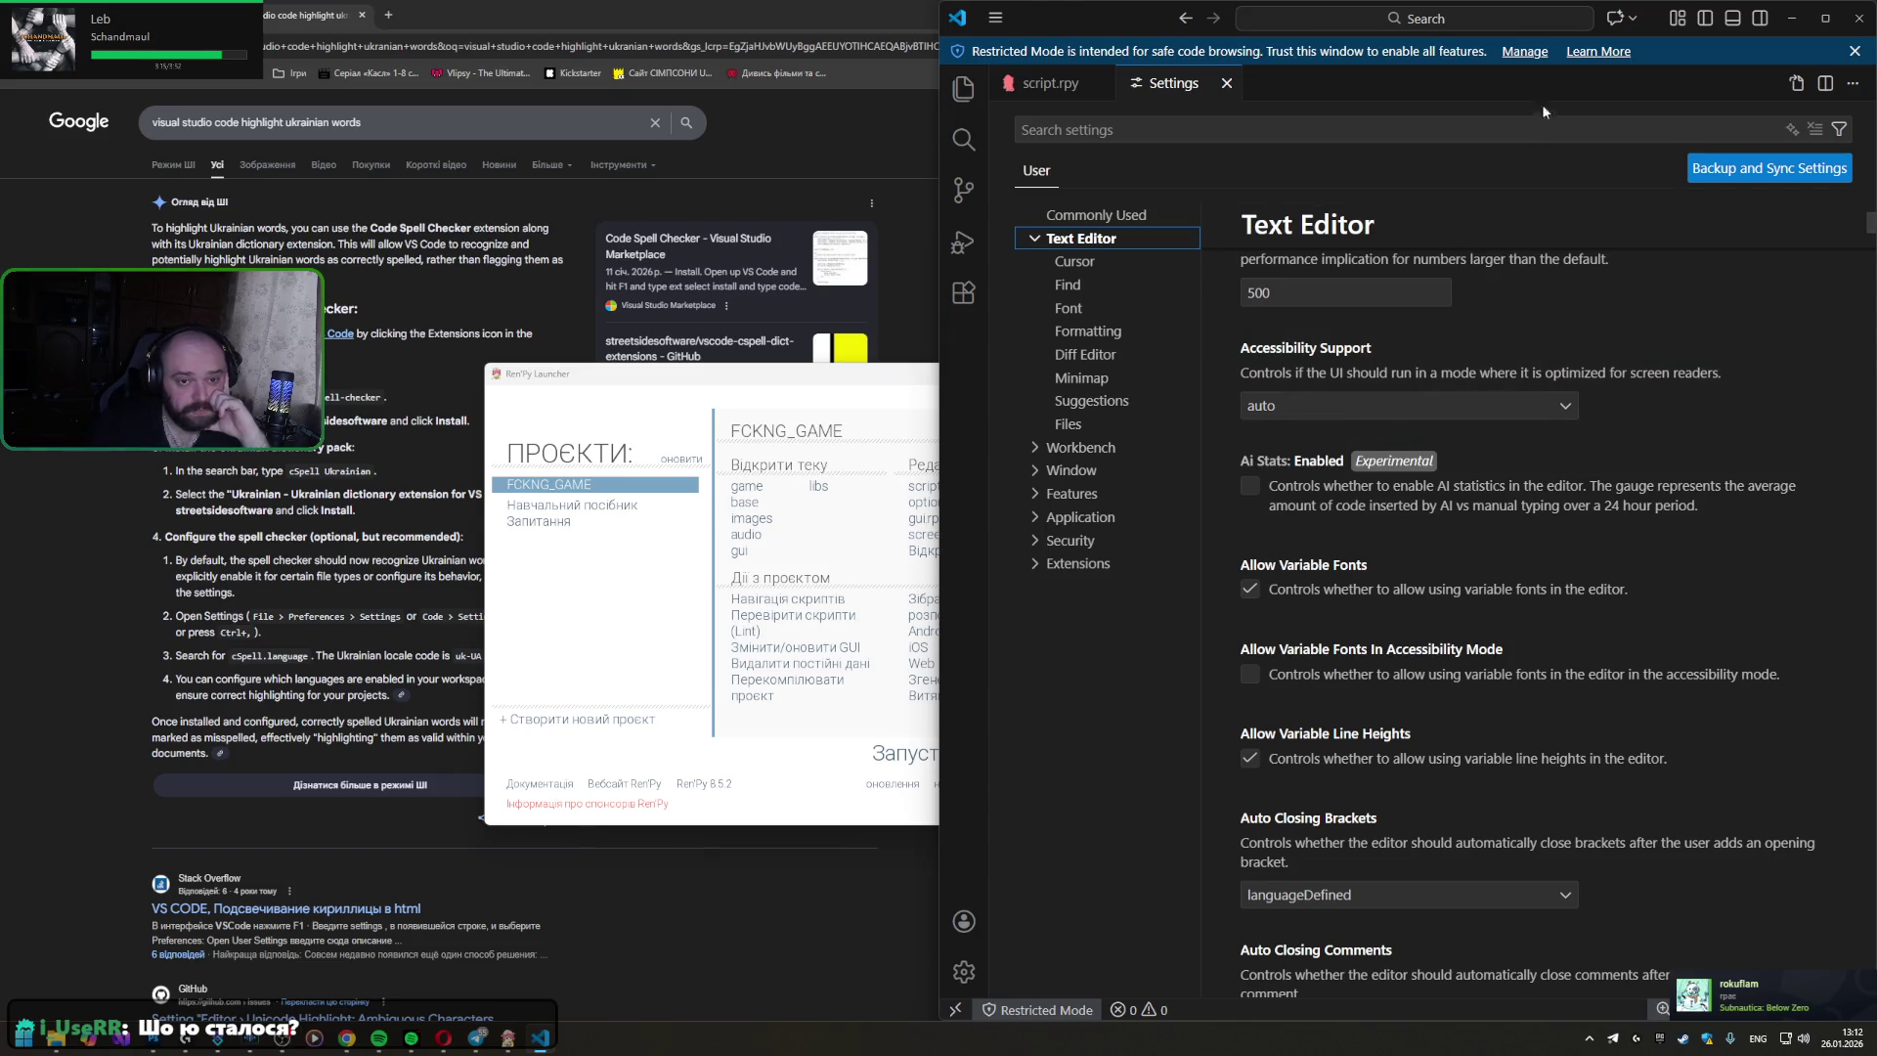
pyautogui.scroll(-2, 1353, 543)
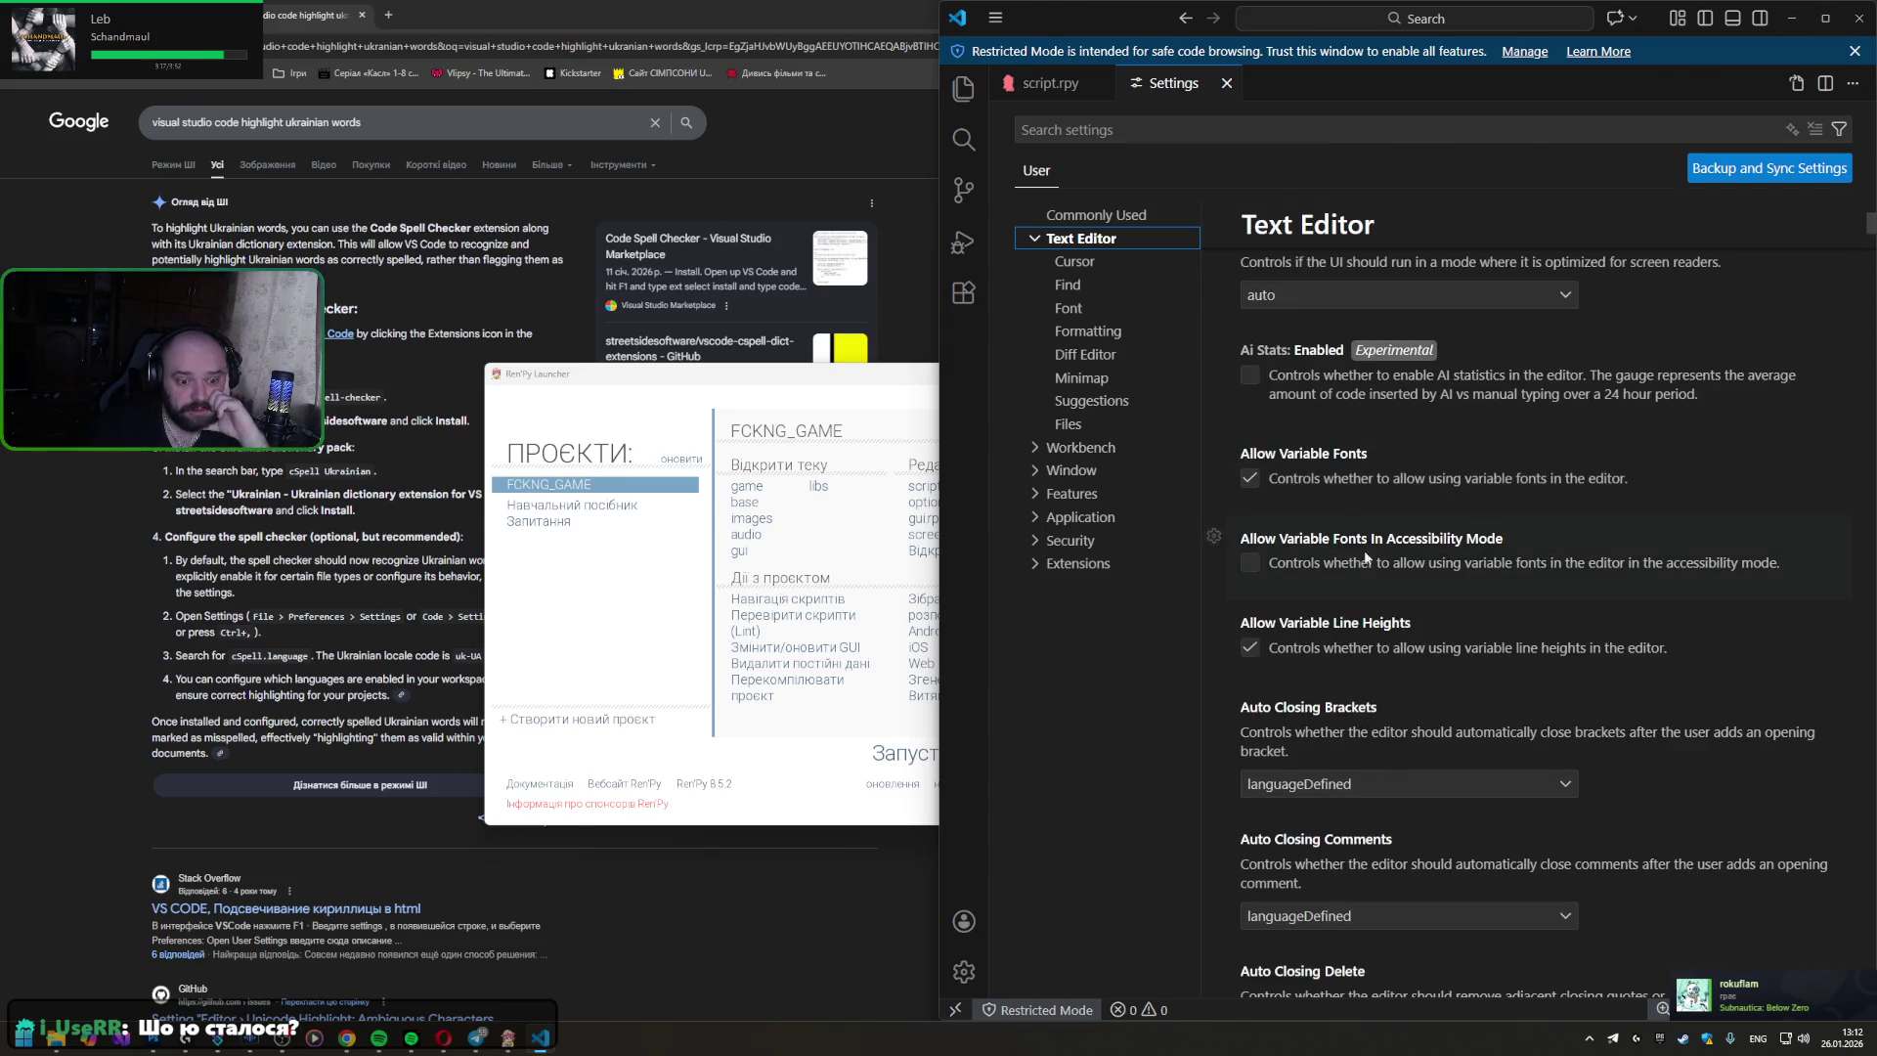
pyautogui.scroll(-1, 1362, 601)
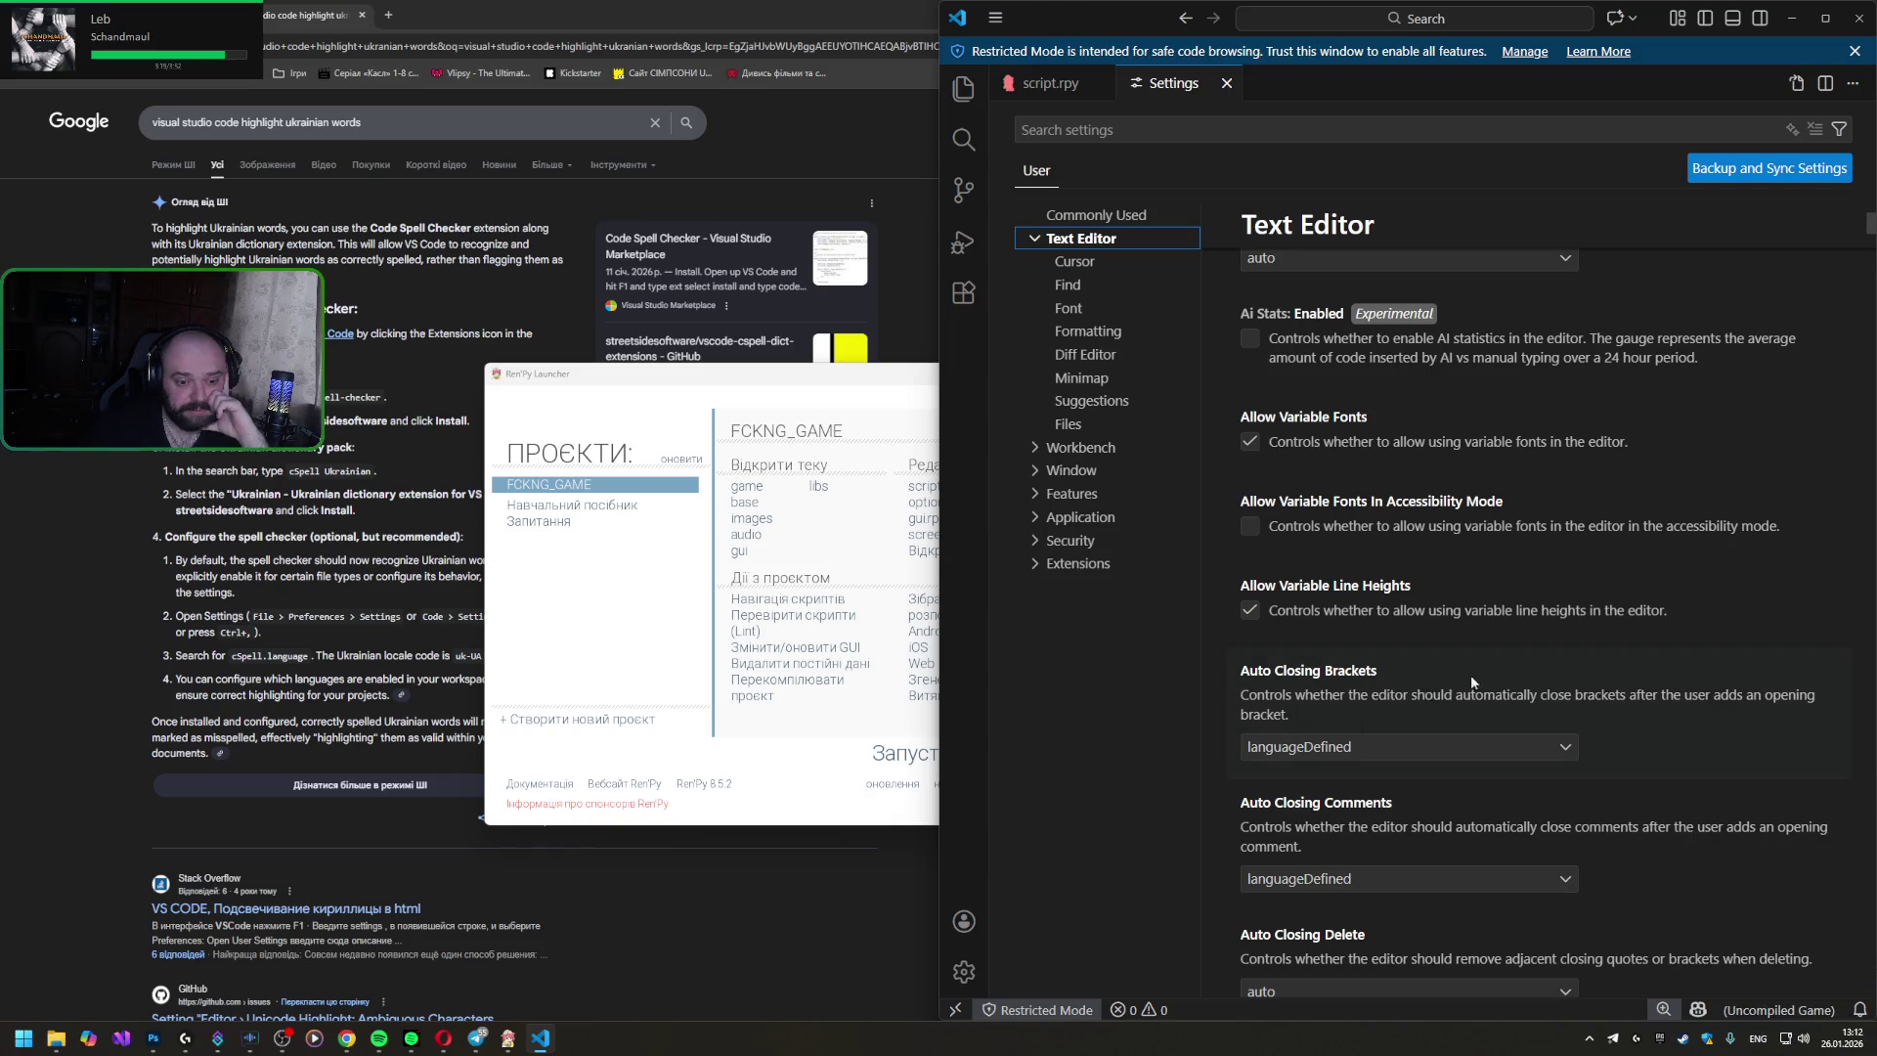
pyautogui.scroll(-2, 1530, 703)
pyautogui.scroll(-2, 1530, 670)
pyautogui.scroll(-2, 1528, 671)
pyautogui.scroll(-2, 1519, 668)
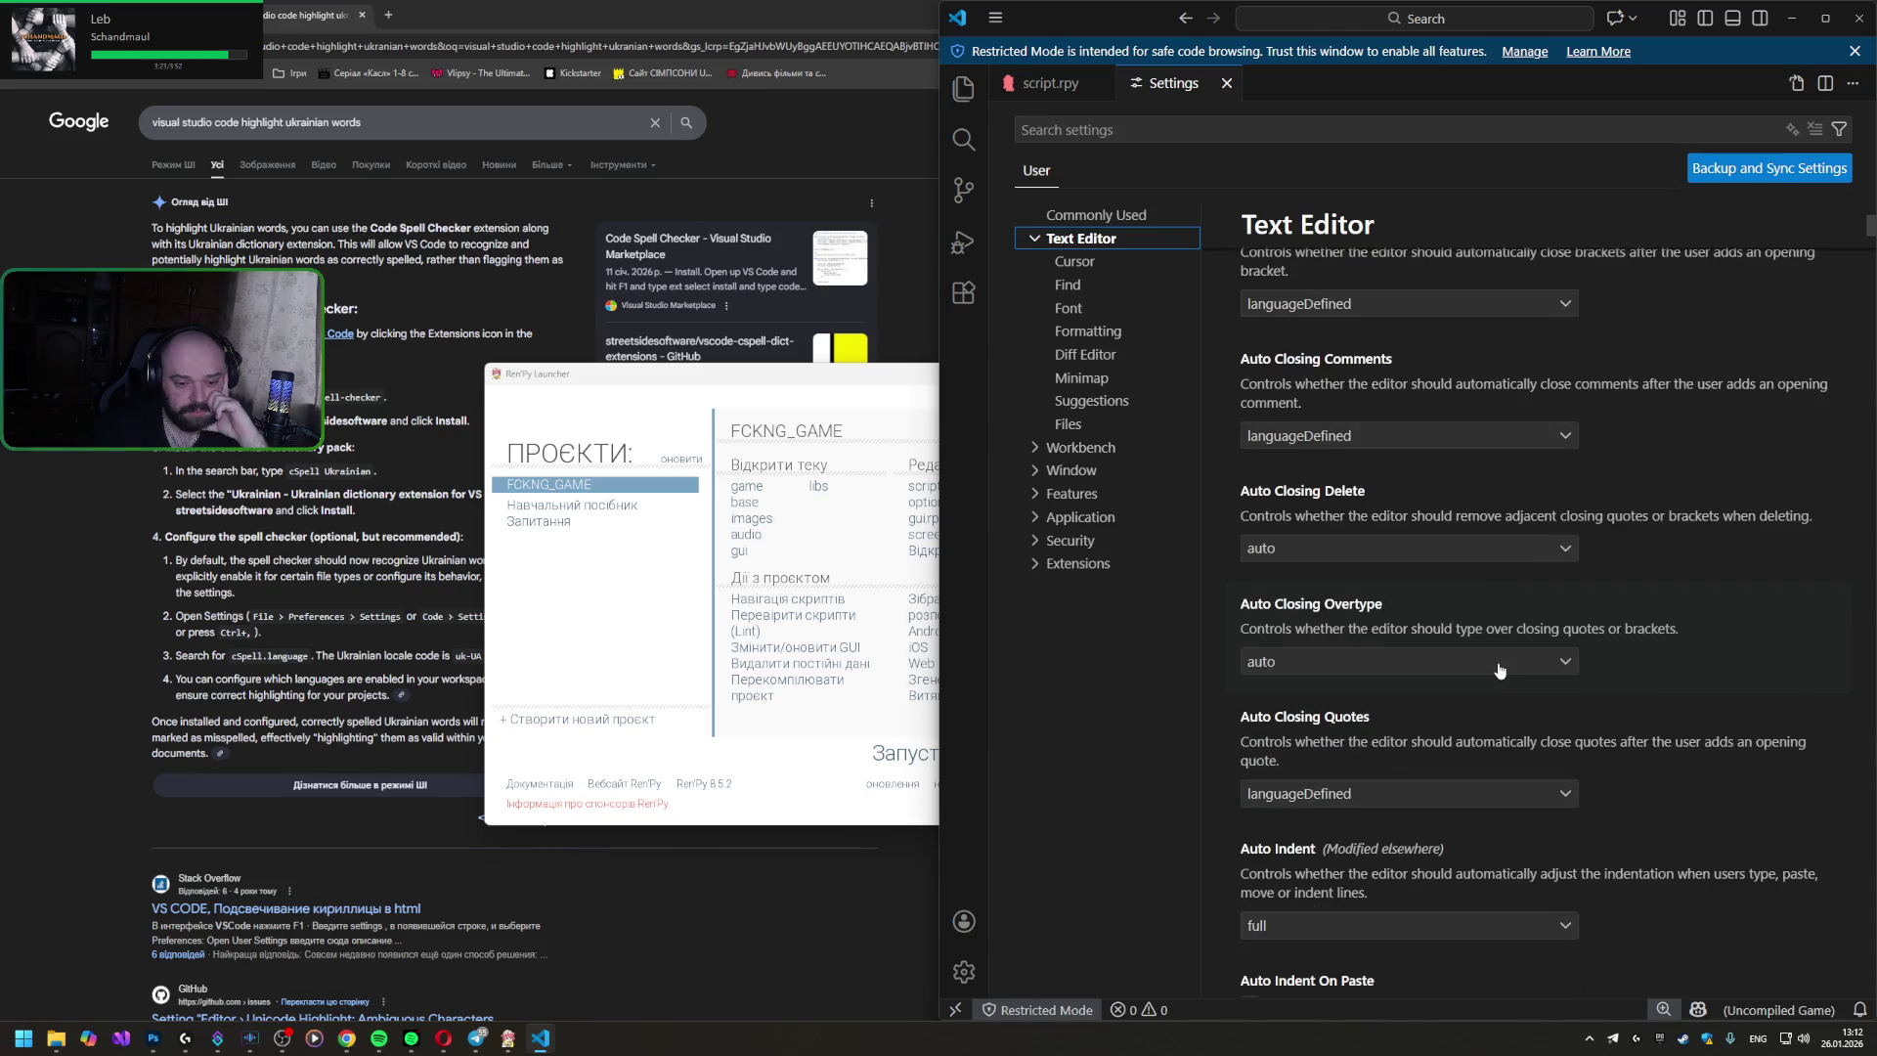
pyautogui.scroll(-2, 1496, 661)
pyautogui.scroll(-2, 1497, 662)
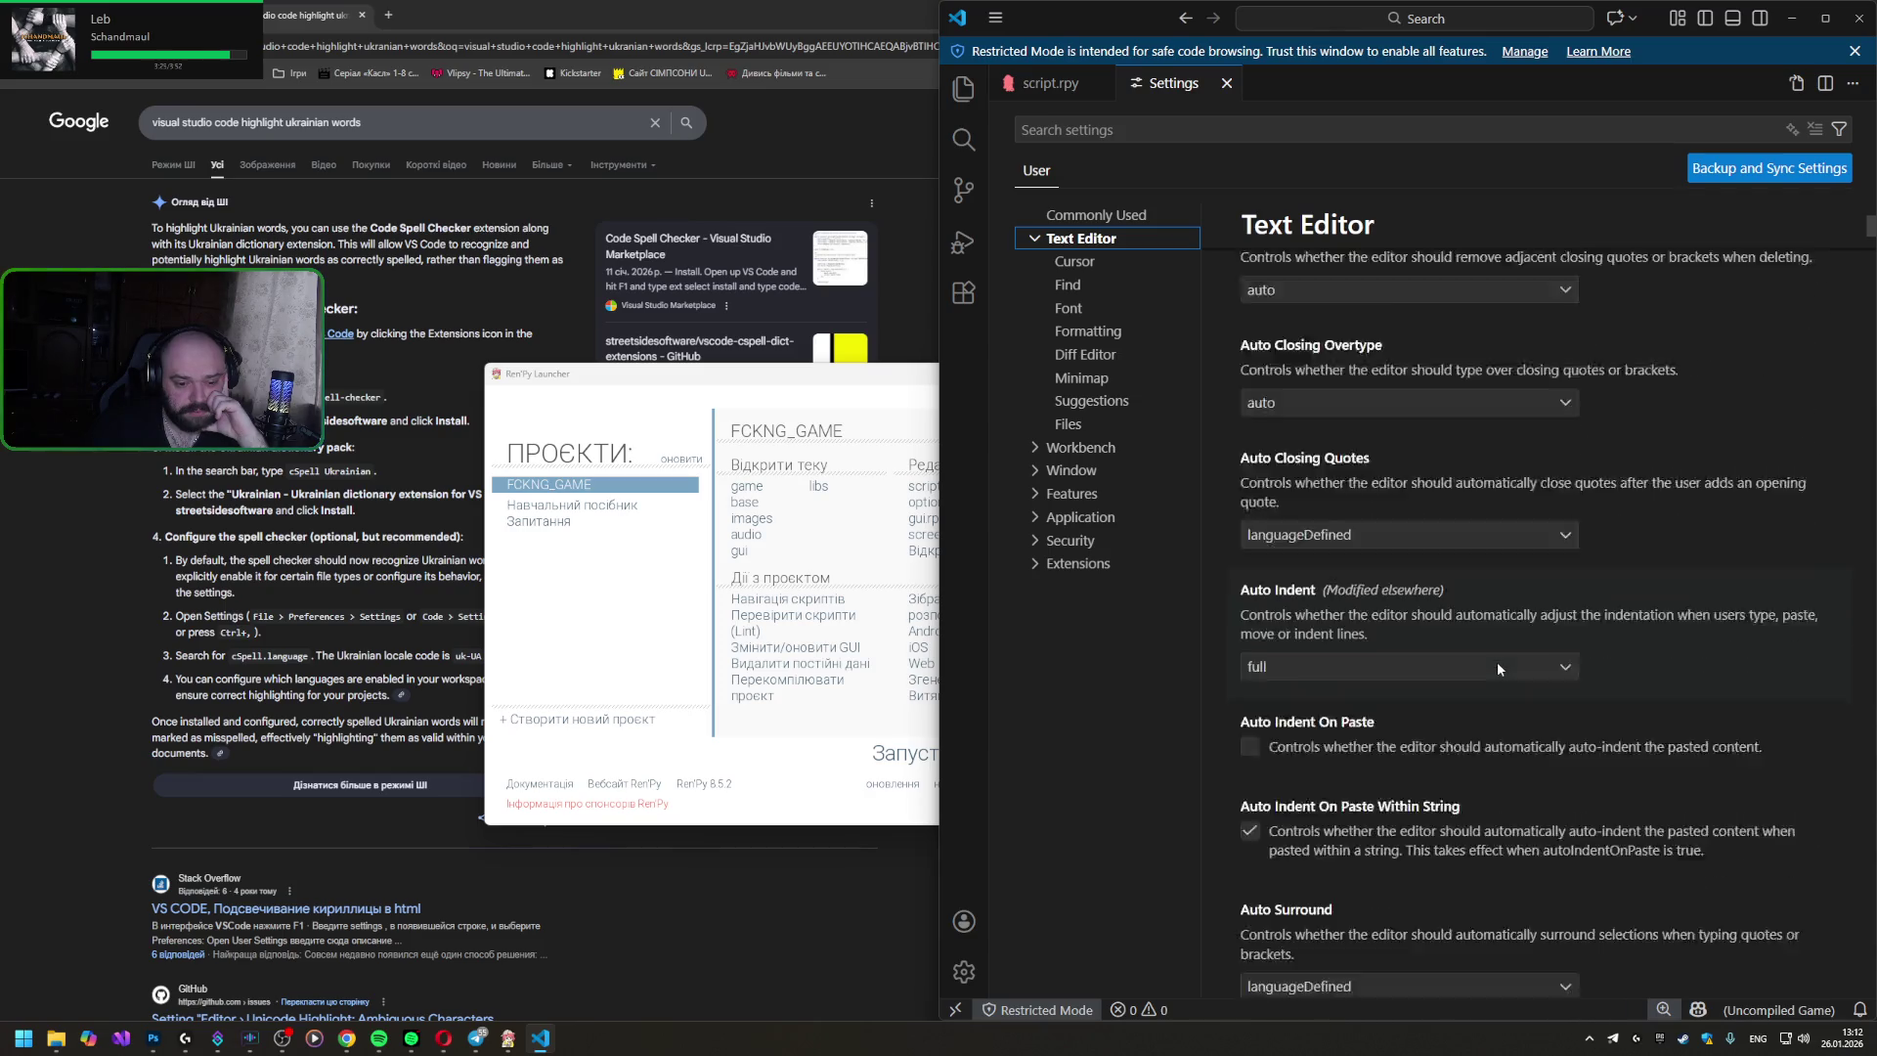
pyautogui.scroll(-1, 1497, 662)
pyautogui.click(1130, 129)
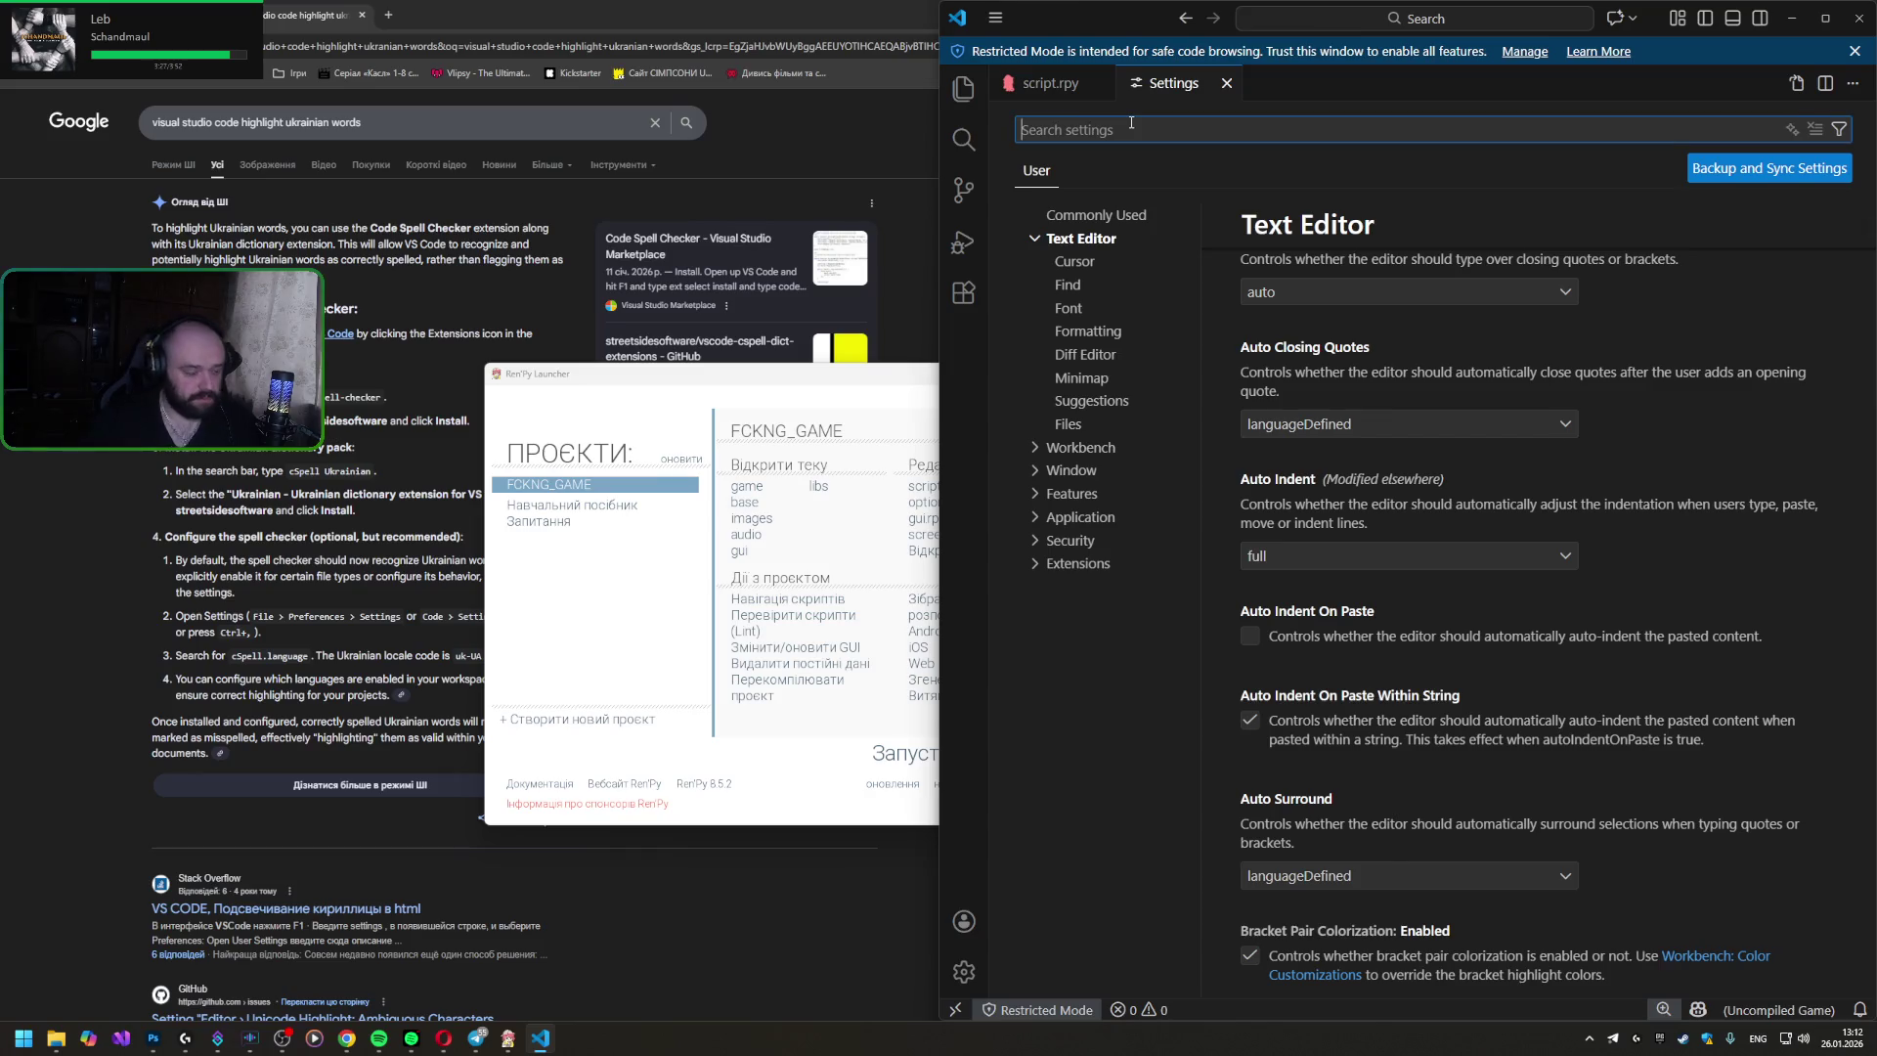
pyautogui.write('spel')
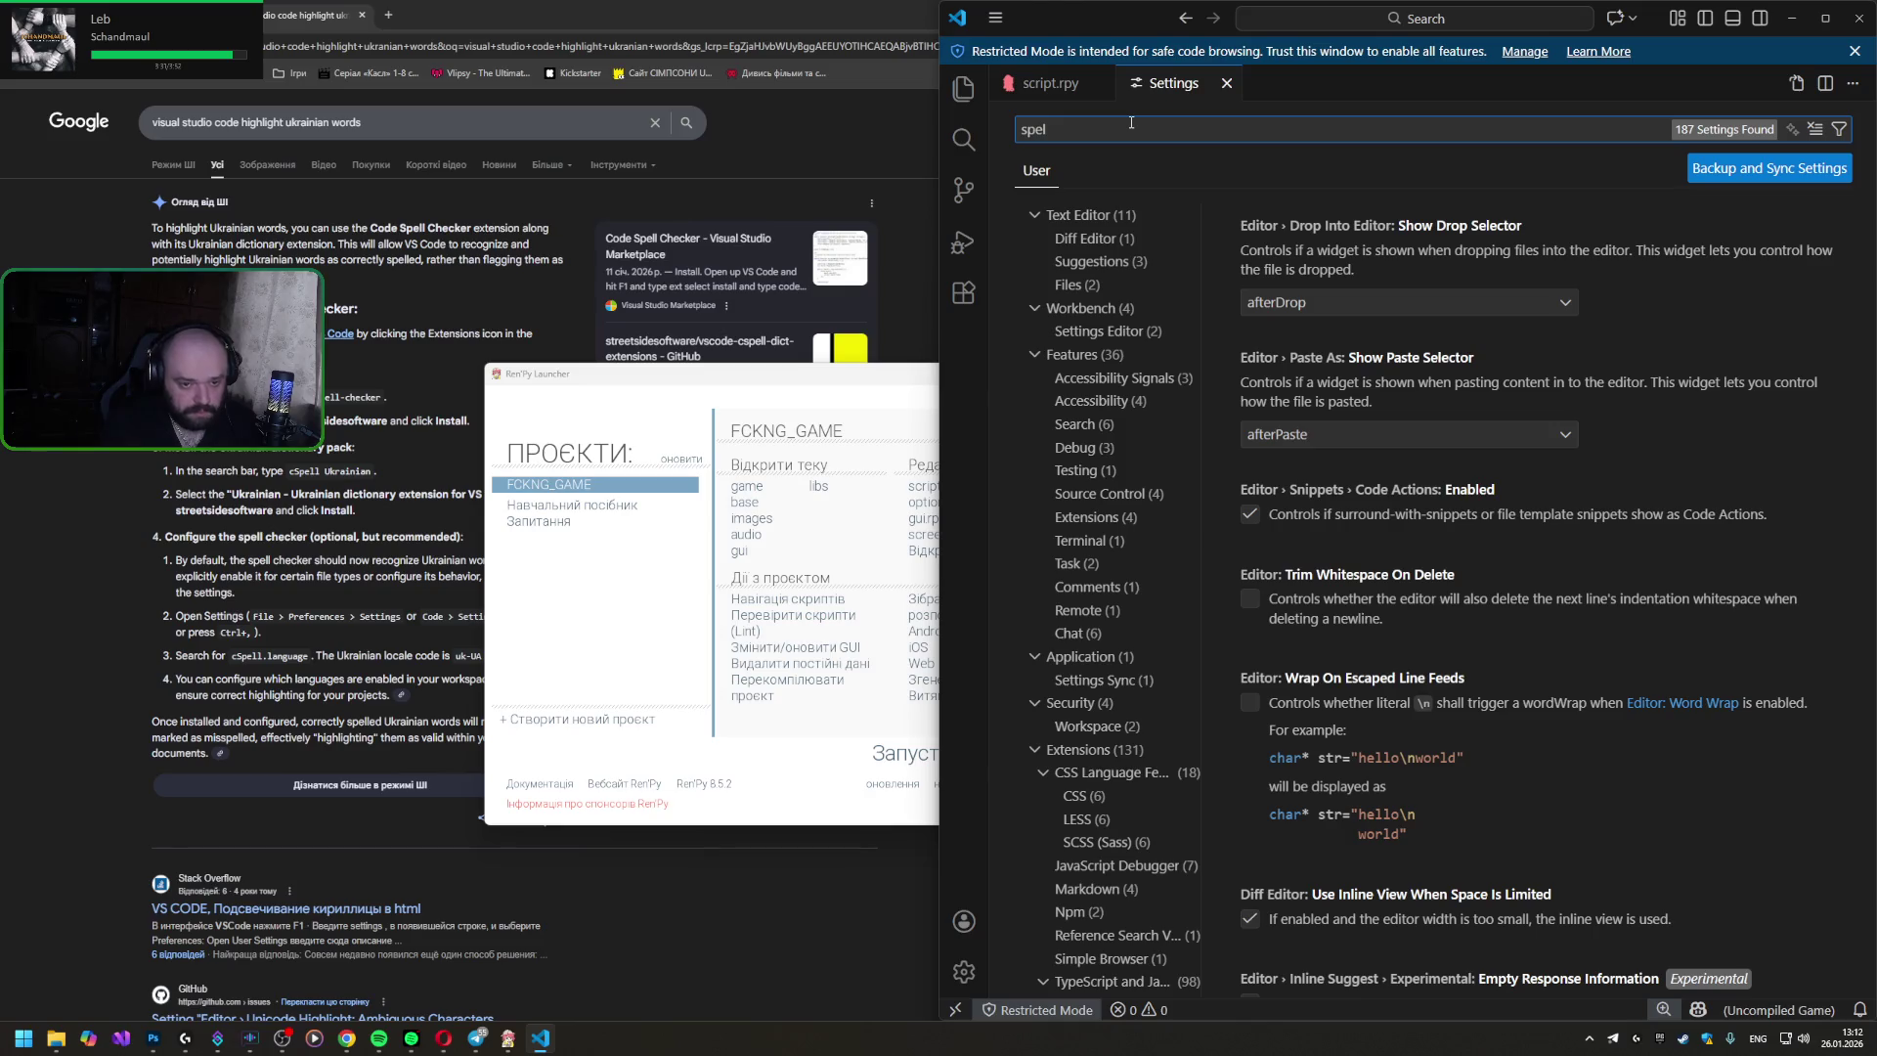
pyautogui.write('l')
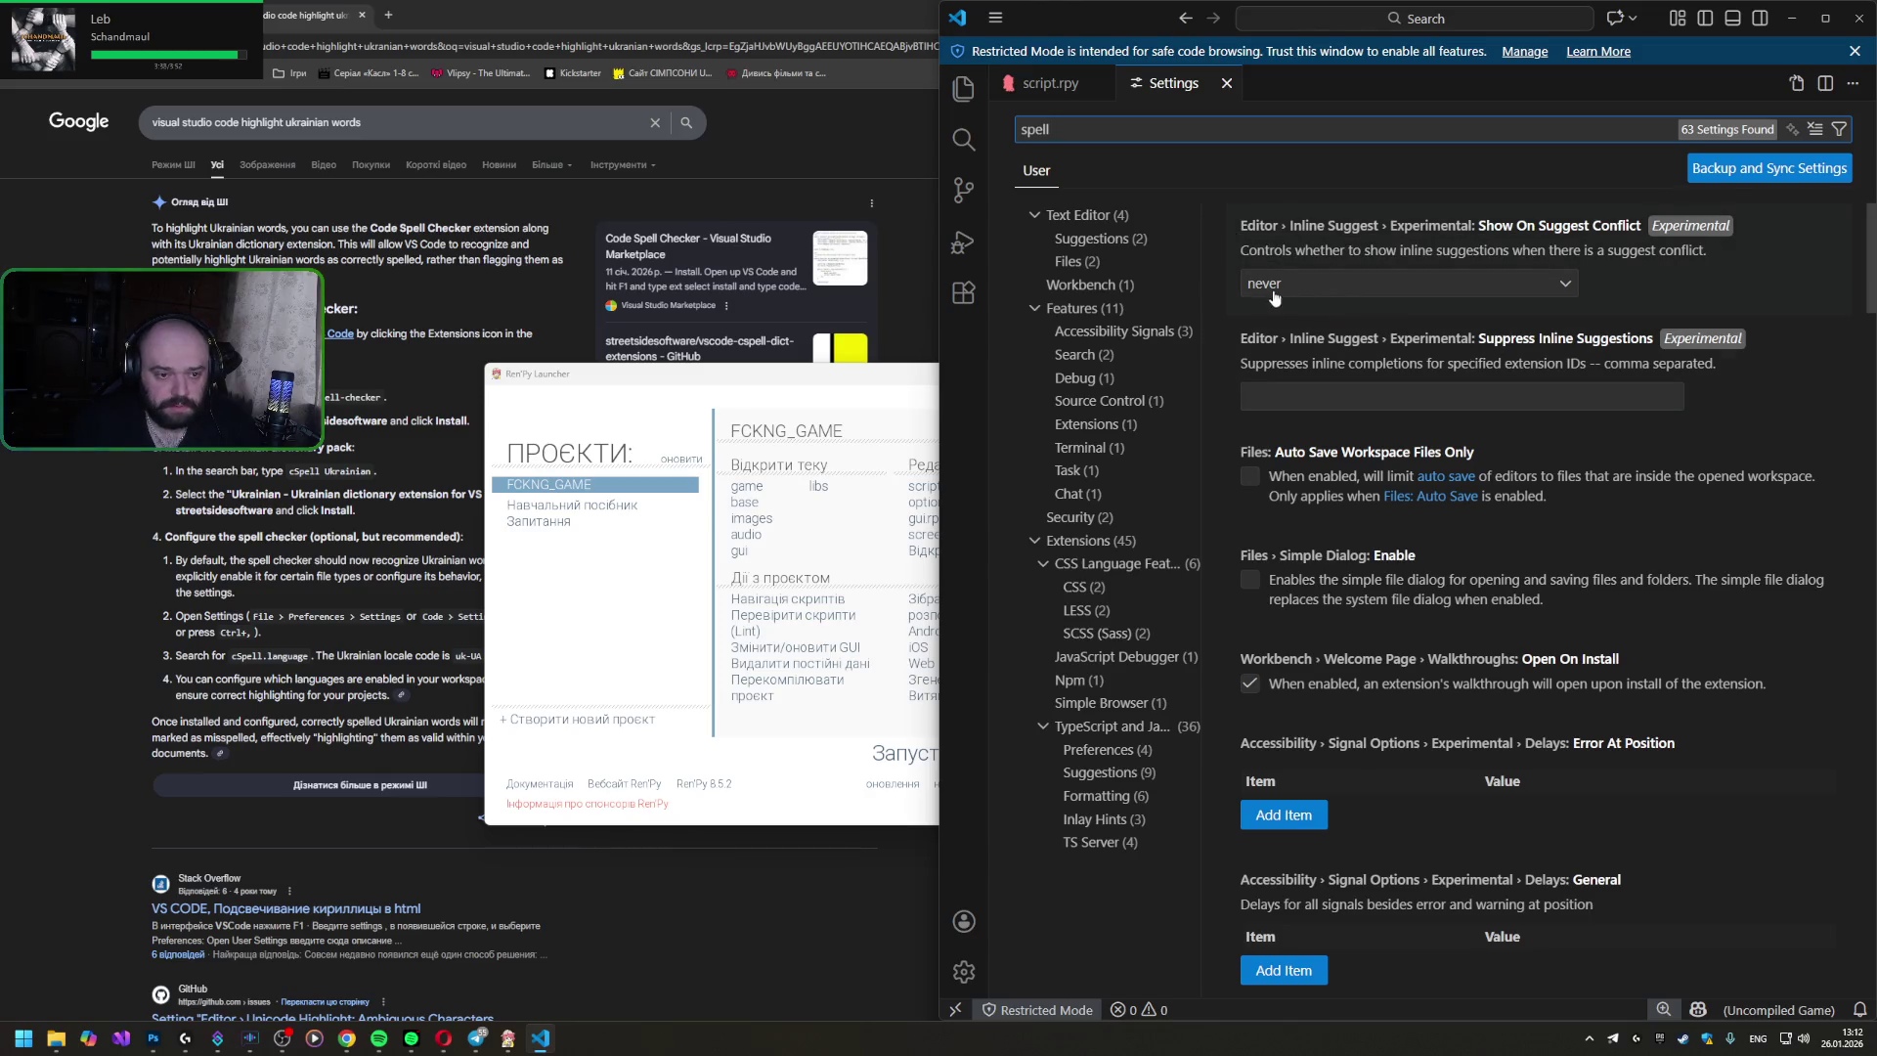
# - Look through the spell matches under Suggestions, Files, Workbench, Accessibility Signals and Search
pyautogui.click(1087, 241)
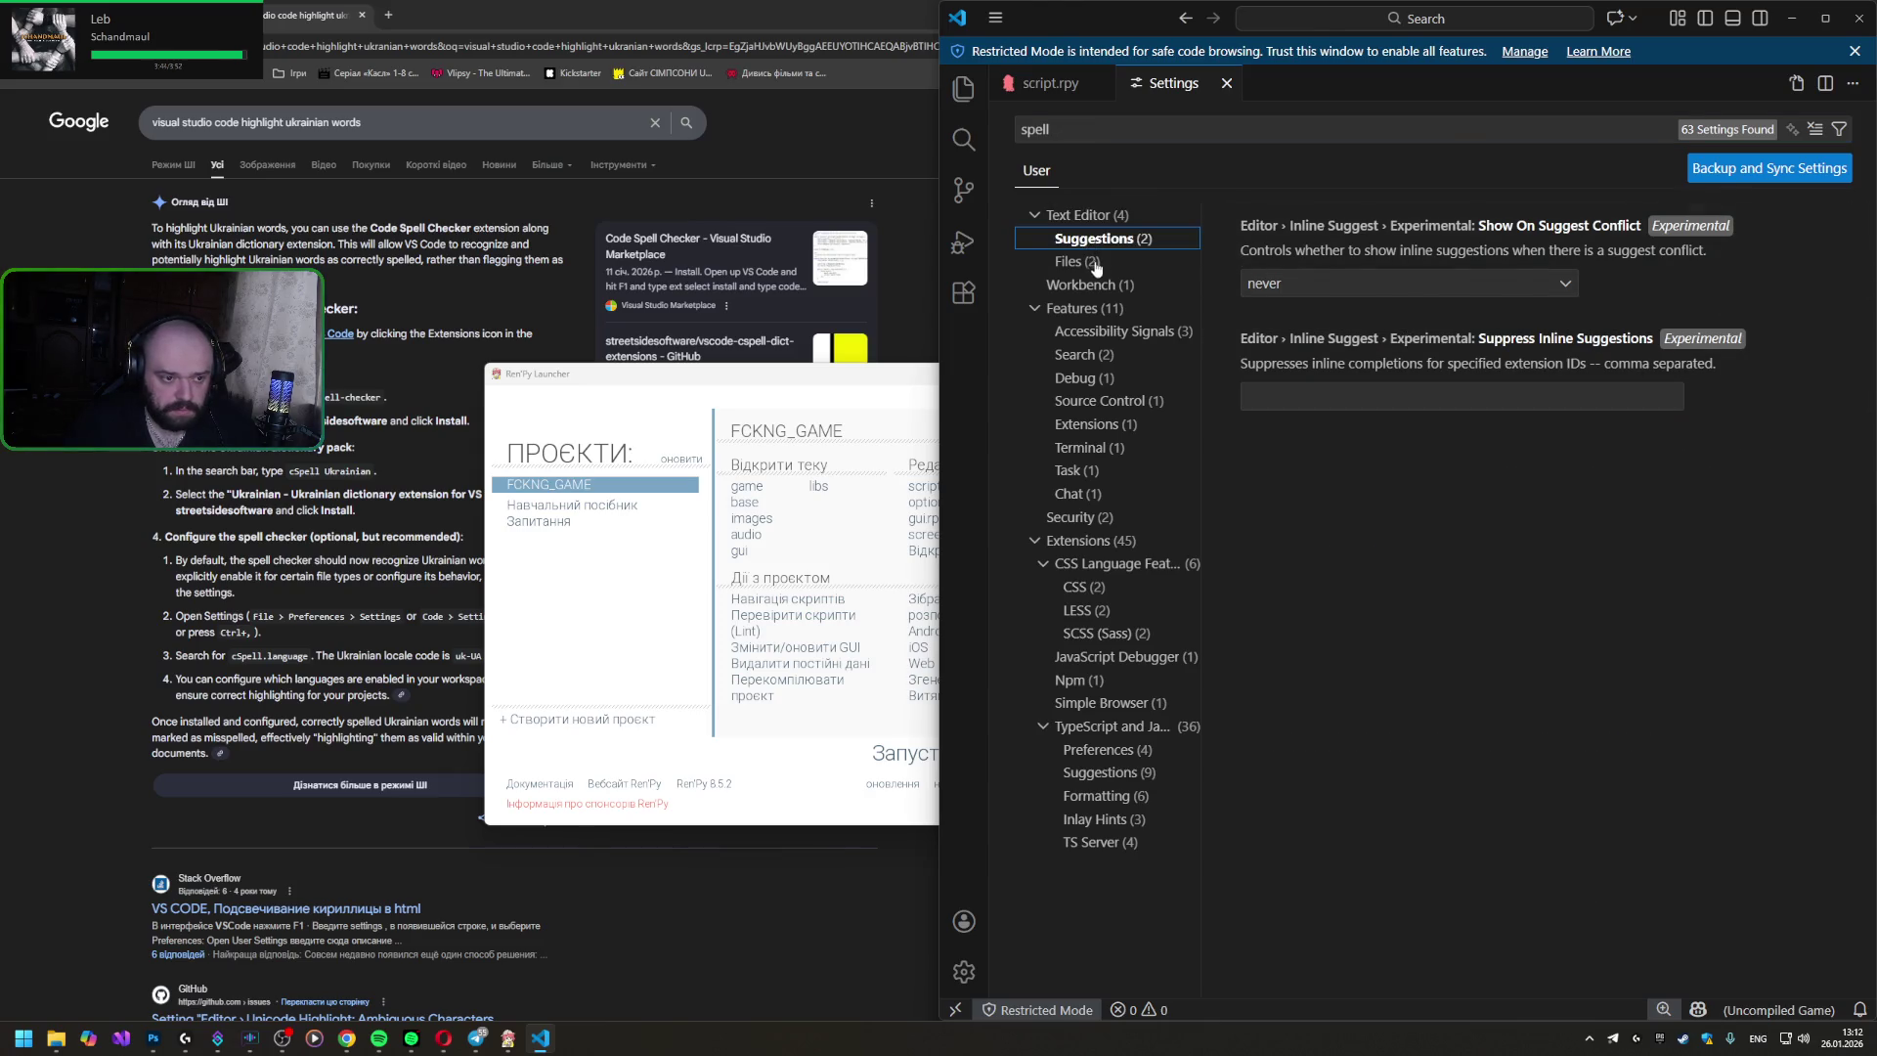
pyautogui.click(1095, 263)
pyautogui.click(1088, 289)
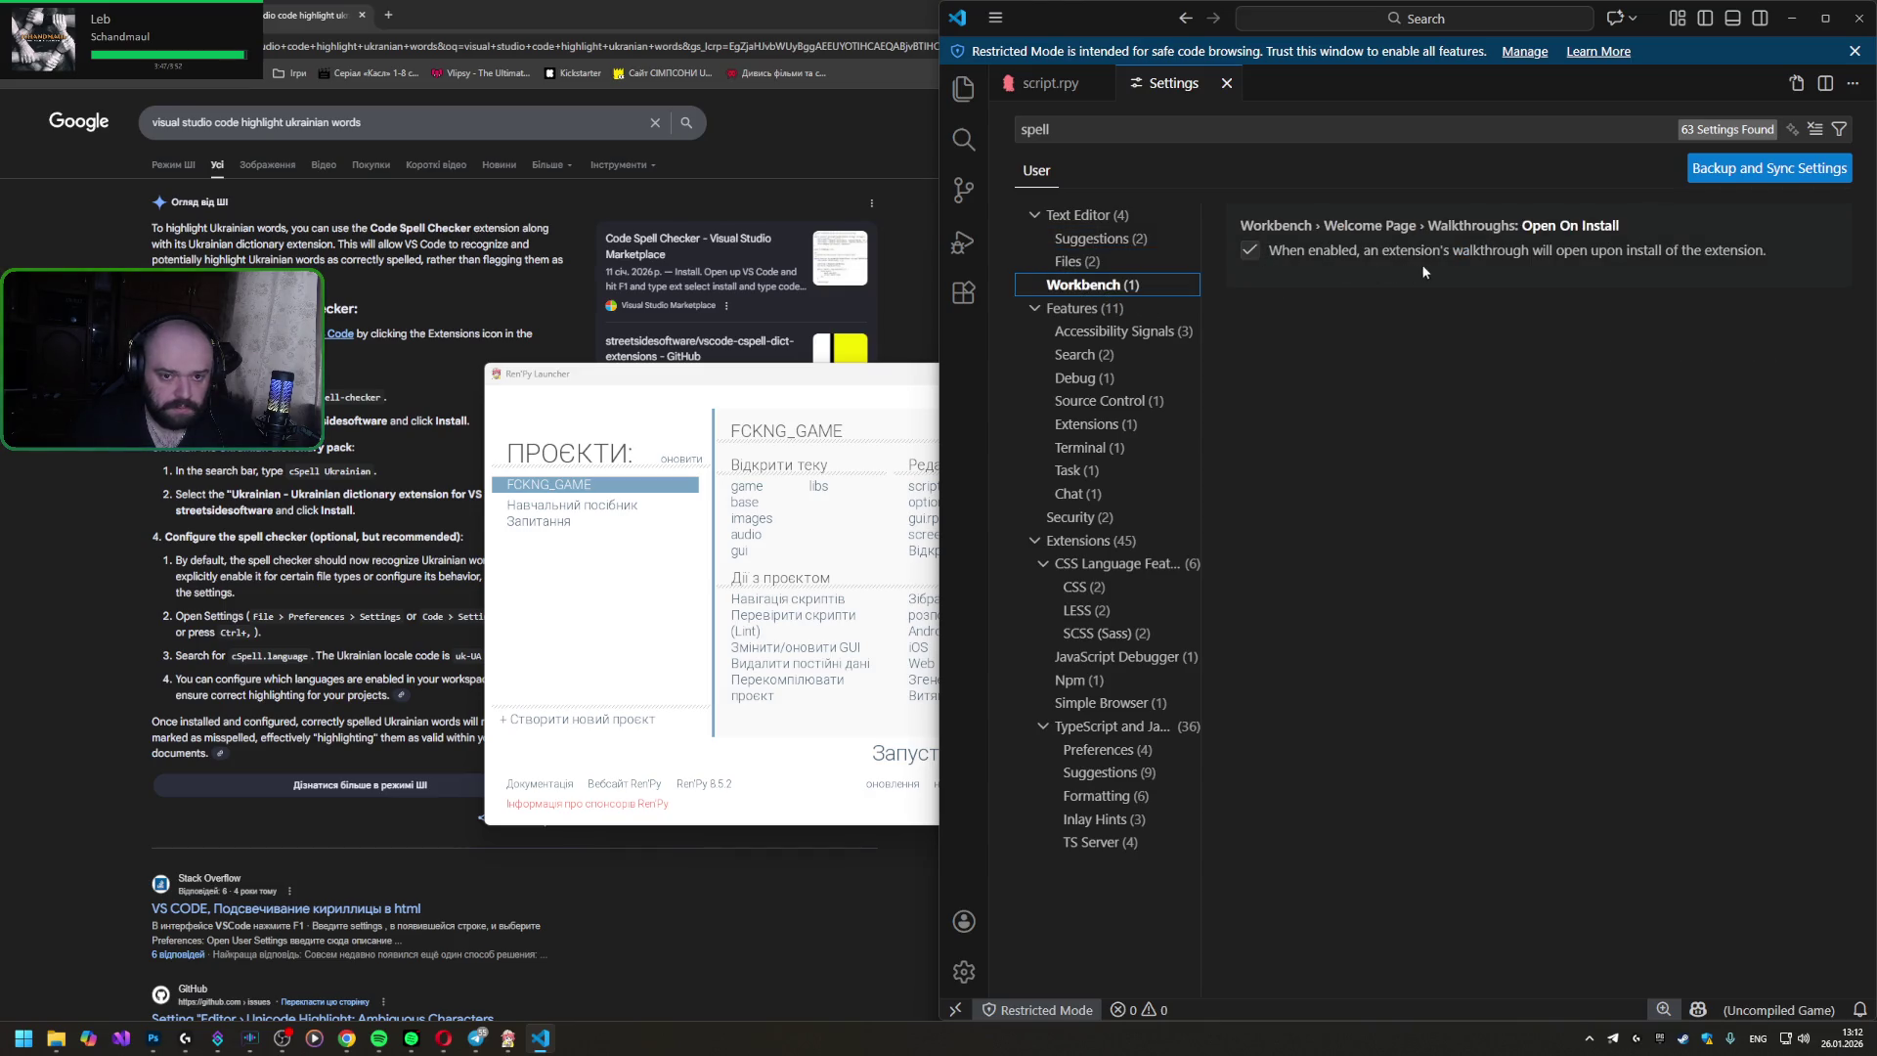
pyautogui.click(1075, 311)
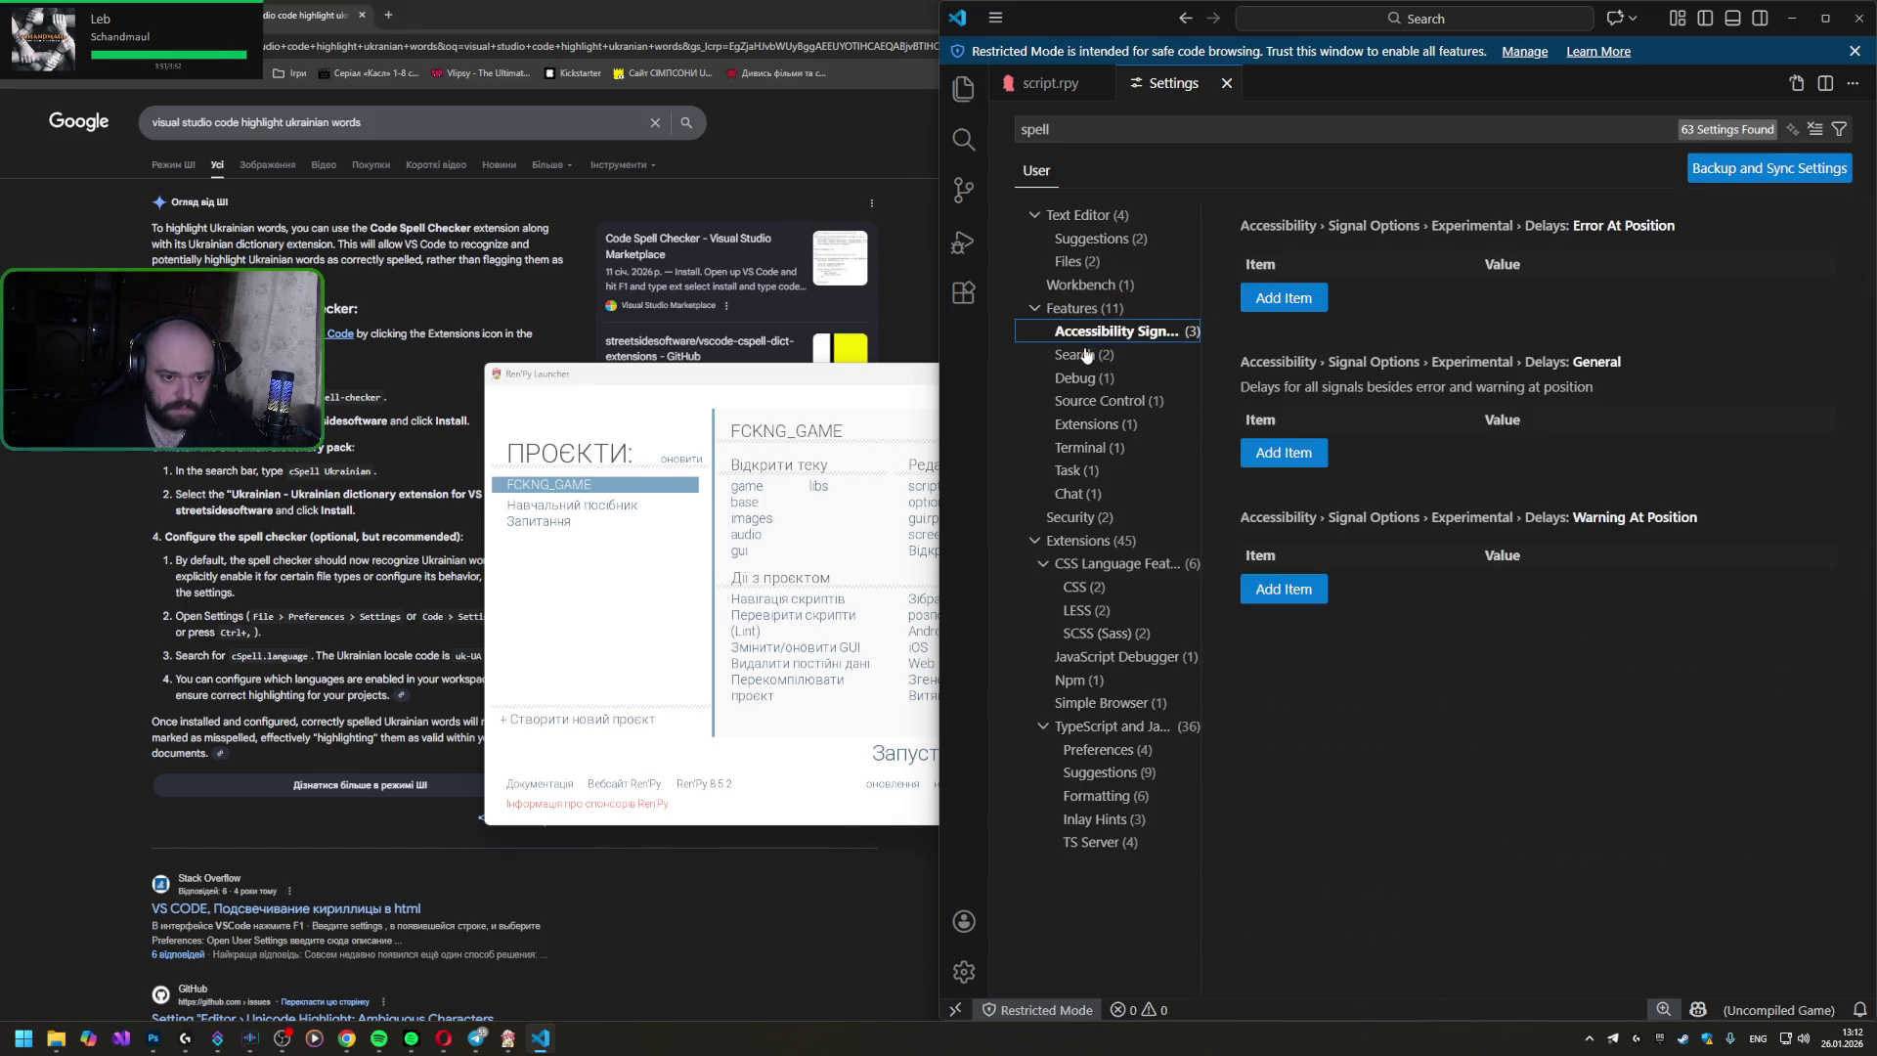
pyautogui.click(1082, 358)
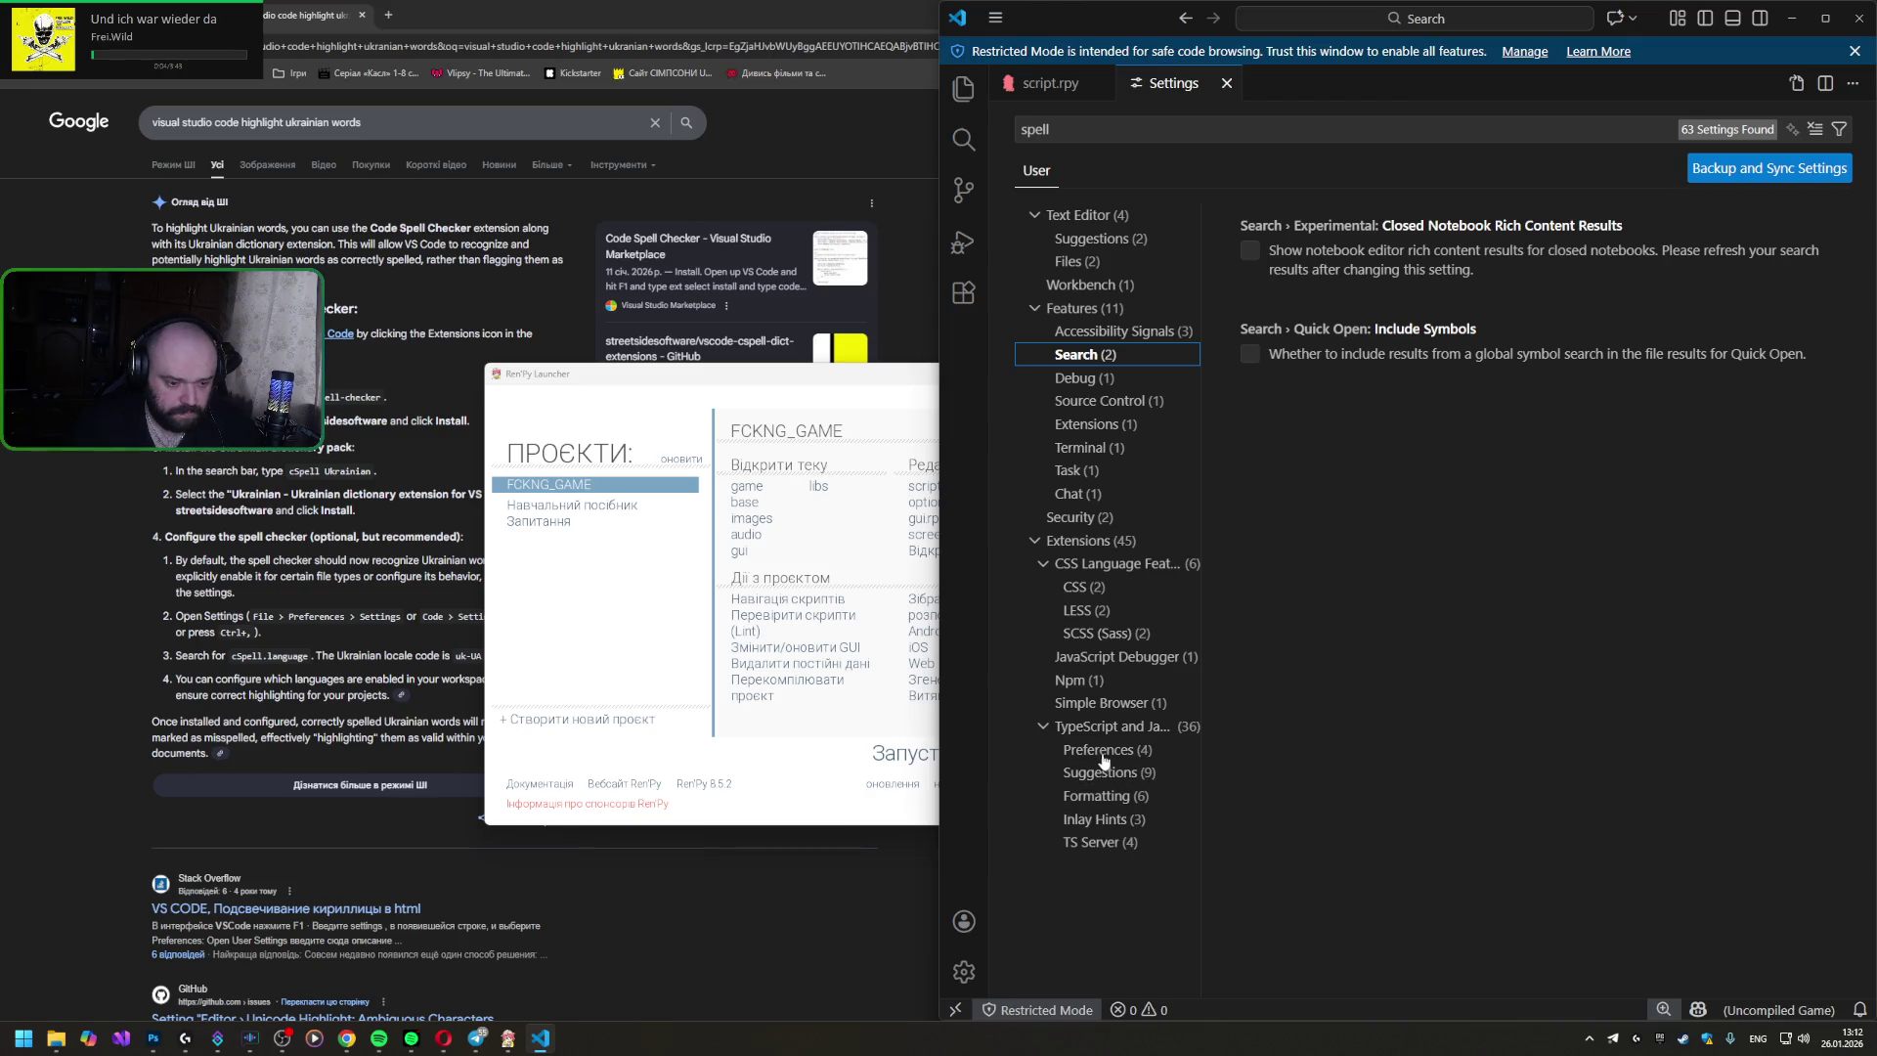
# - Browse the TypeScript, Simple Browser, Npm, JavaScript Debugger, SCSS and LESS matches, then close Settings back to script.rpy
pyautogui.click(1100, 822)
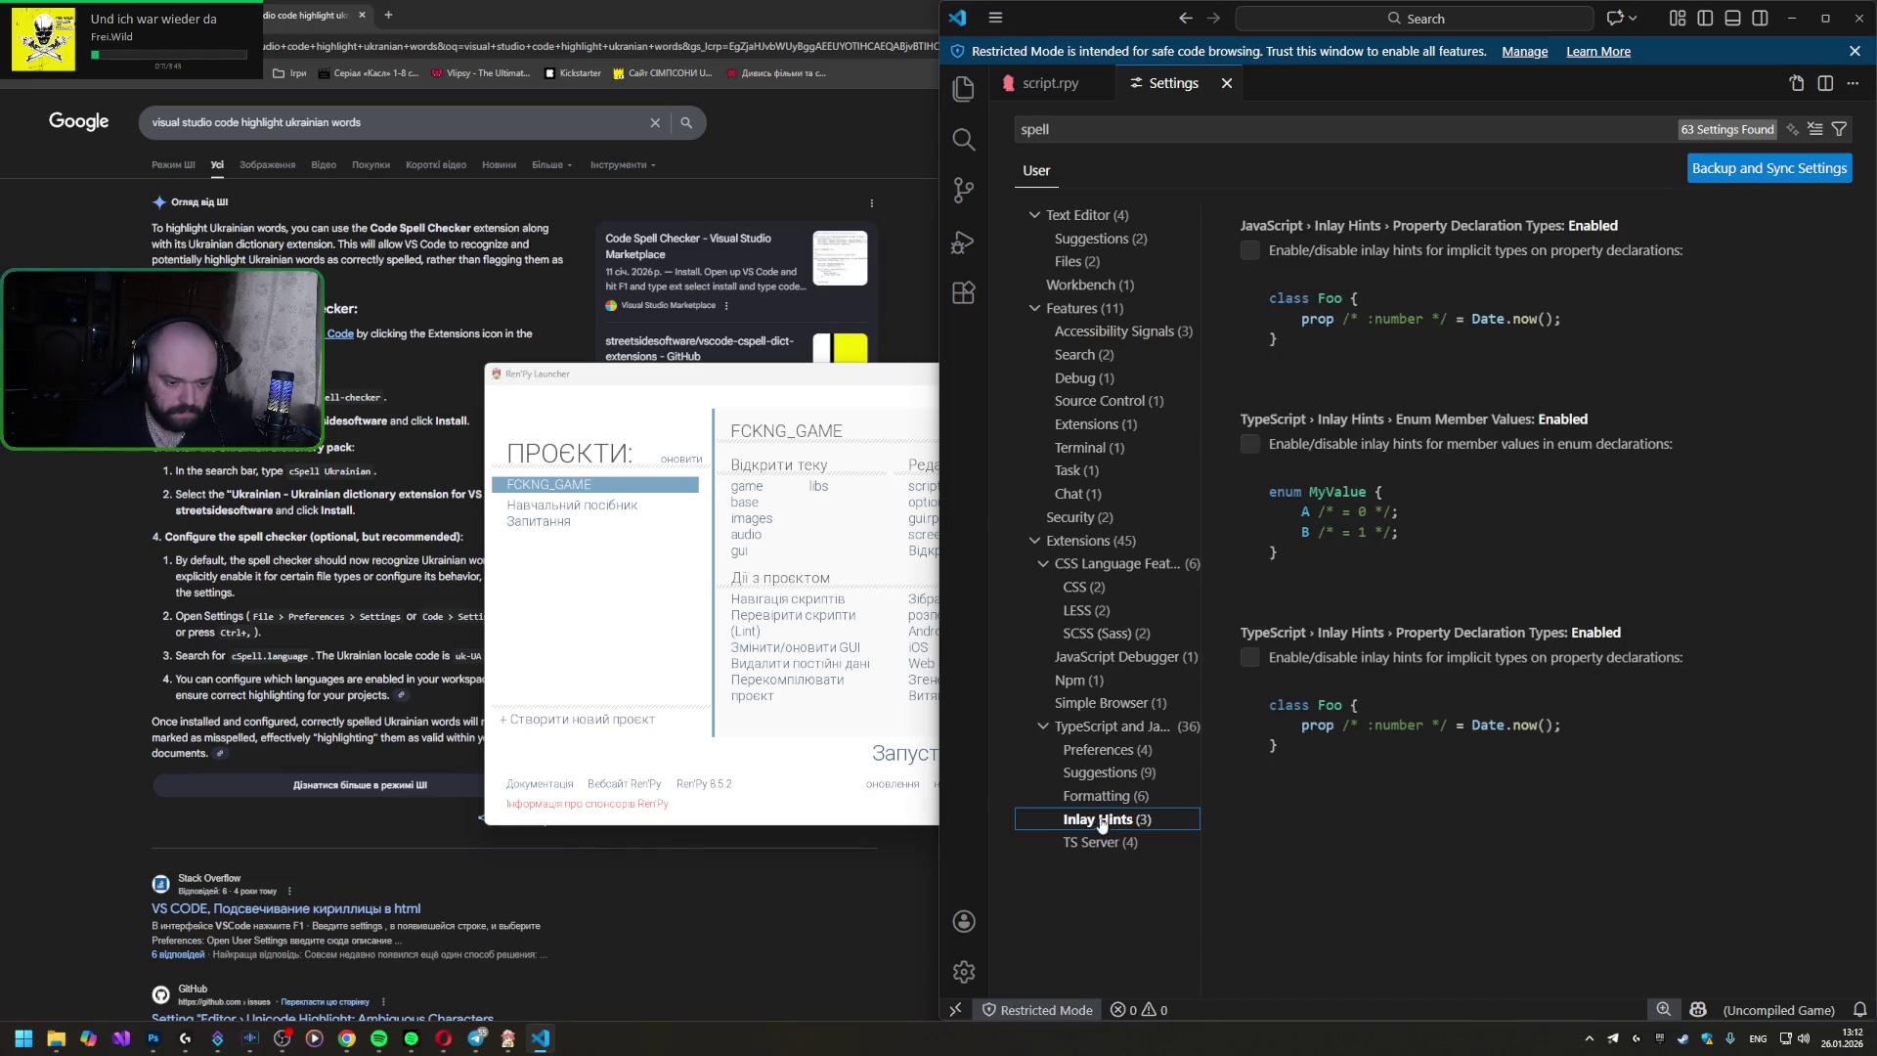
pyautogui.click(1098, 800)
pyautogui.click(1110, 773)
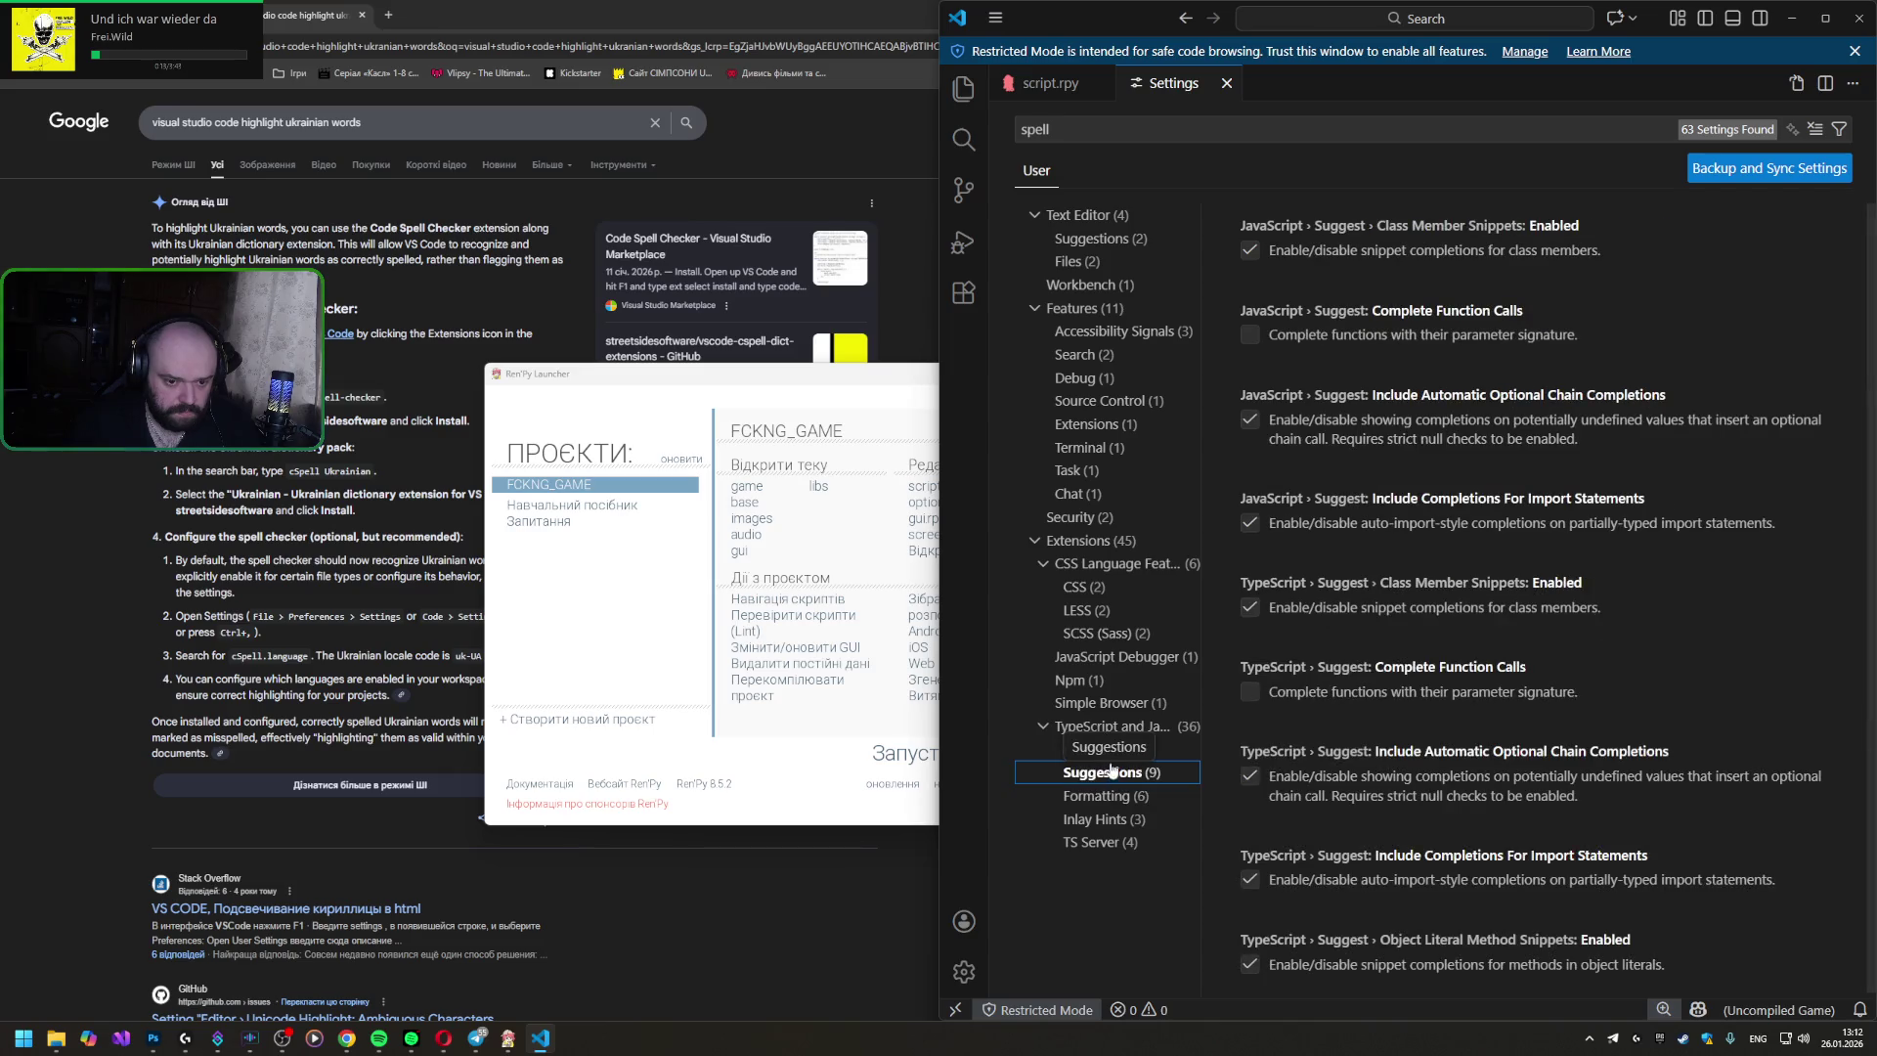
pyautogui.moveTo(1109, 749); pyautogui.dragTo(1110, 720)
pyautogui.click(1111, 702)
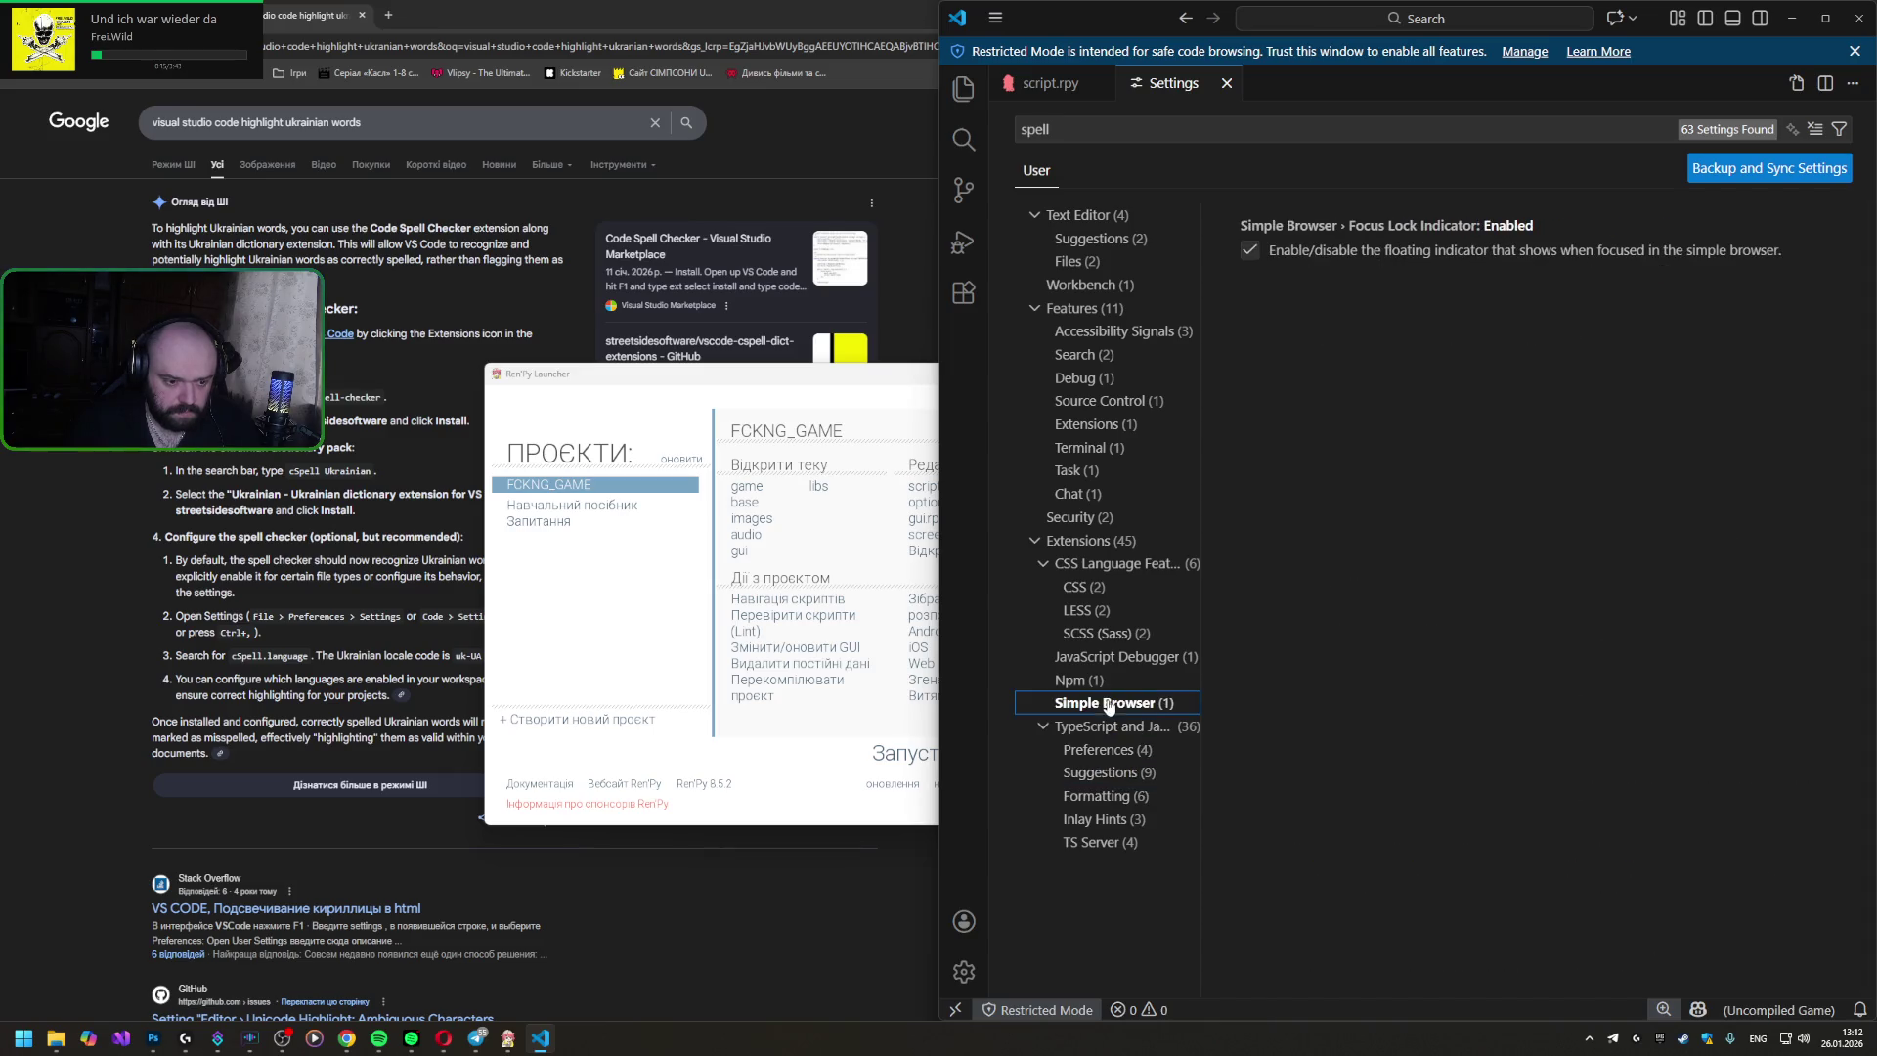
pyautogui.click(1092, 683)
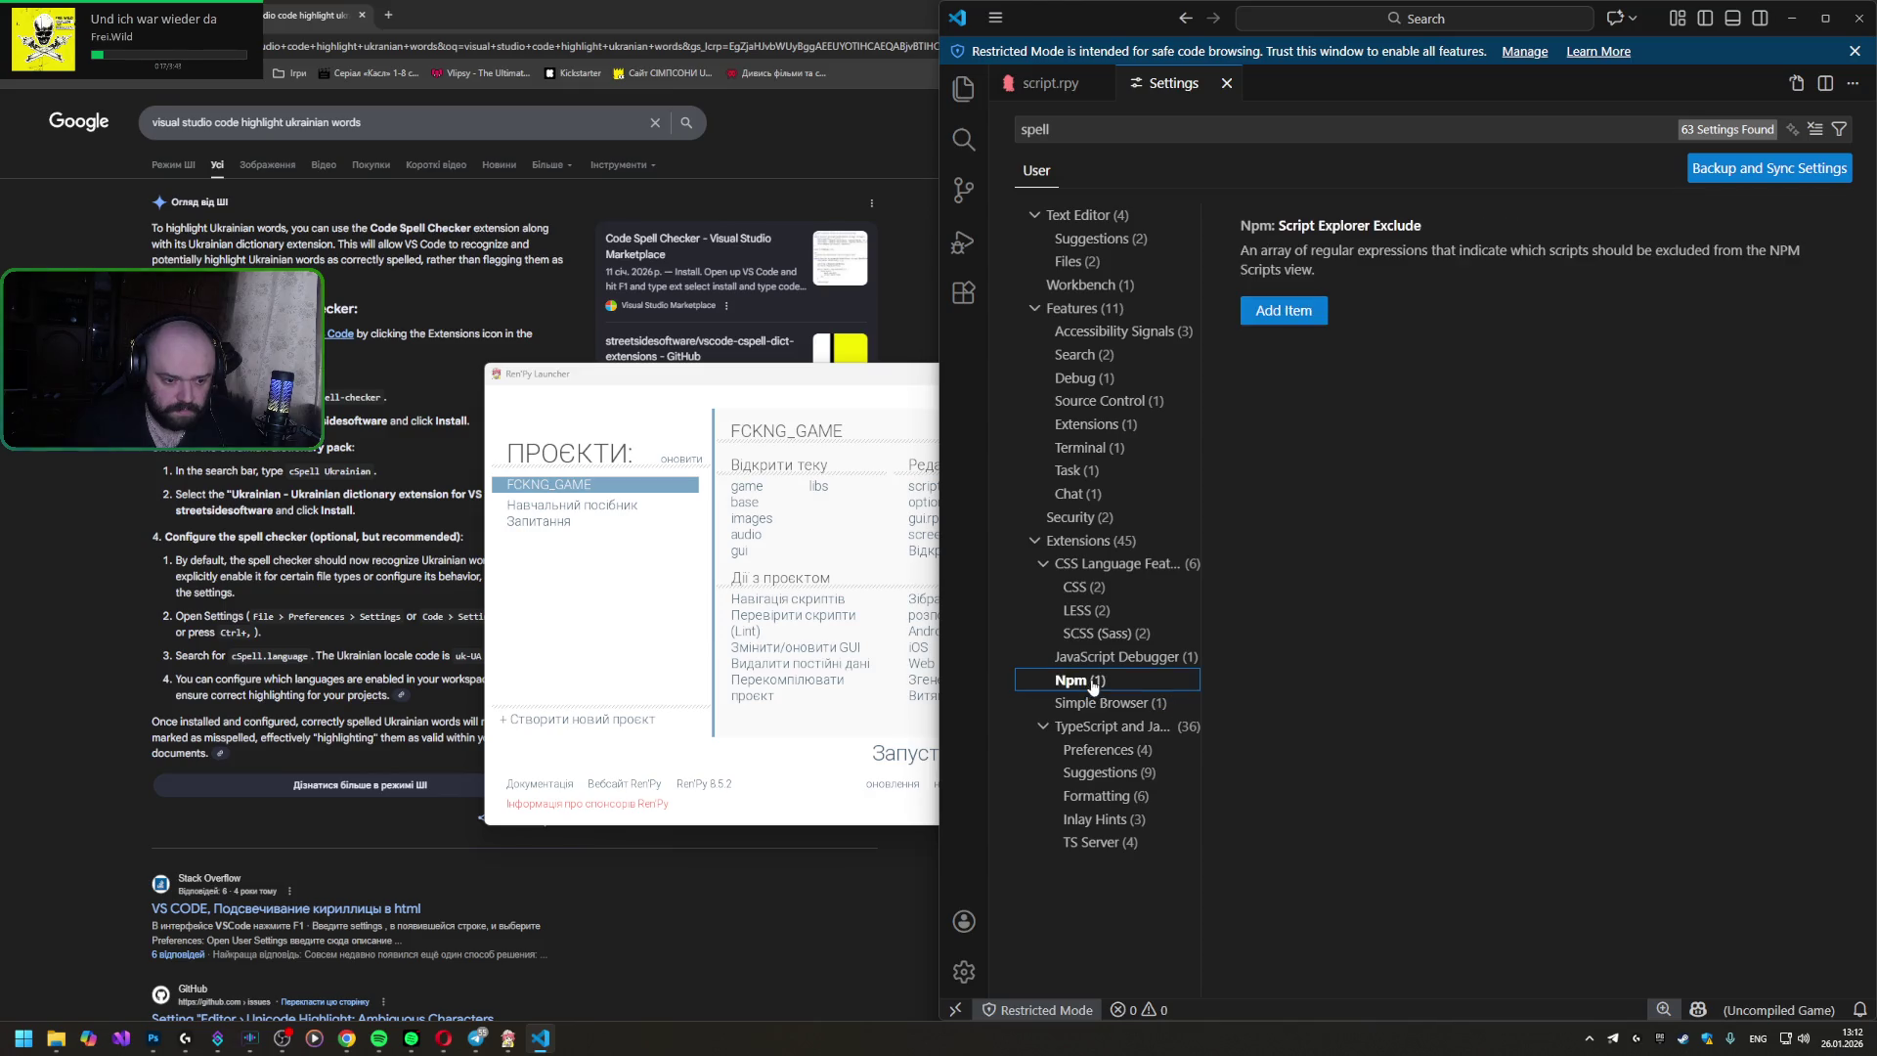
pyautogui.click(1110, 656)
pyautogui.moveTo(1110, 657); pyautogui.dragTo(1108, 645)
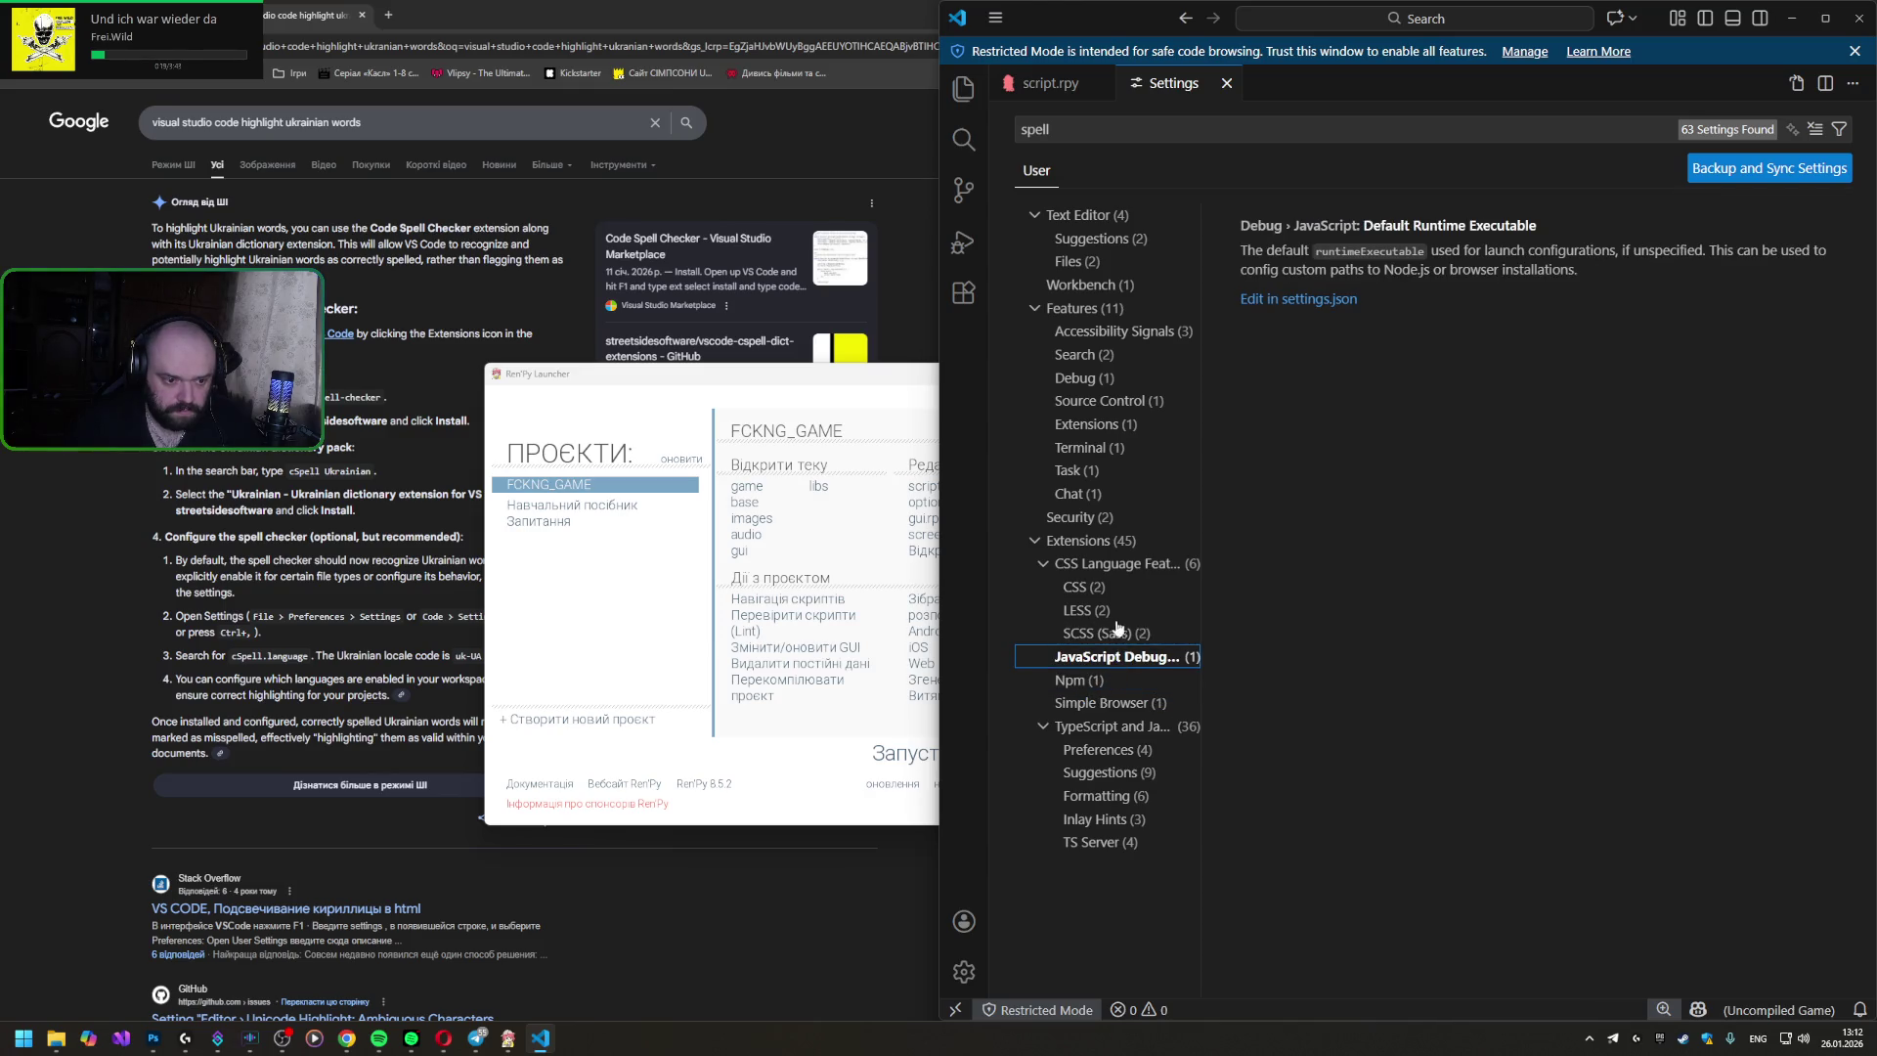
pyautogui.click(1100, 639)
pyautogui.click(1110, 617)
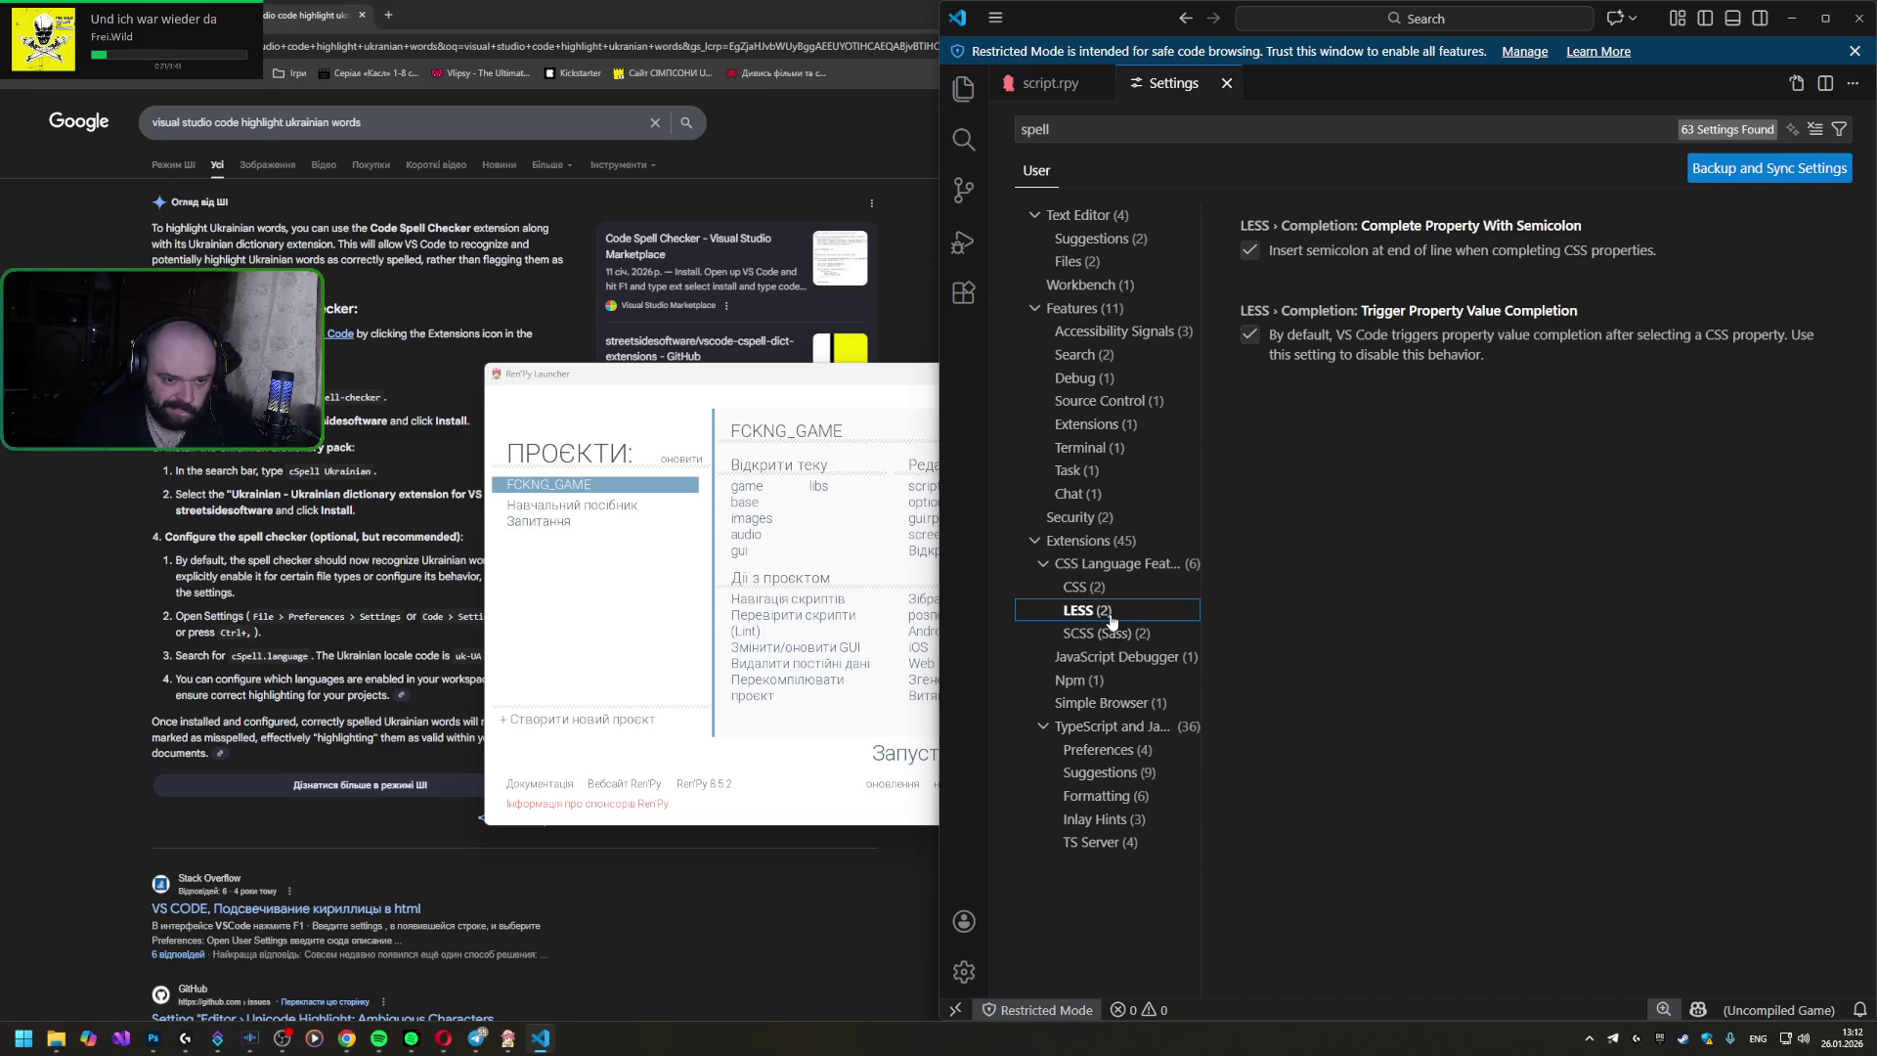
pyautogui.click(1227, 83)
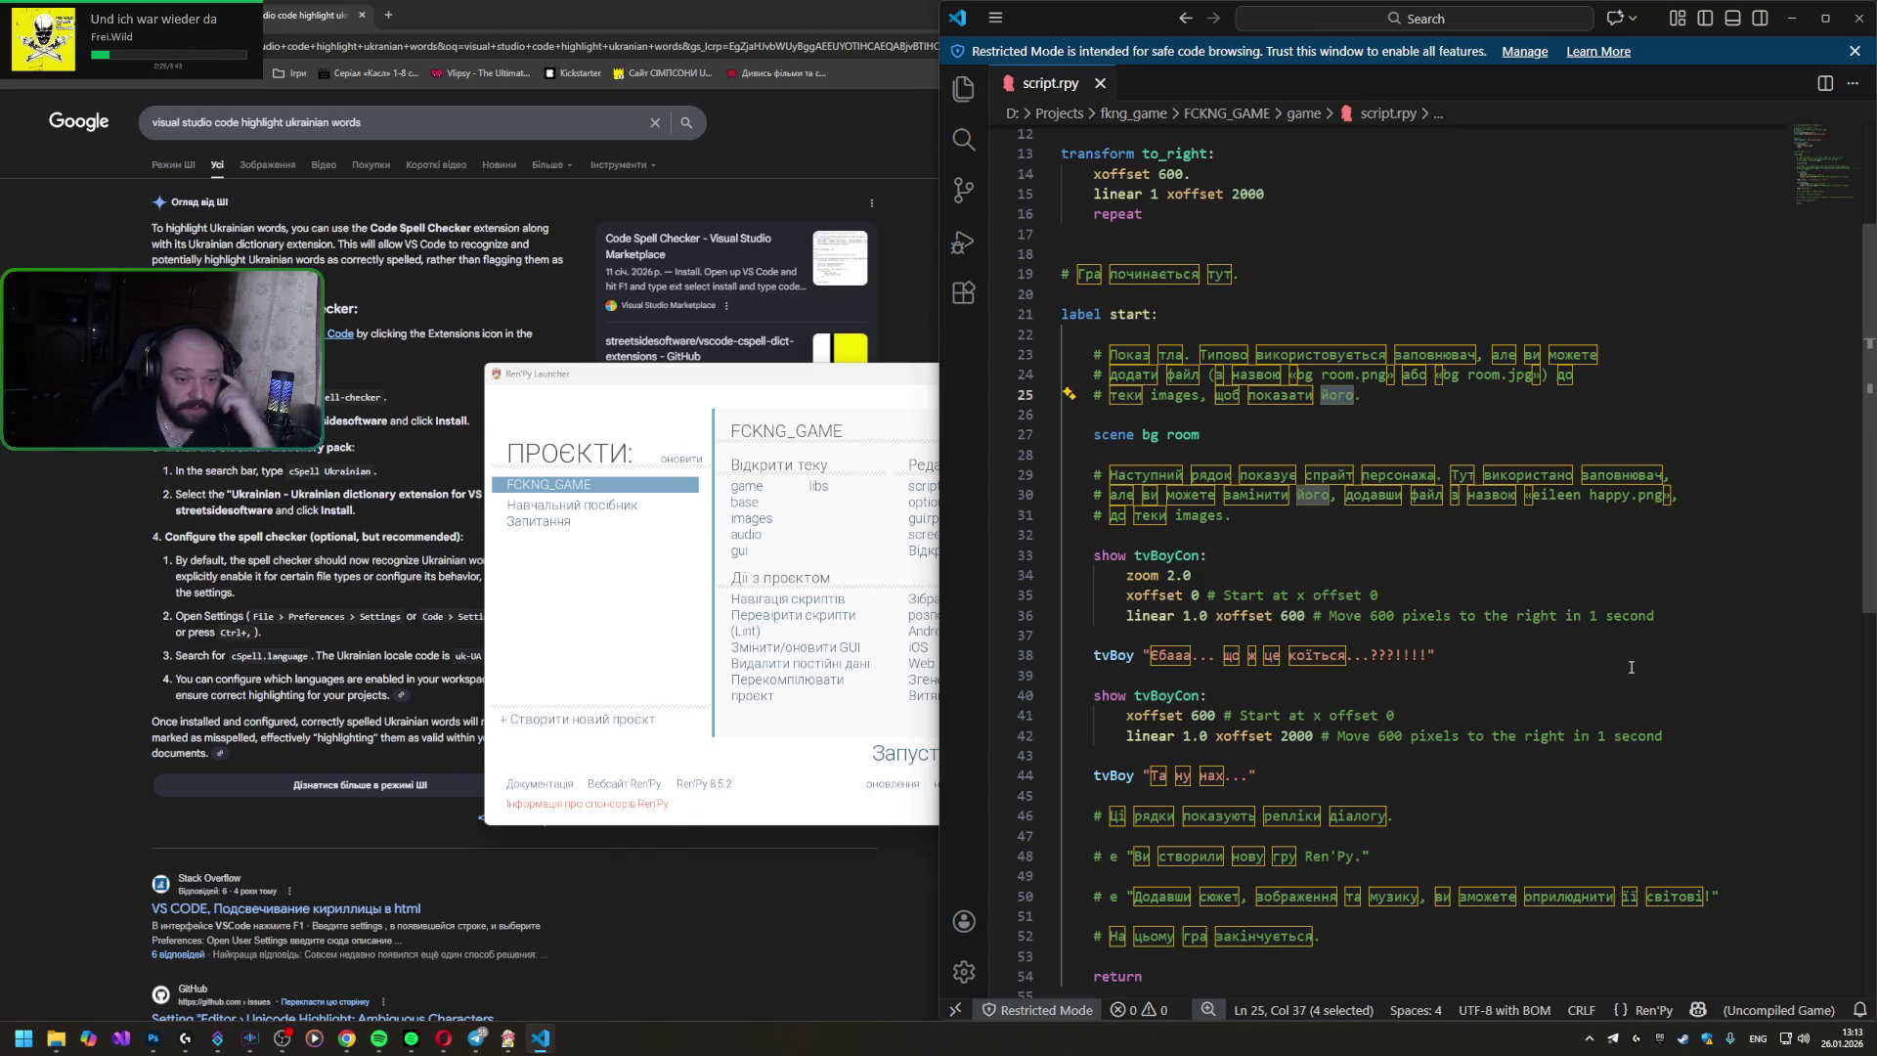
pyautogui.scroll(-2, 1372, 533)
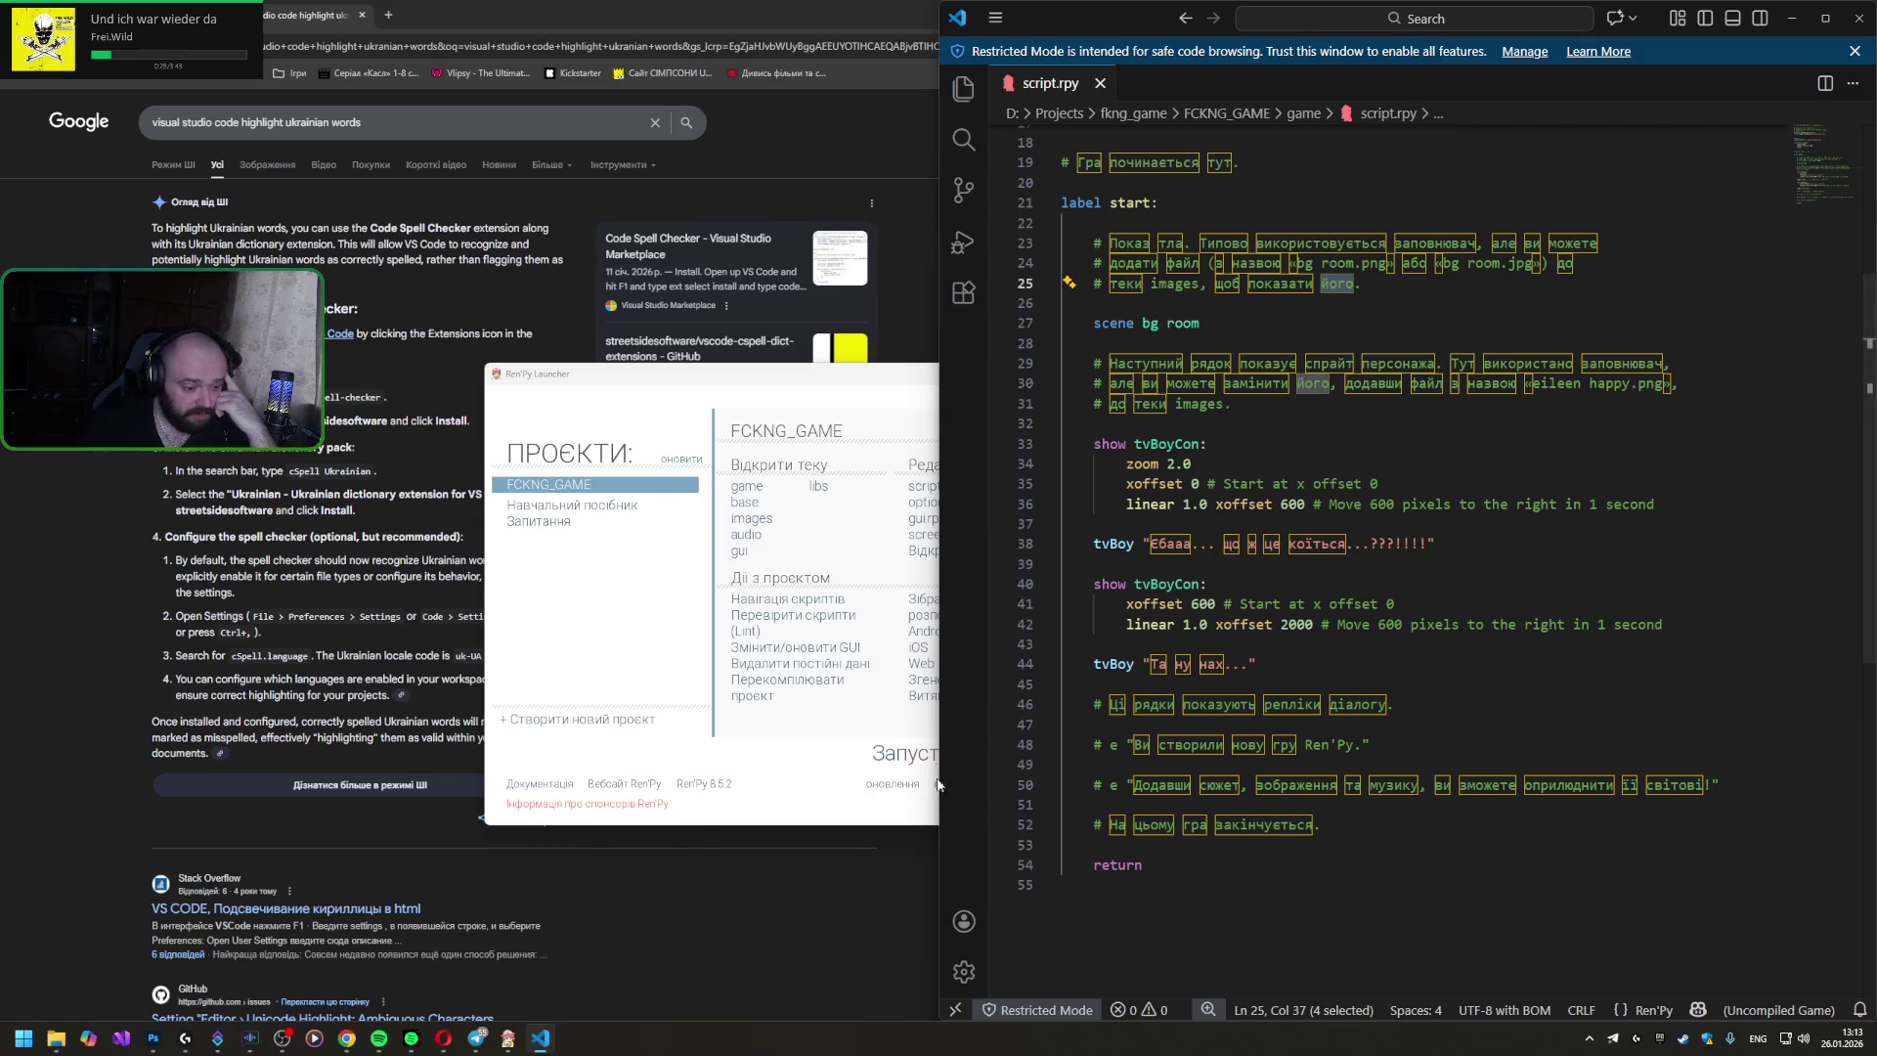
# - Launch FCKNG_GAME, start a new game and advance through tvBoy's two lines back to the menu, then return to the script
pyautogui.click(897, 755)
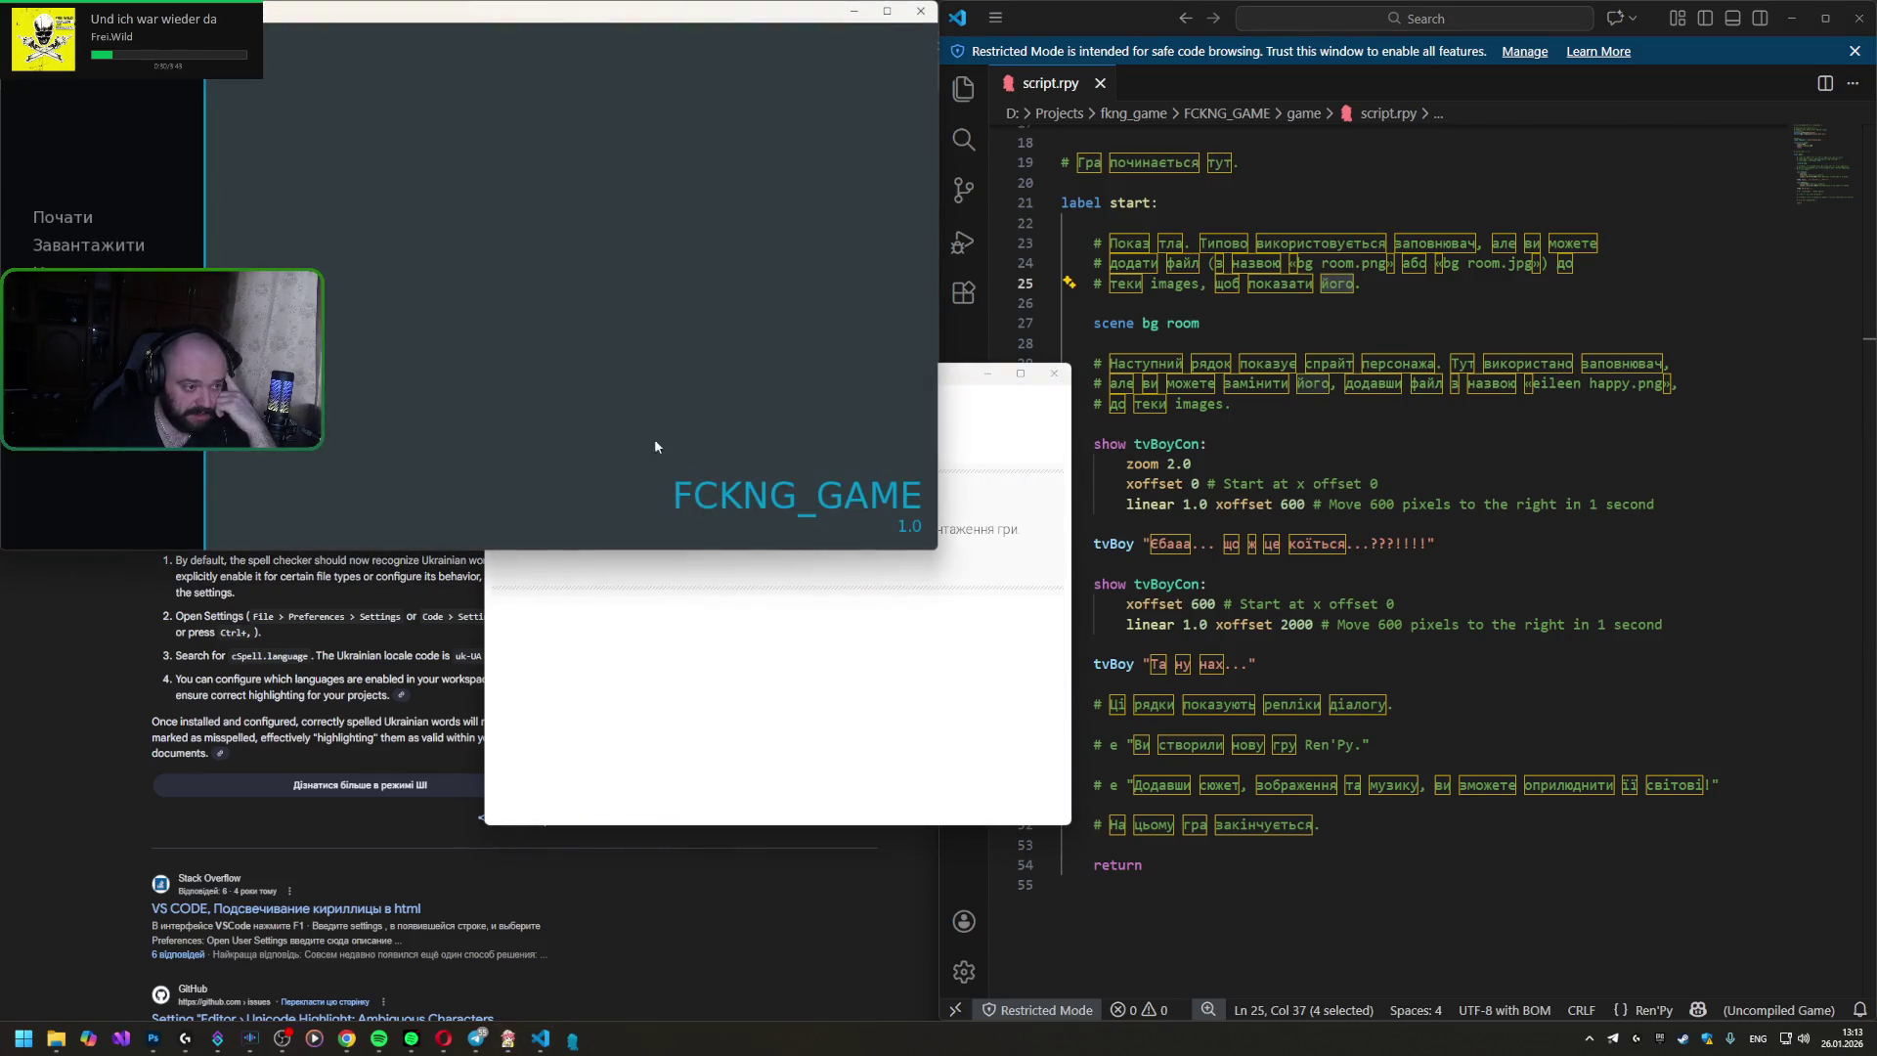
pyautogui.click(66, 223)
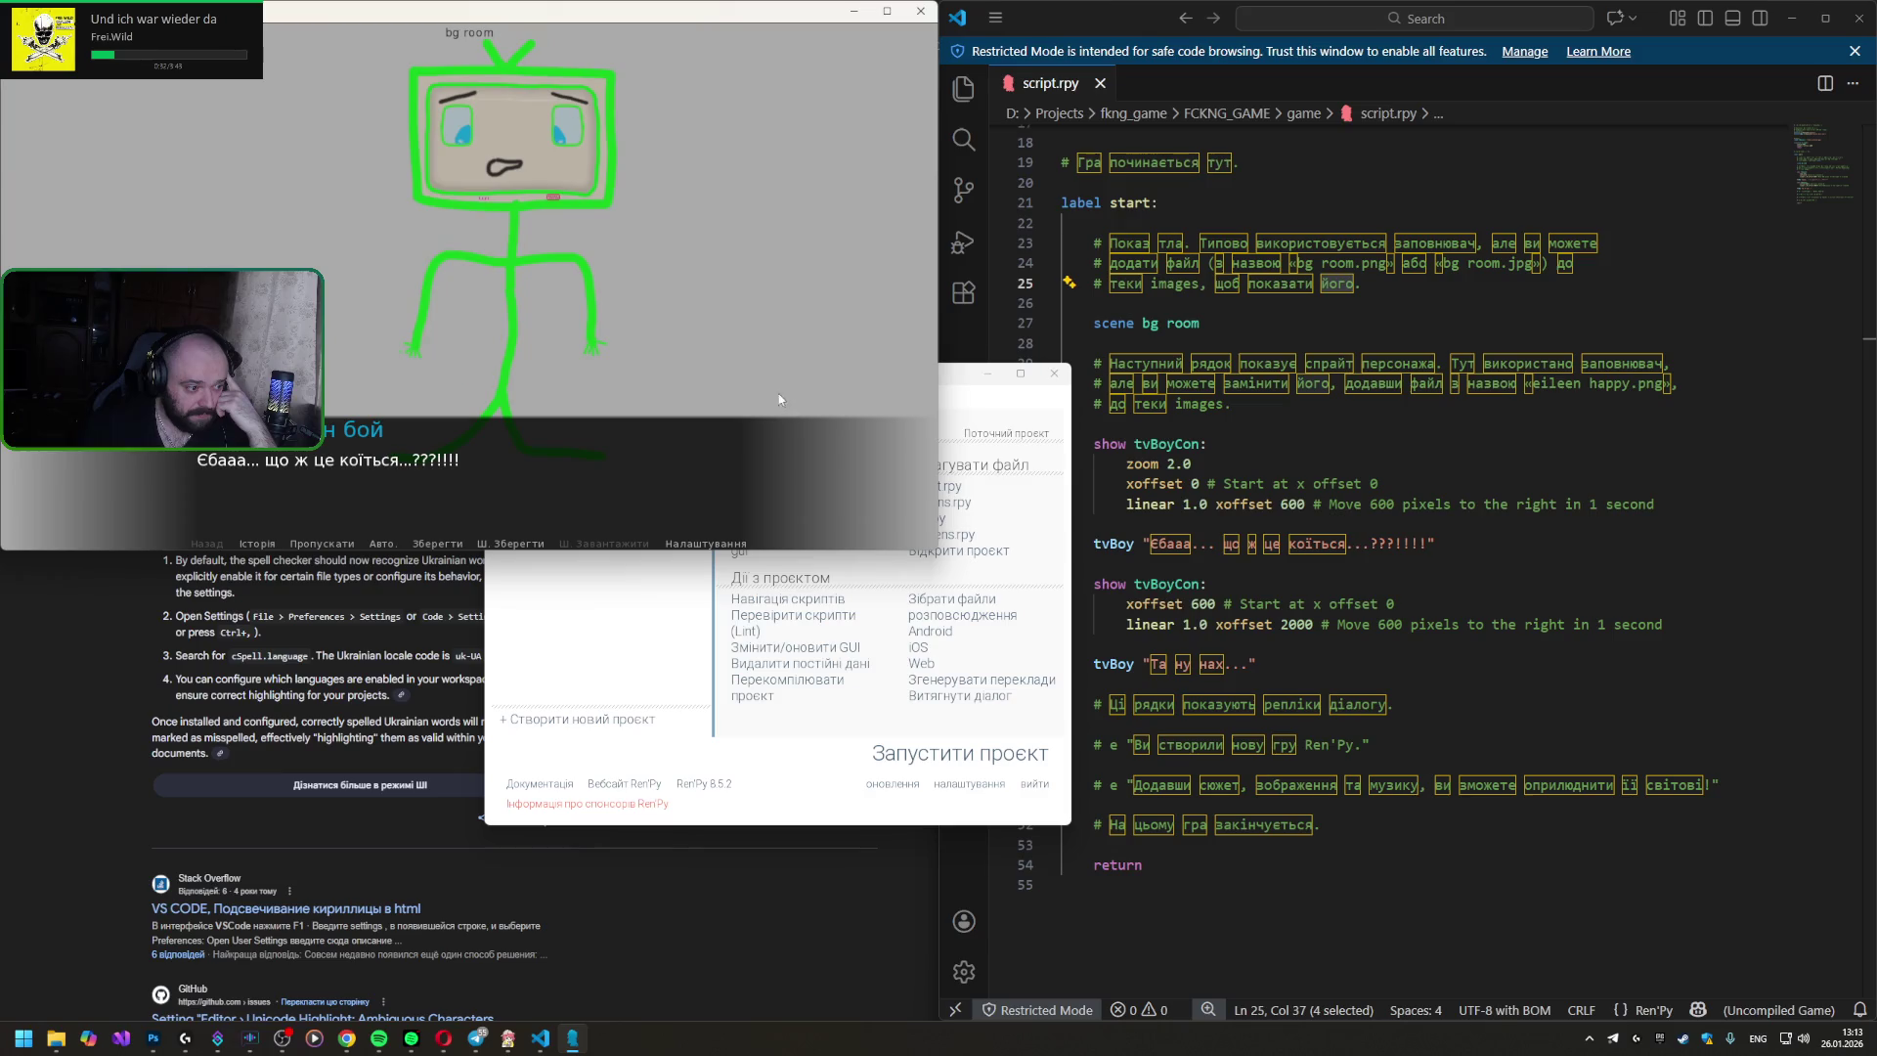
pyautogui.click(658, 313)
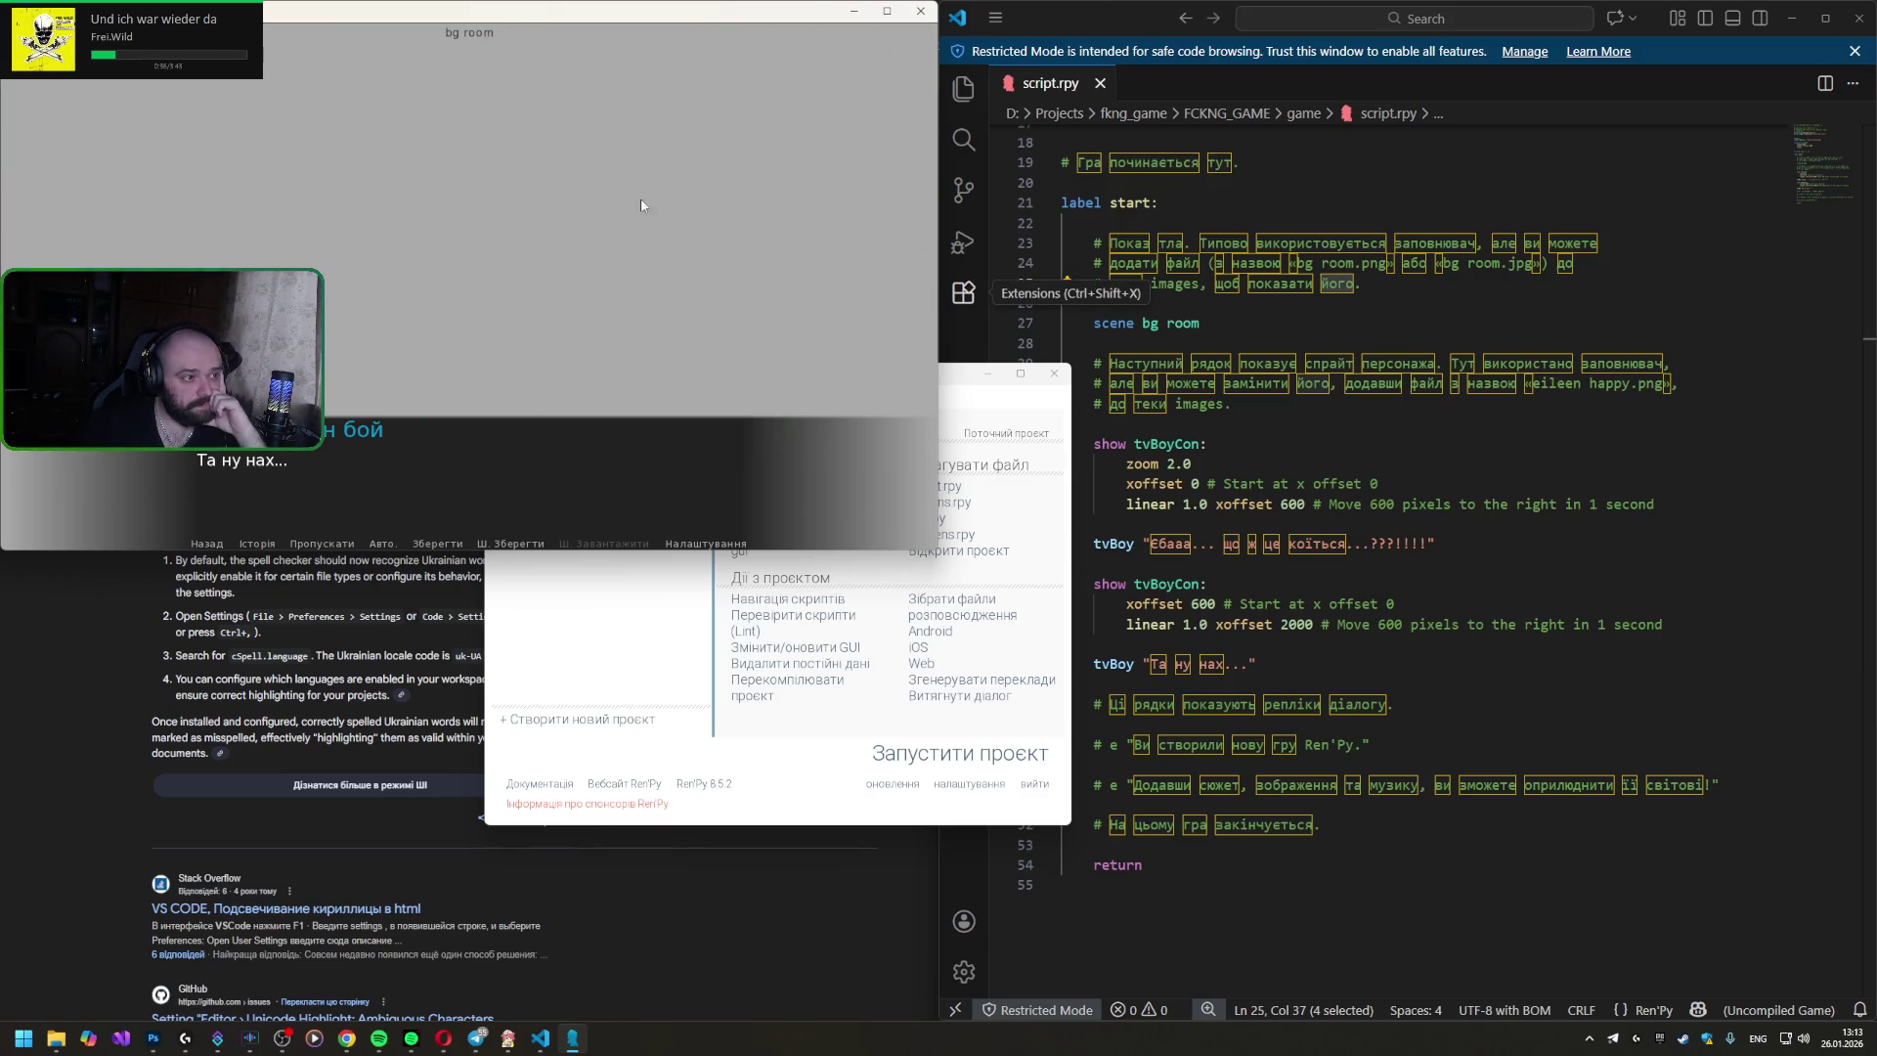
pyautogui.click(850, 292)
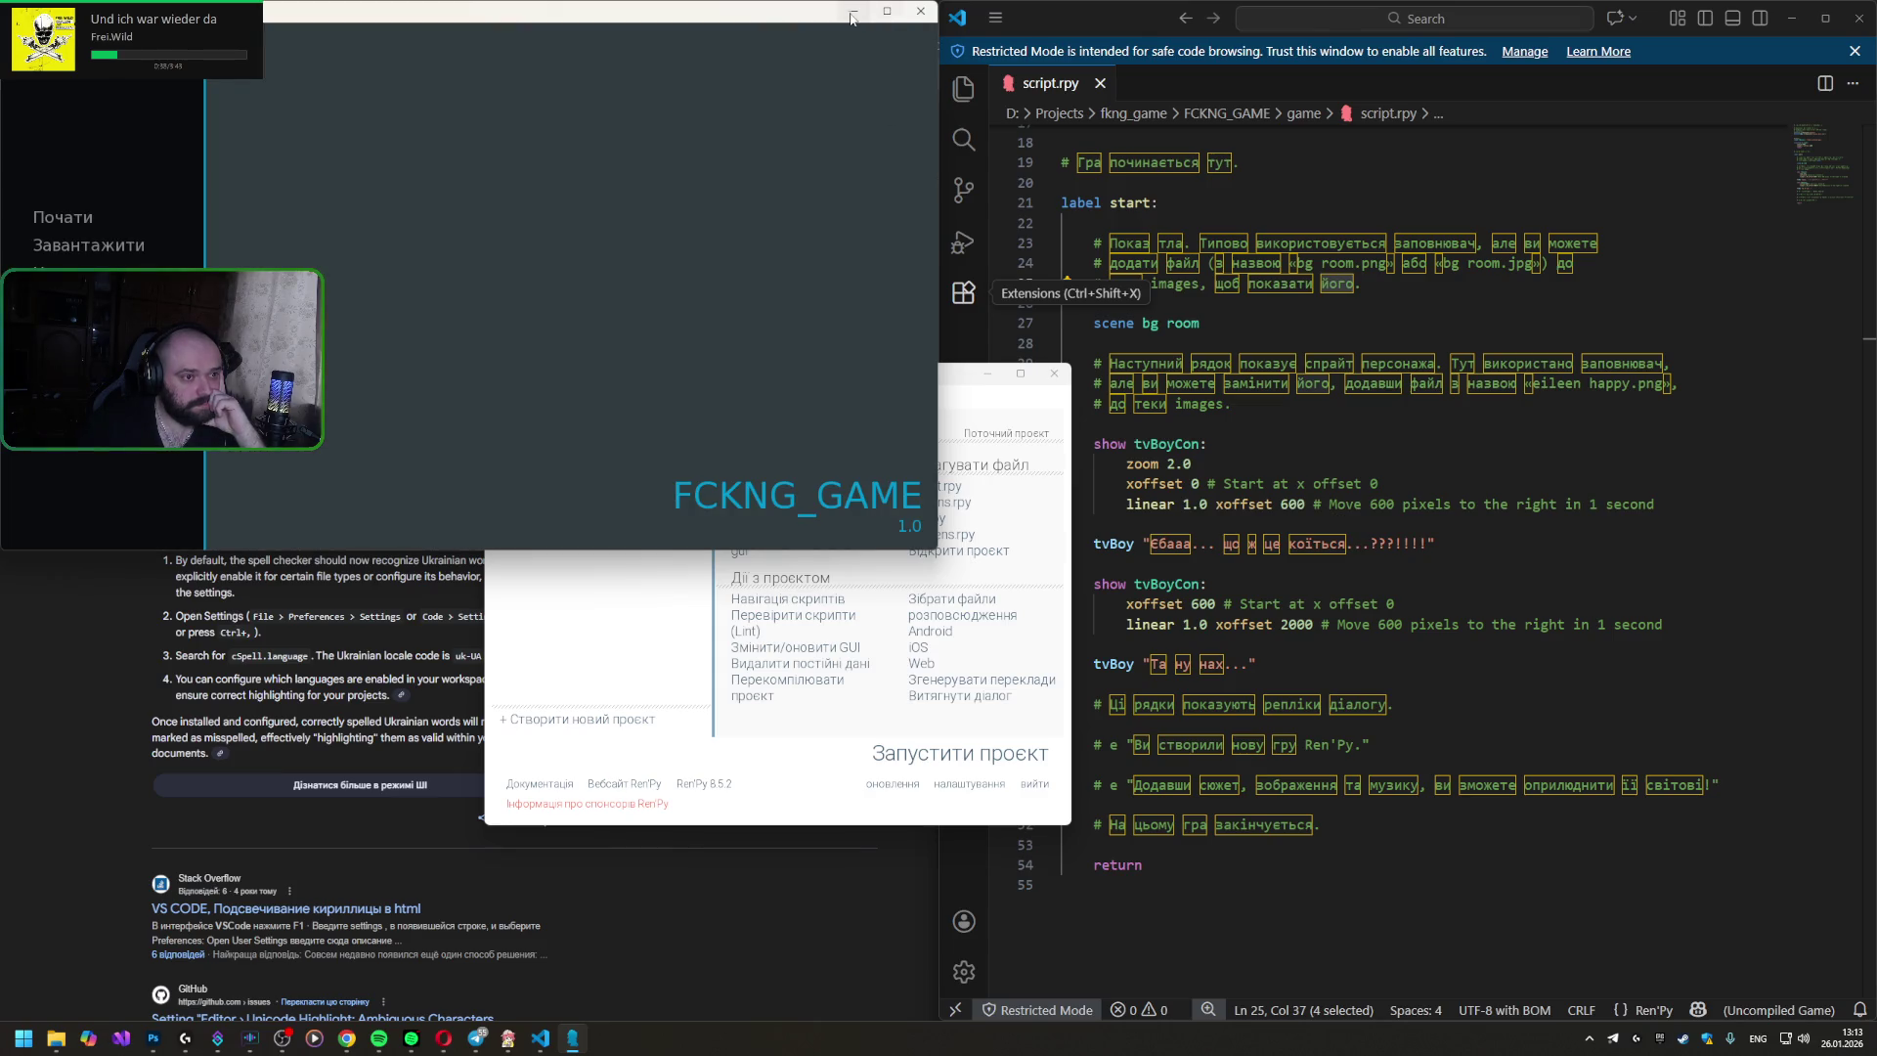
pyautogui.click(1356, 483)
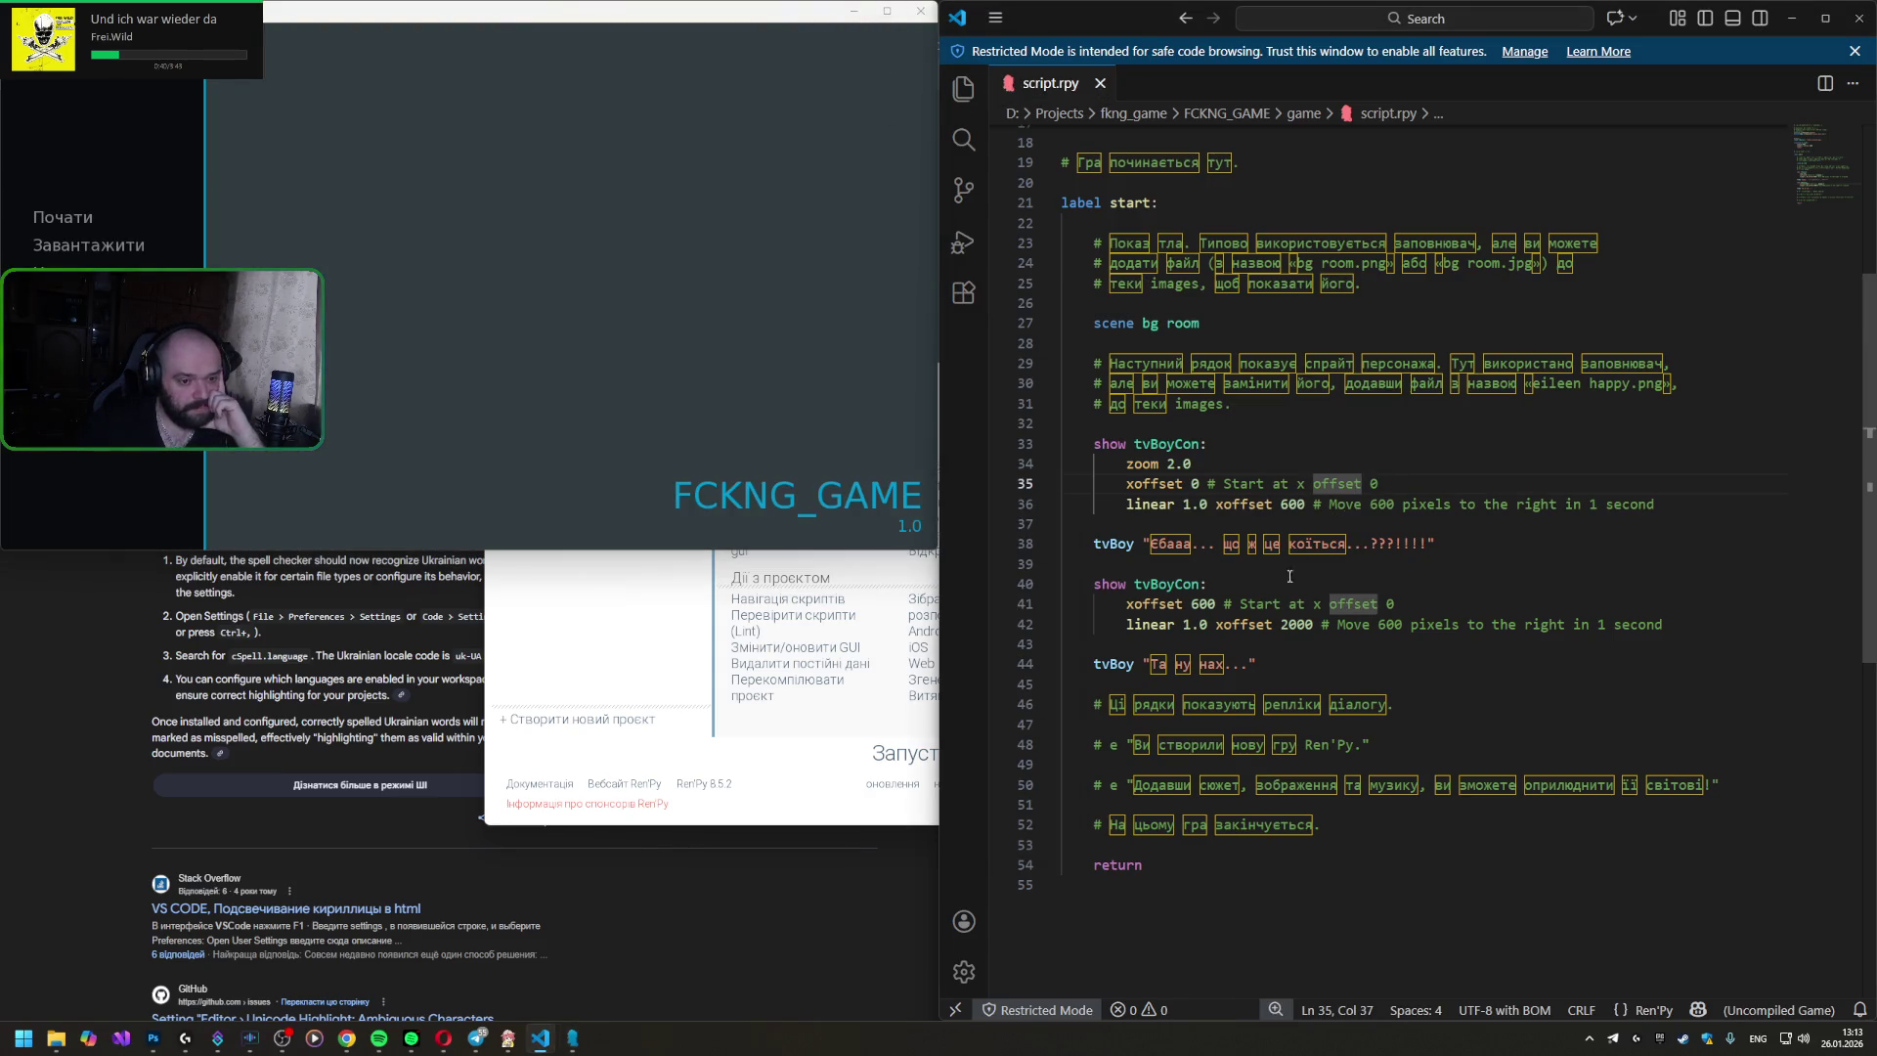
pyautogui.click(1351, 162)
pyautogui.scroll(2, 1358, 440)
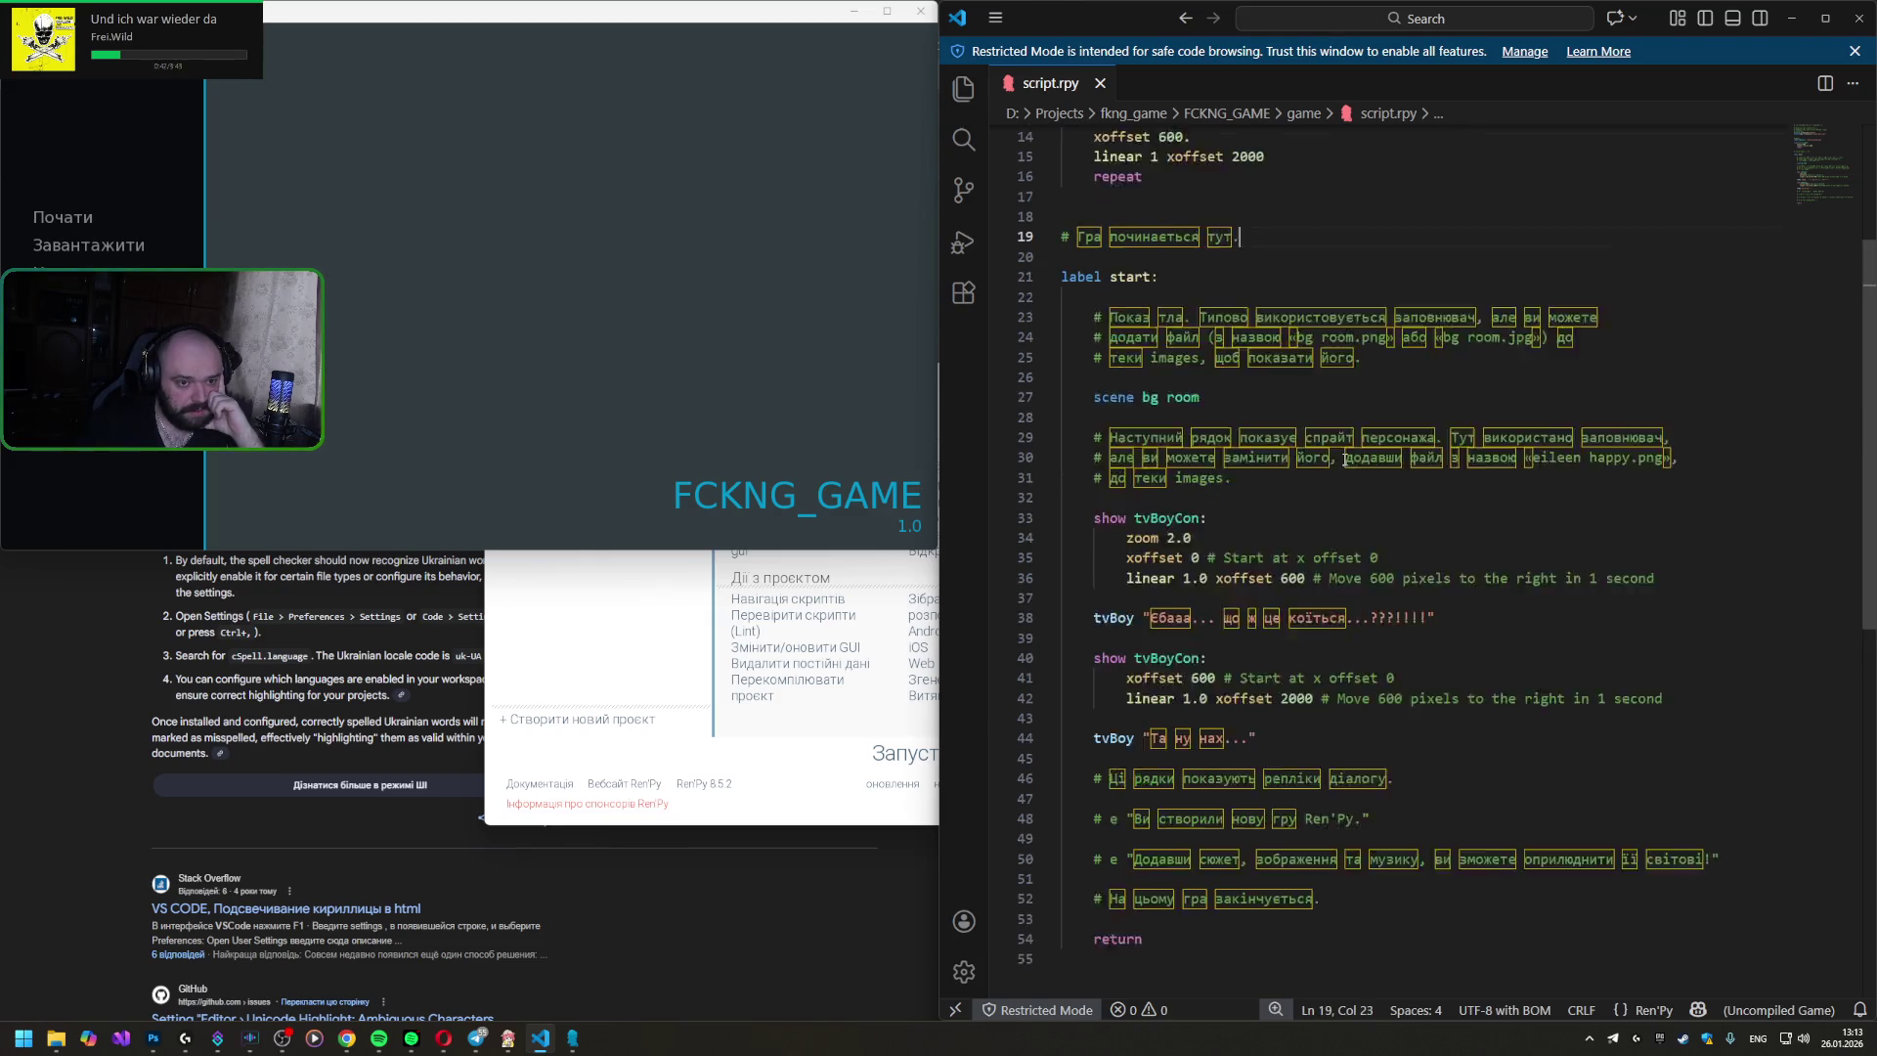
pyautogui.scroll(1, 1253, 397)
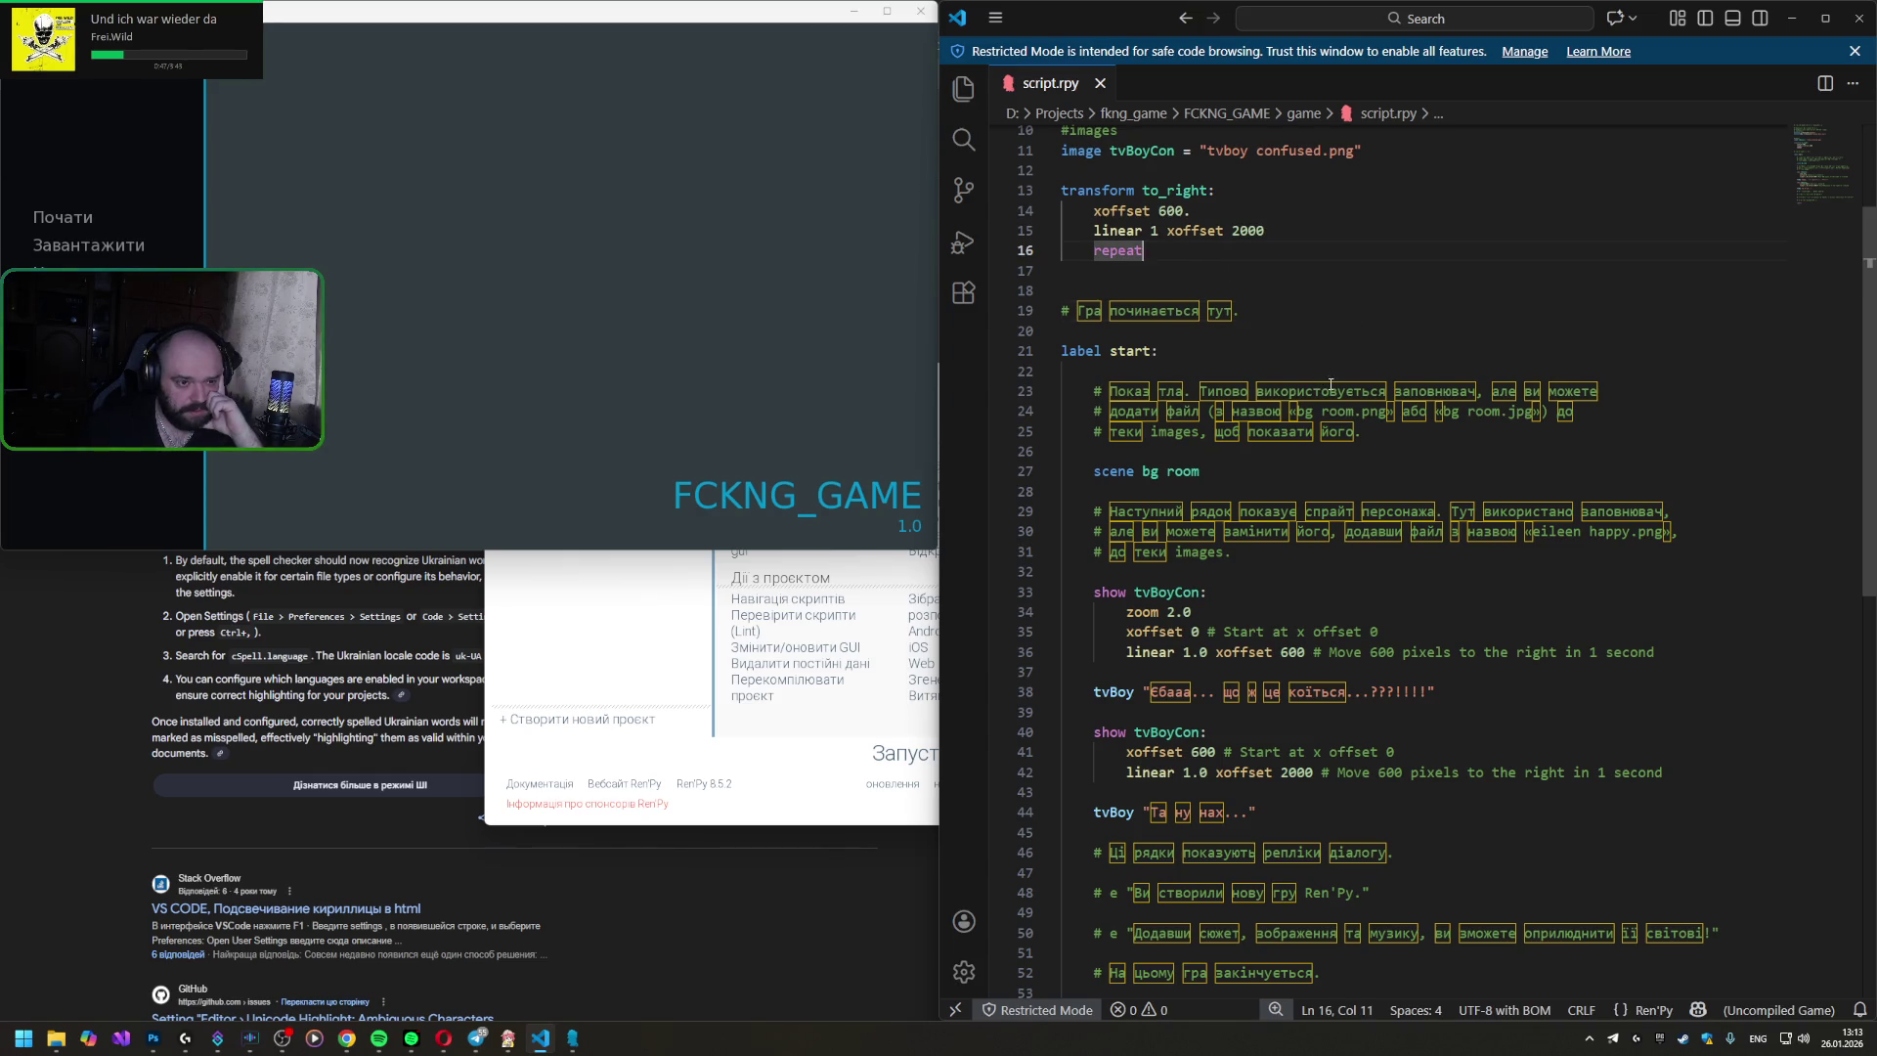
pyautogui.scroll(2, 1331, 383)
pyautogui.click(1218, 382)
pyautogui.scroll(2, 1046, 594)
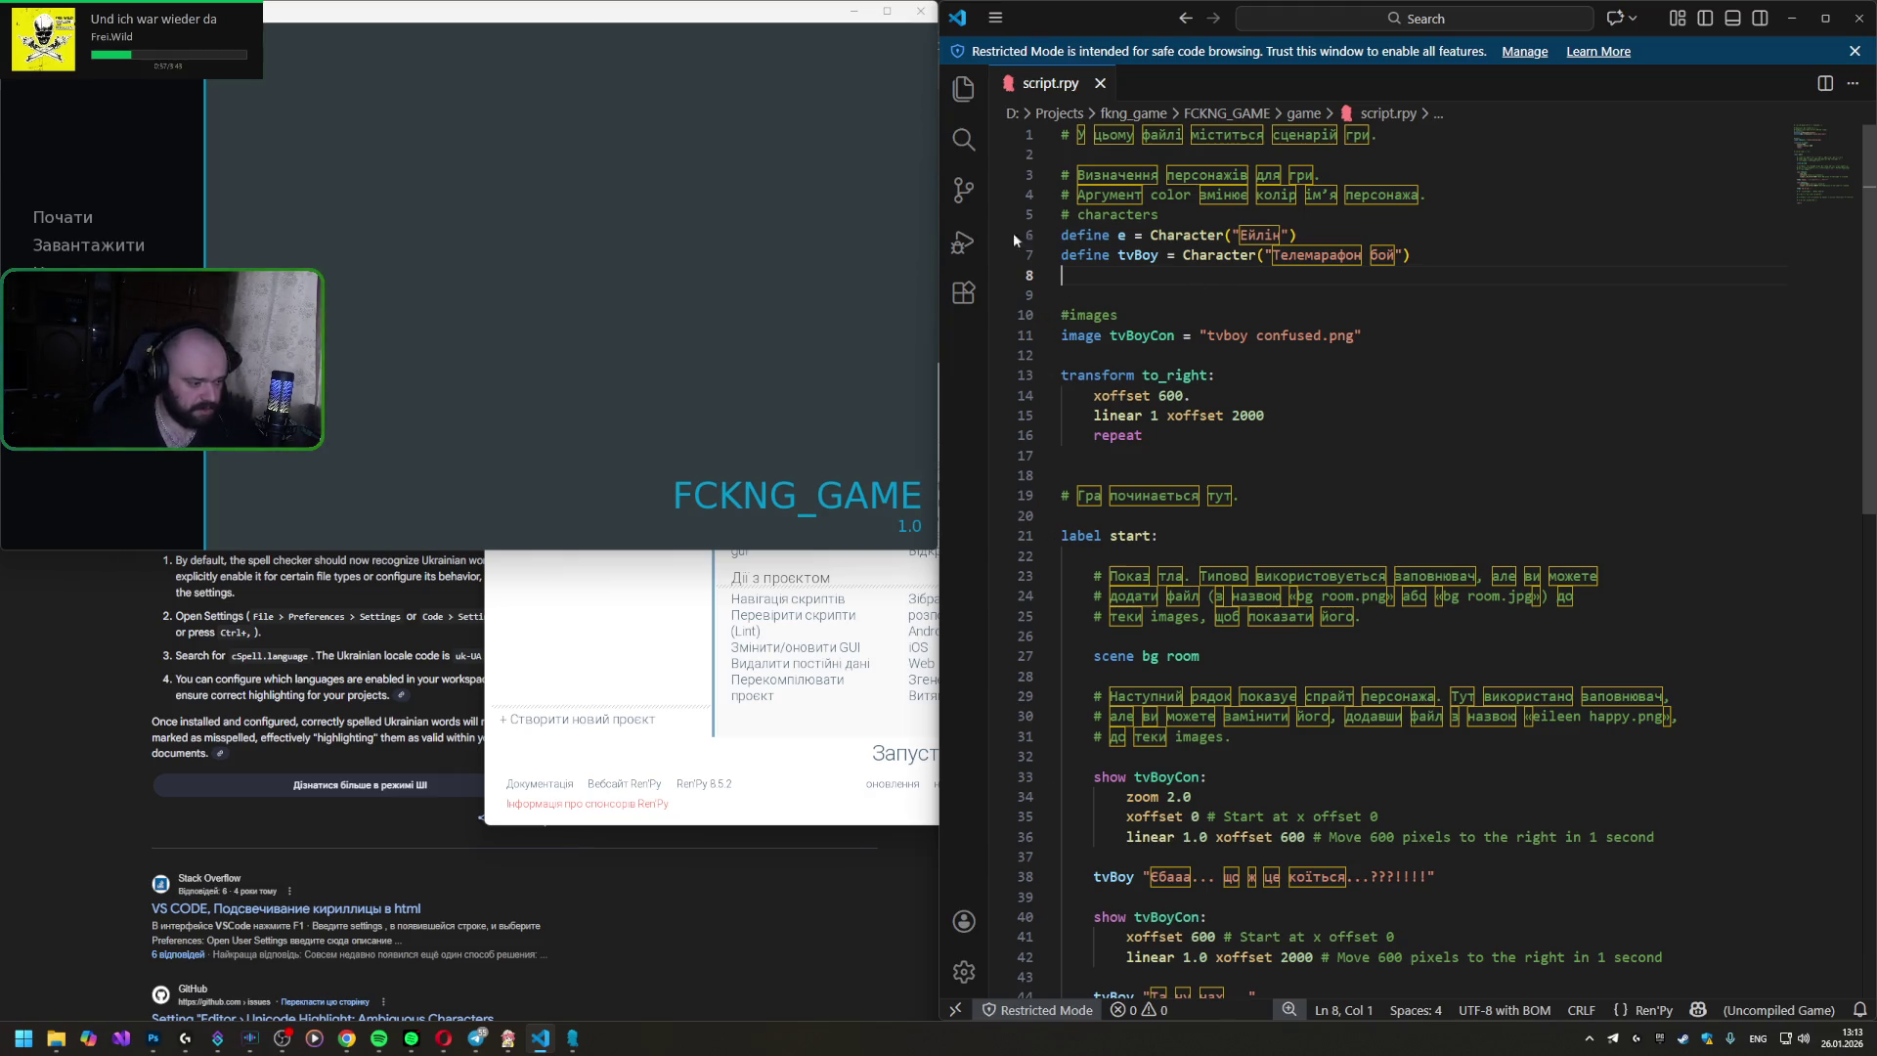
# - Bring Chrome forward, close the leftover search tabs and reach the Ren'Py tutorial video tab
pyautogui.click(101, 676)
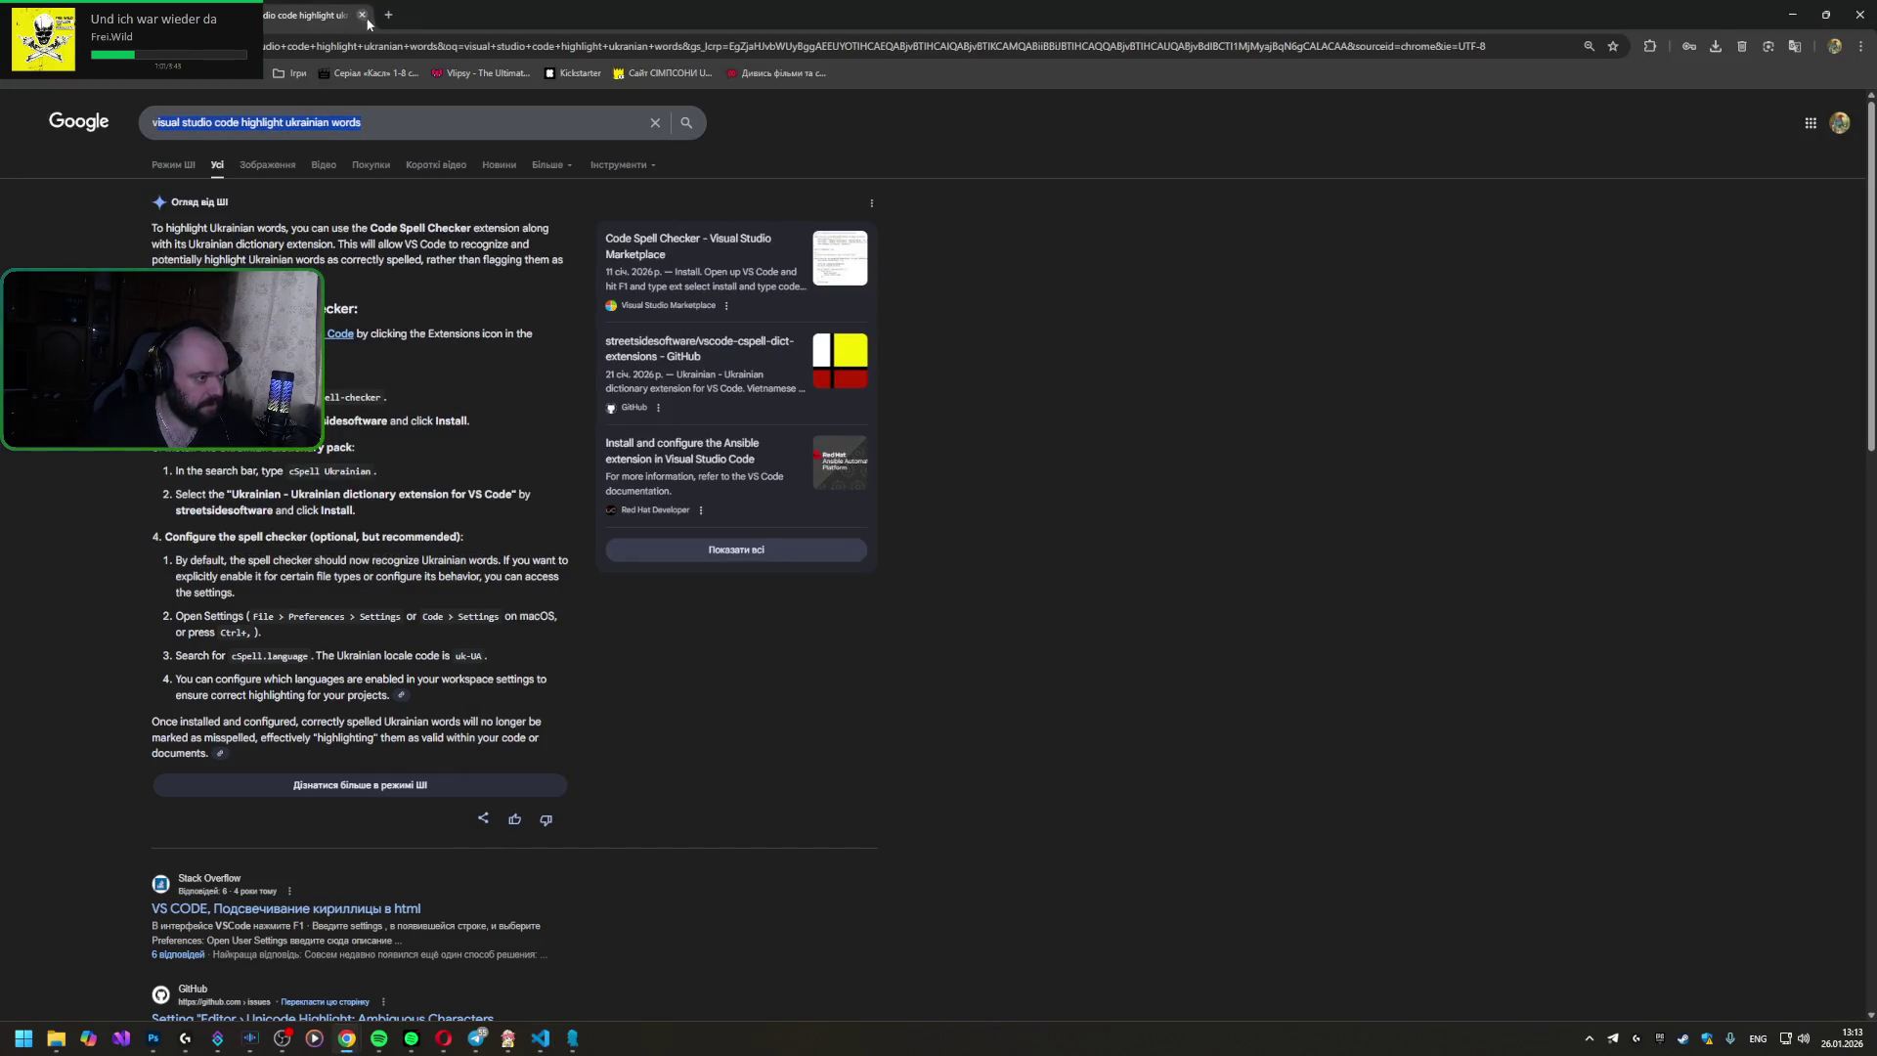
pyautogui.click(360, 15)
pyautogui.click(366, 112)
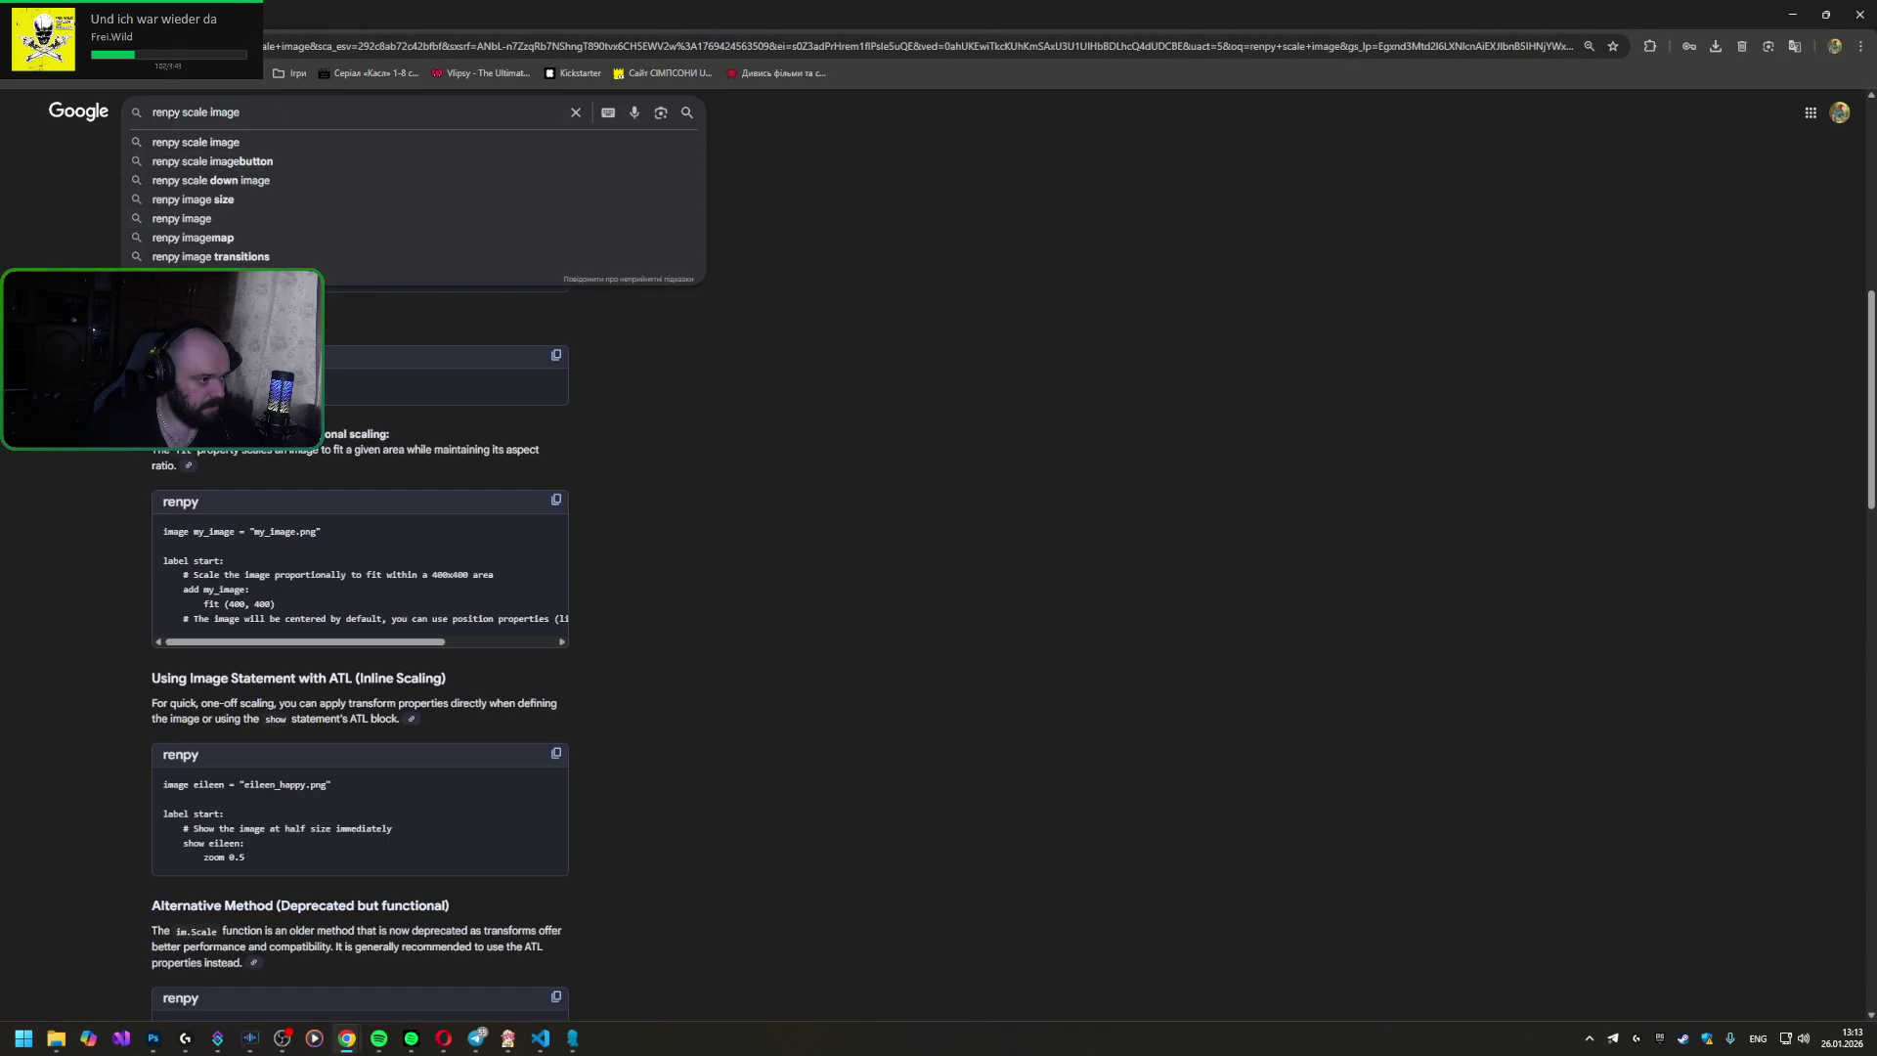
pyautogui.click(363, 14)
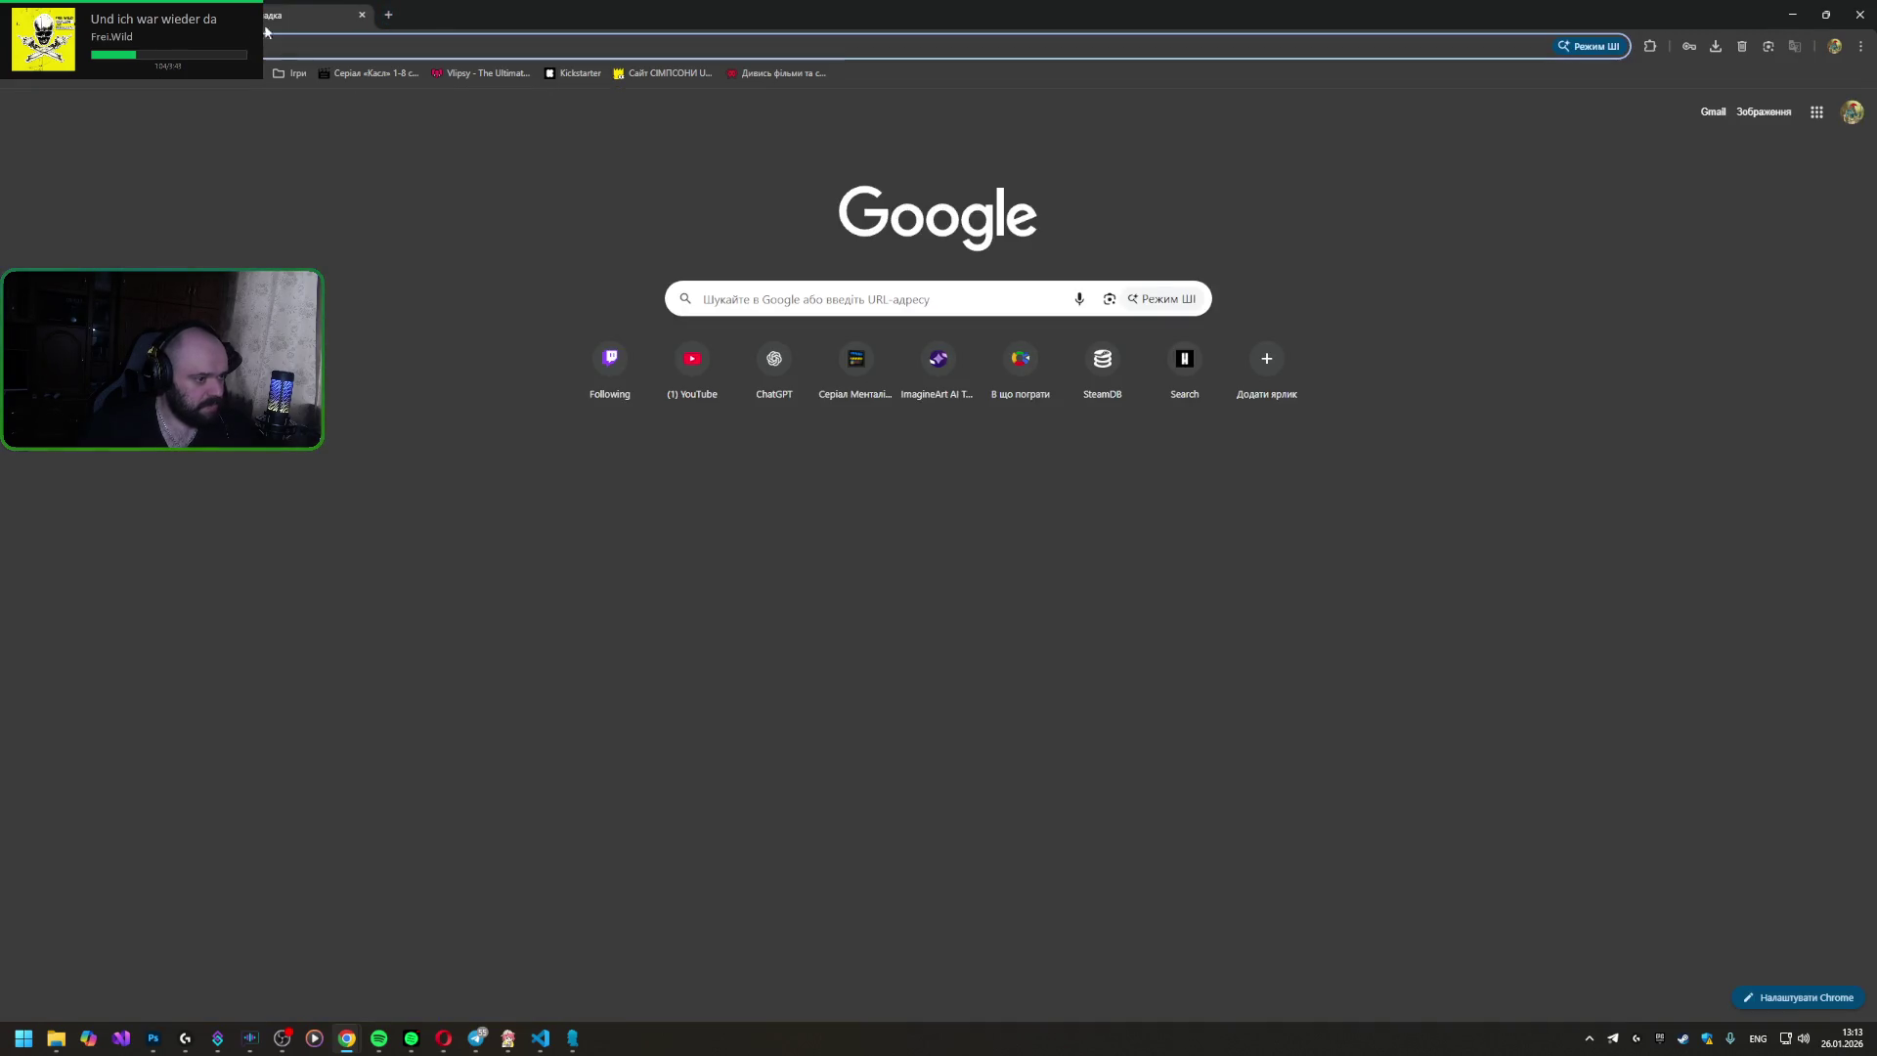
pyautogui.hotkey('ctrl', 'shift', 'Tab')
pyautogui.hotkey('ctrl', 'shift', 'Tab')
pyautogui.hotkey('ctrl', 'shift', 'Tab')
pyautogui.hotkey('ctrl', 'shift', 'Tab')
pyautogui.hotkey('ctrl', 'shift', 'Tab')
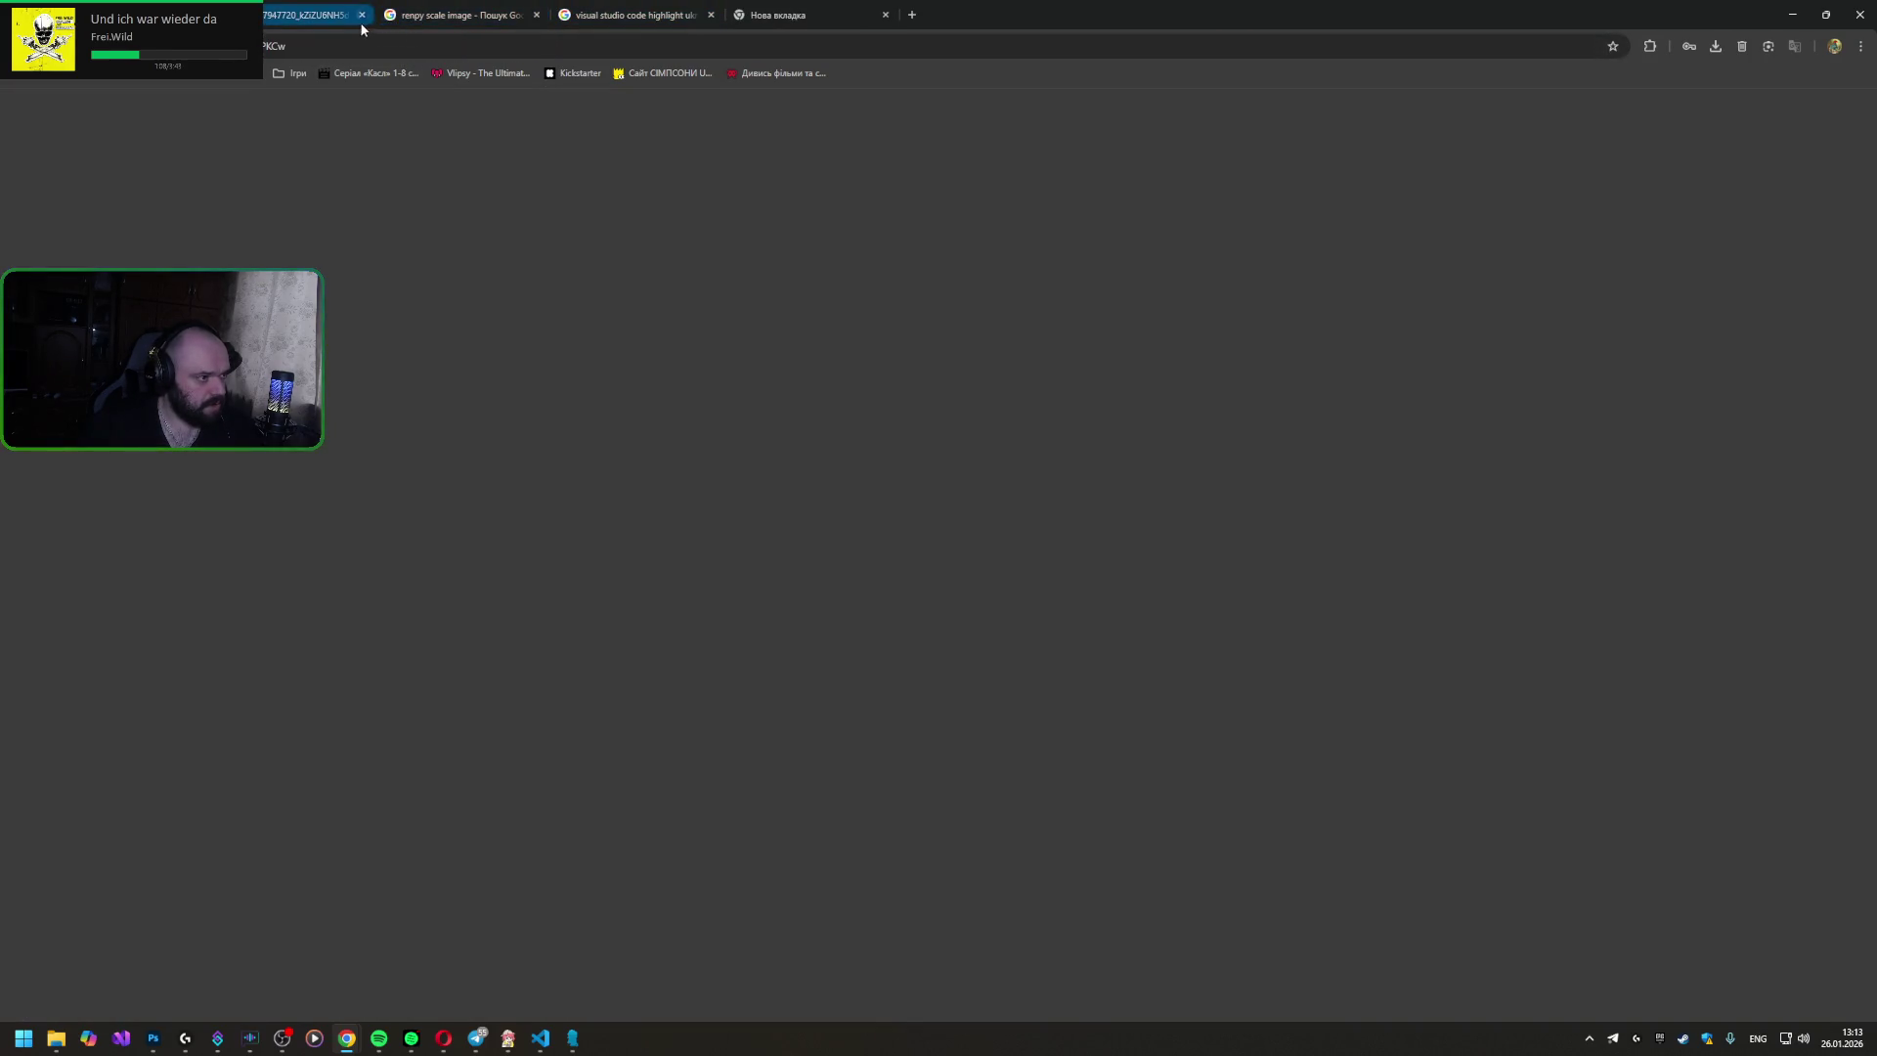
pyautogui.hotkey('ctrl', 'shift', 'Tab')
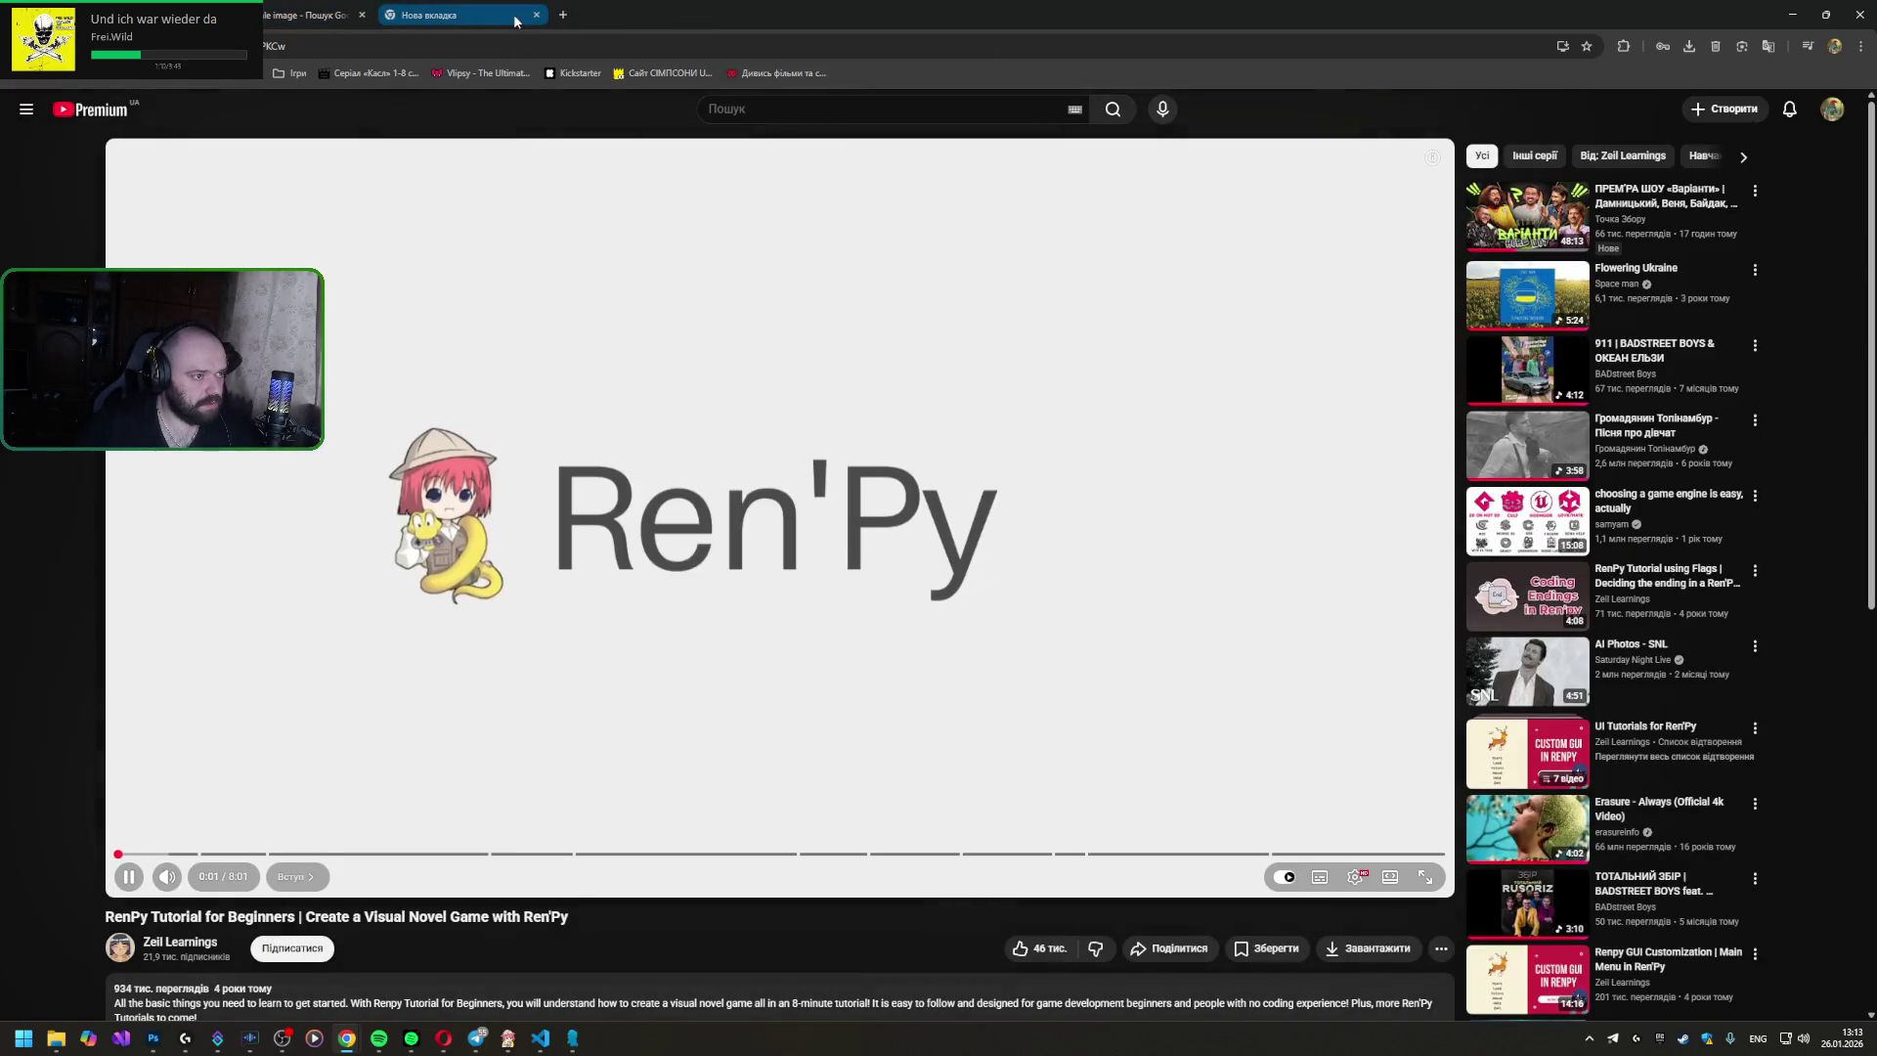
pyautogui.click(536, 14)
# - Skip the tutorial ahead past the coding part to the sprite images section
pyautogui.moveTo(346, 864); pyautogui.dragTo(580, 863)
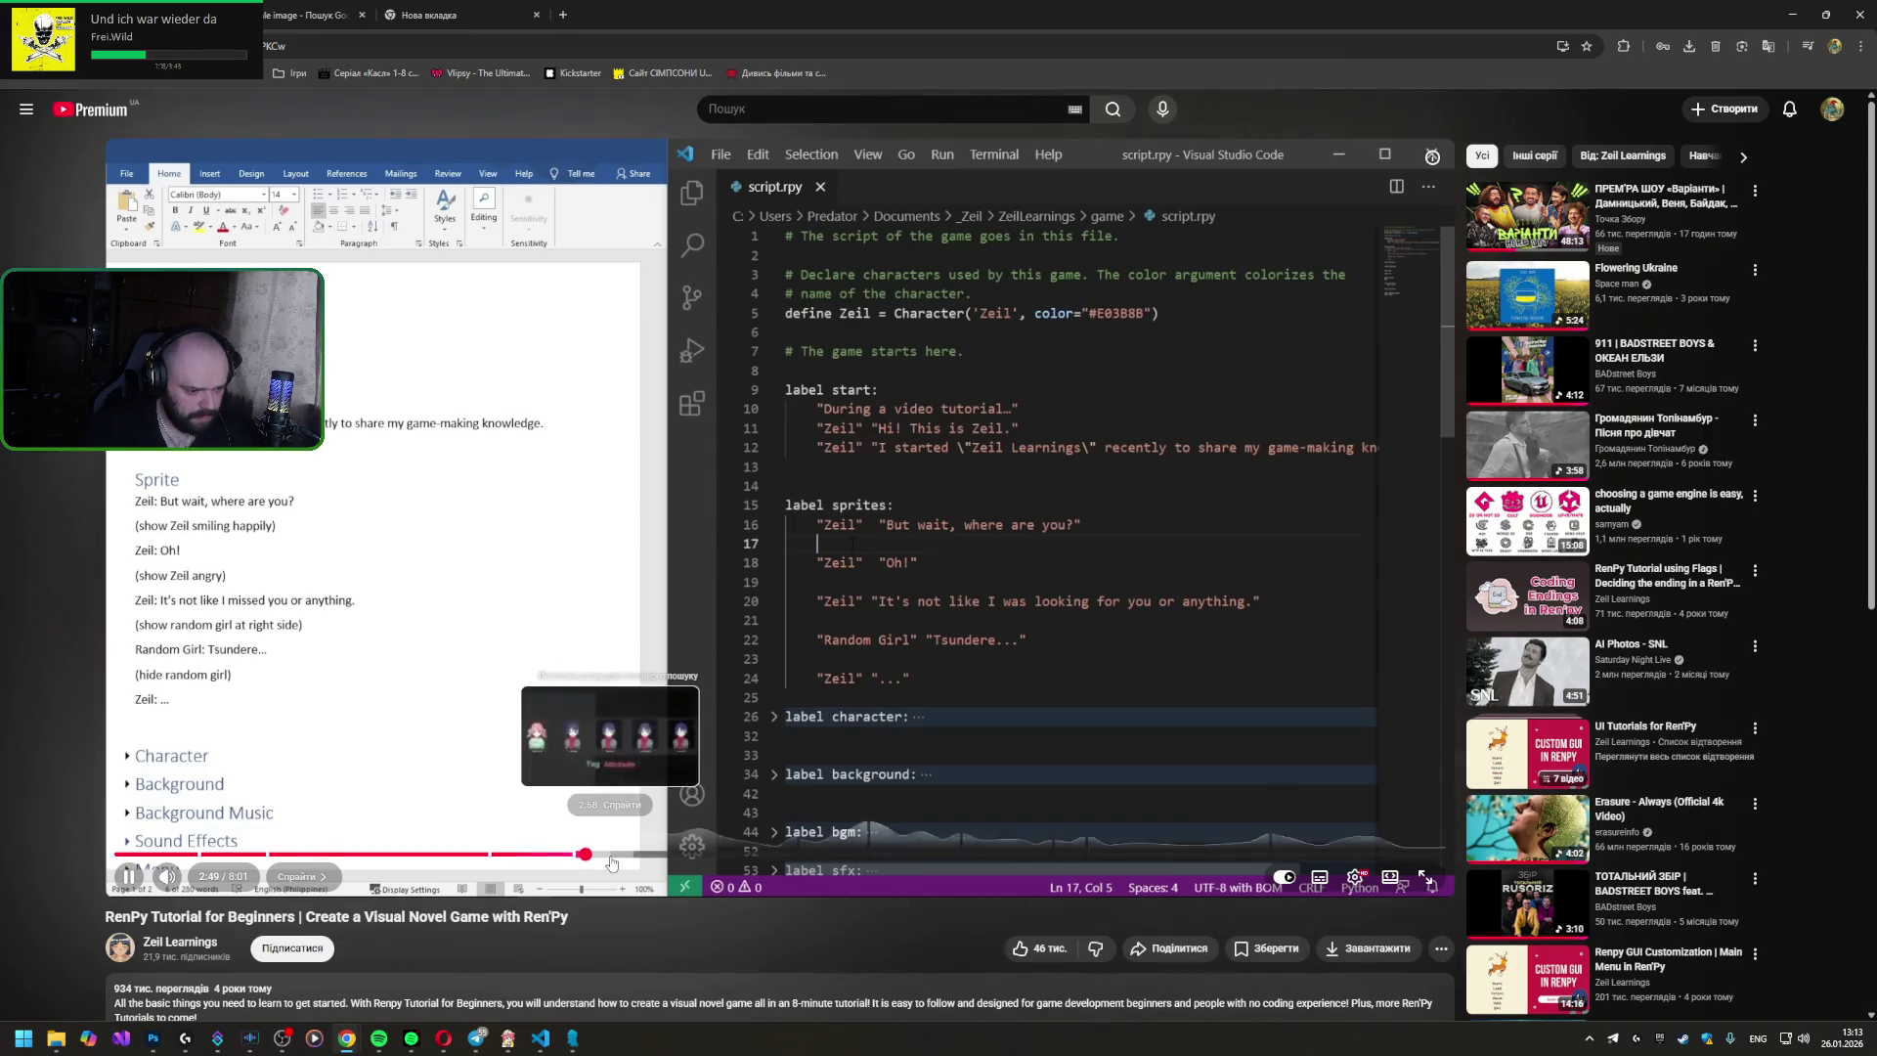
pyautogui.click(616, 863)
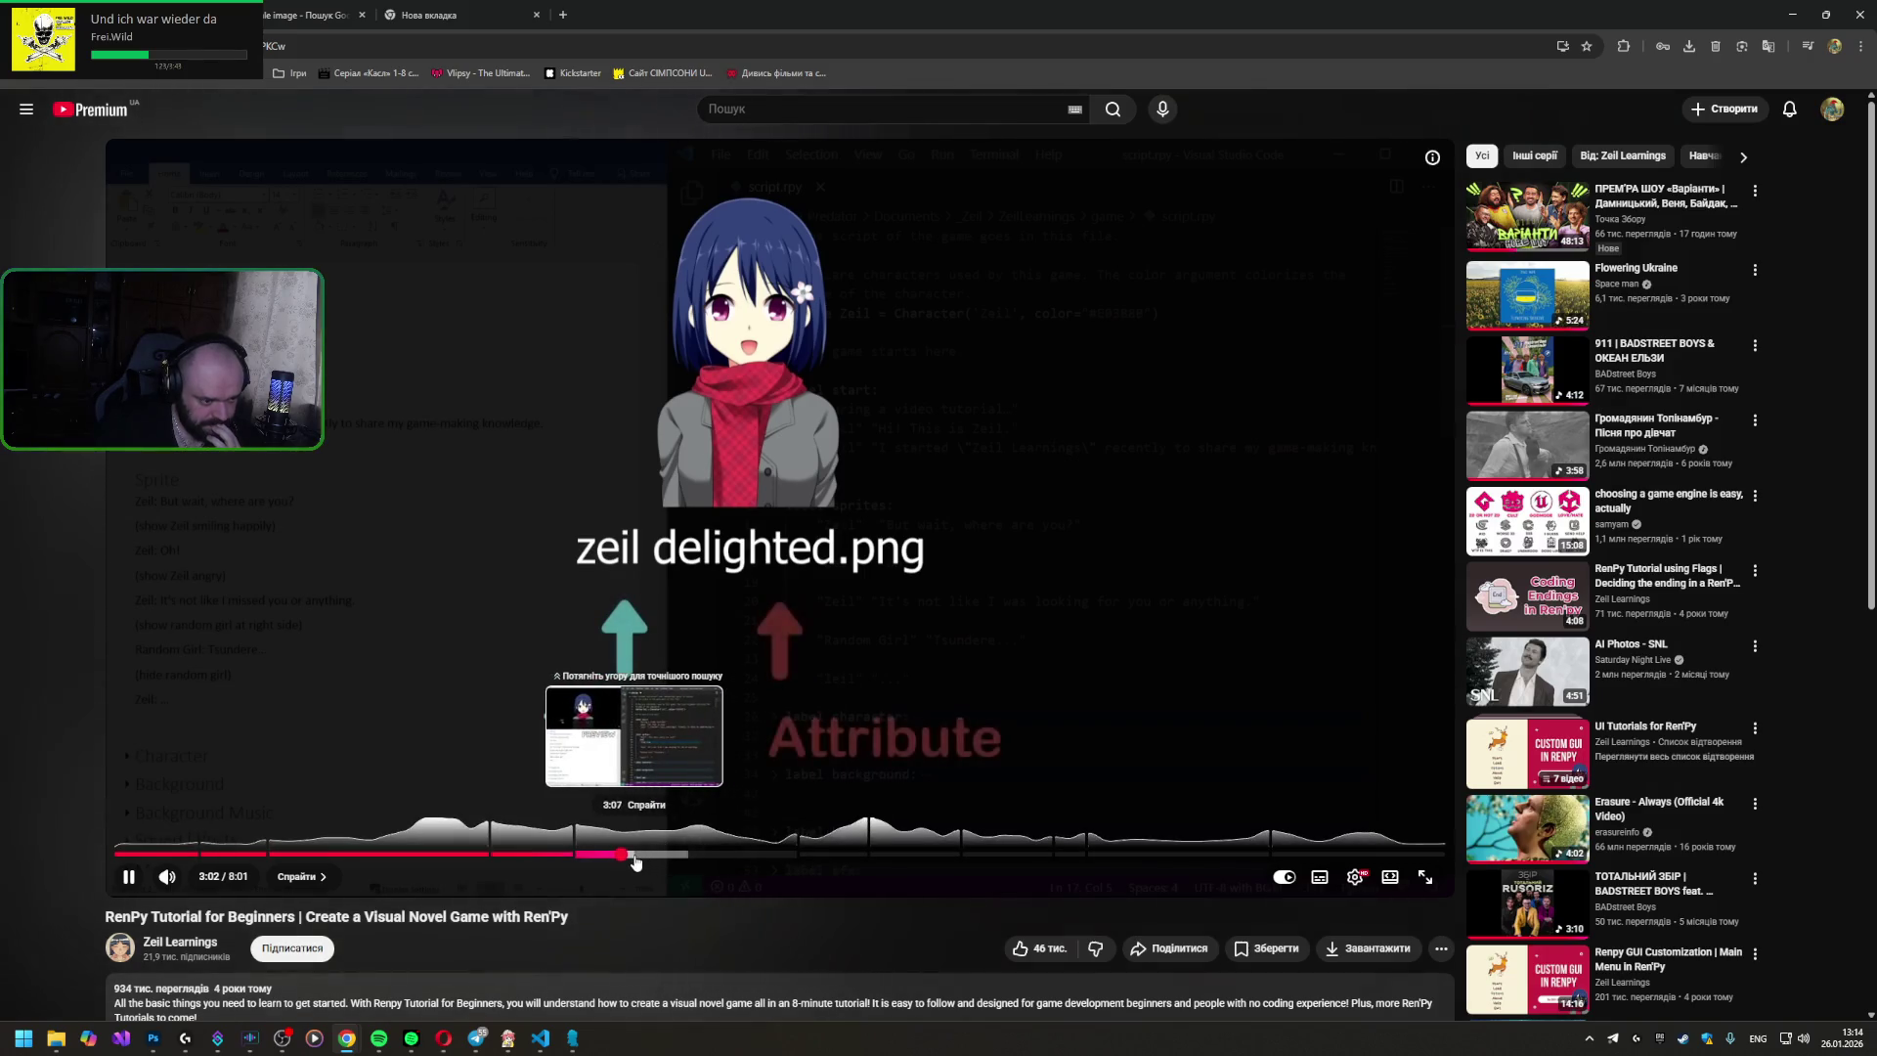
# - Skip the video forward to the character color code example, then switch back to the game's script
pyautogui.click(635, 858)
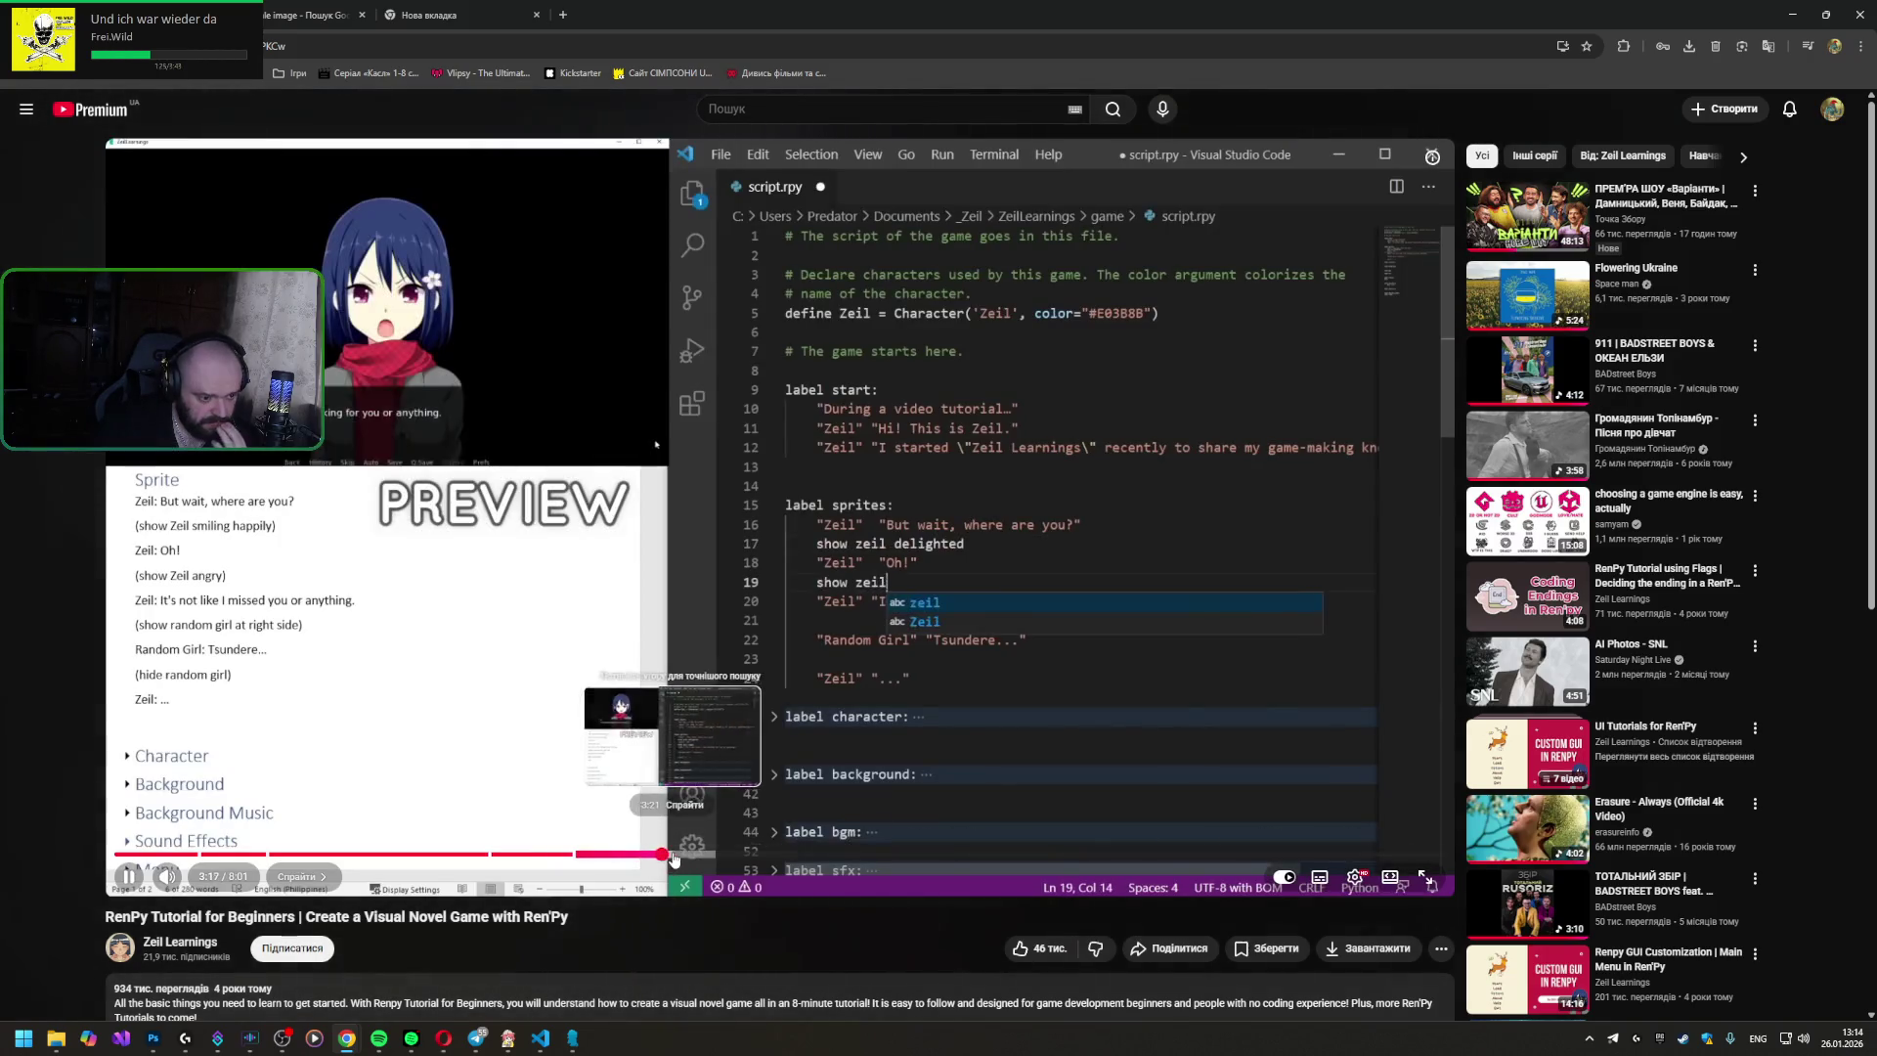
pyautogui.click(724, 858)
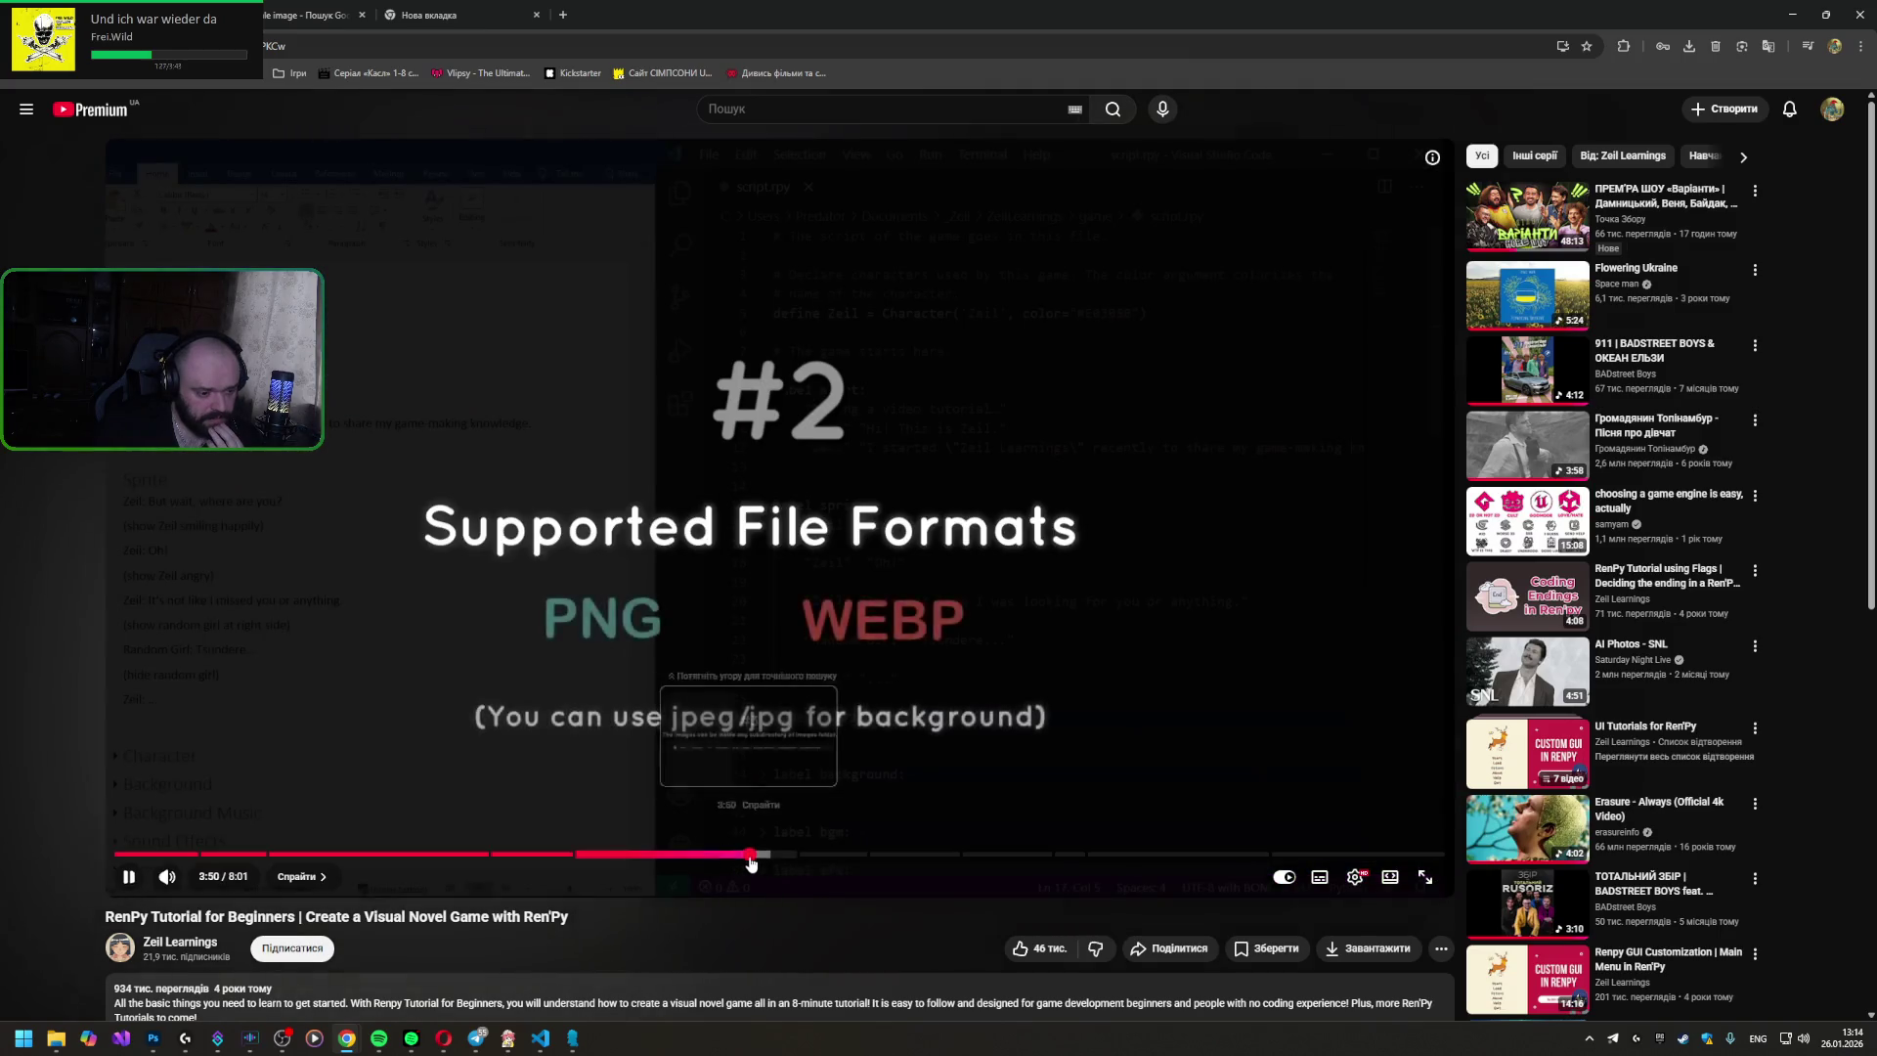
pyautogui.click(766, 860)
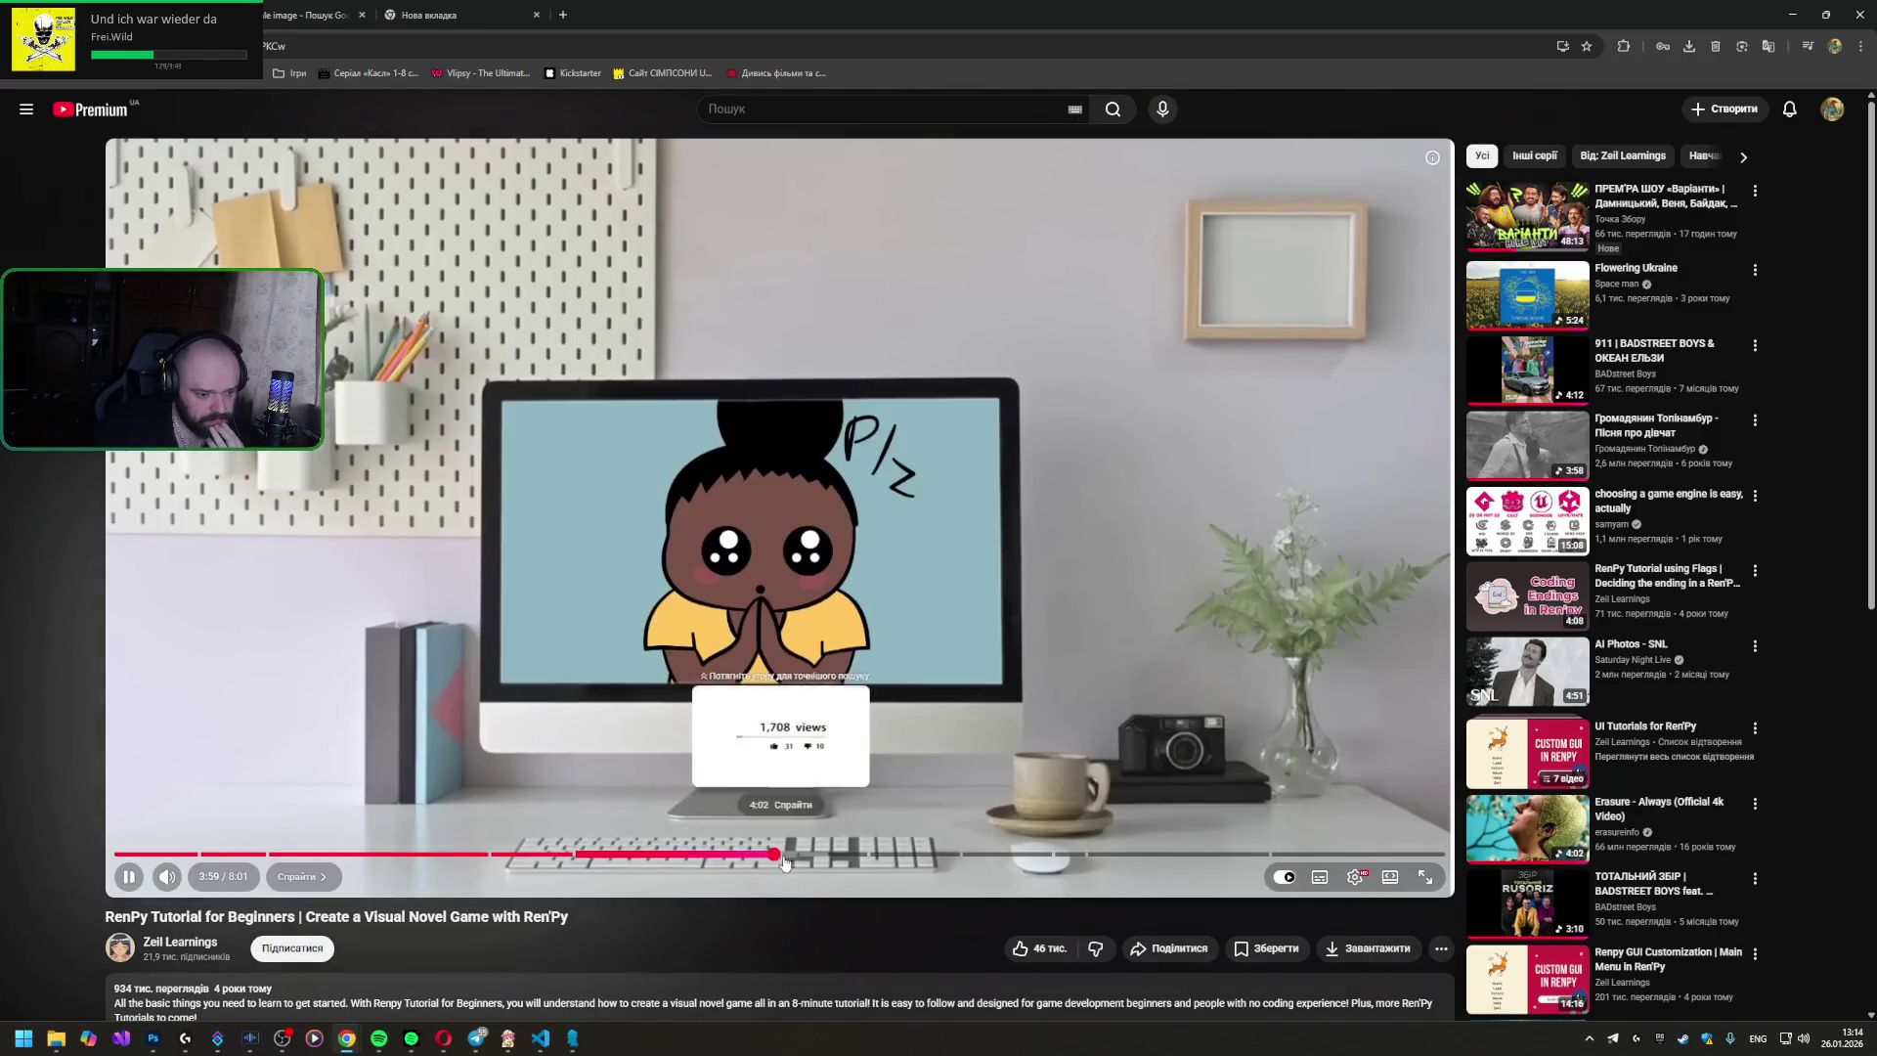
pyautogui.moveTo(797, 863); pyautogui.dragTo(819, 864)
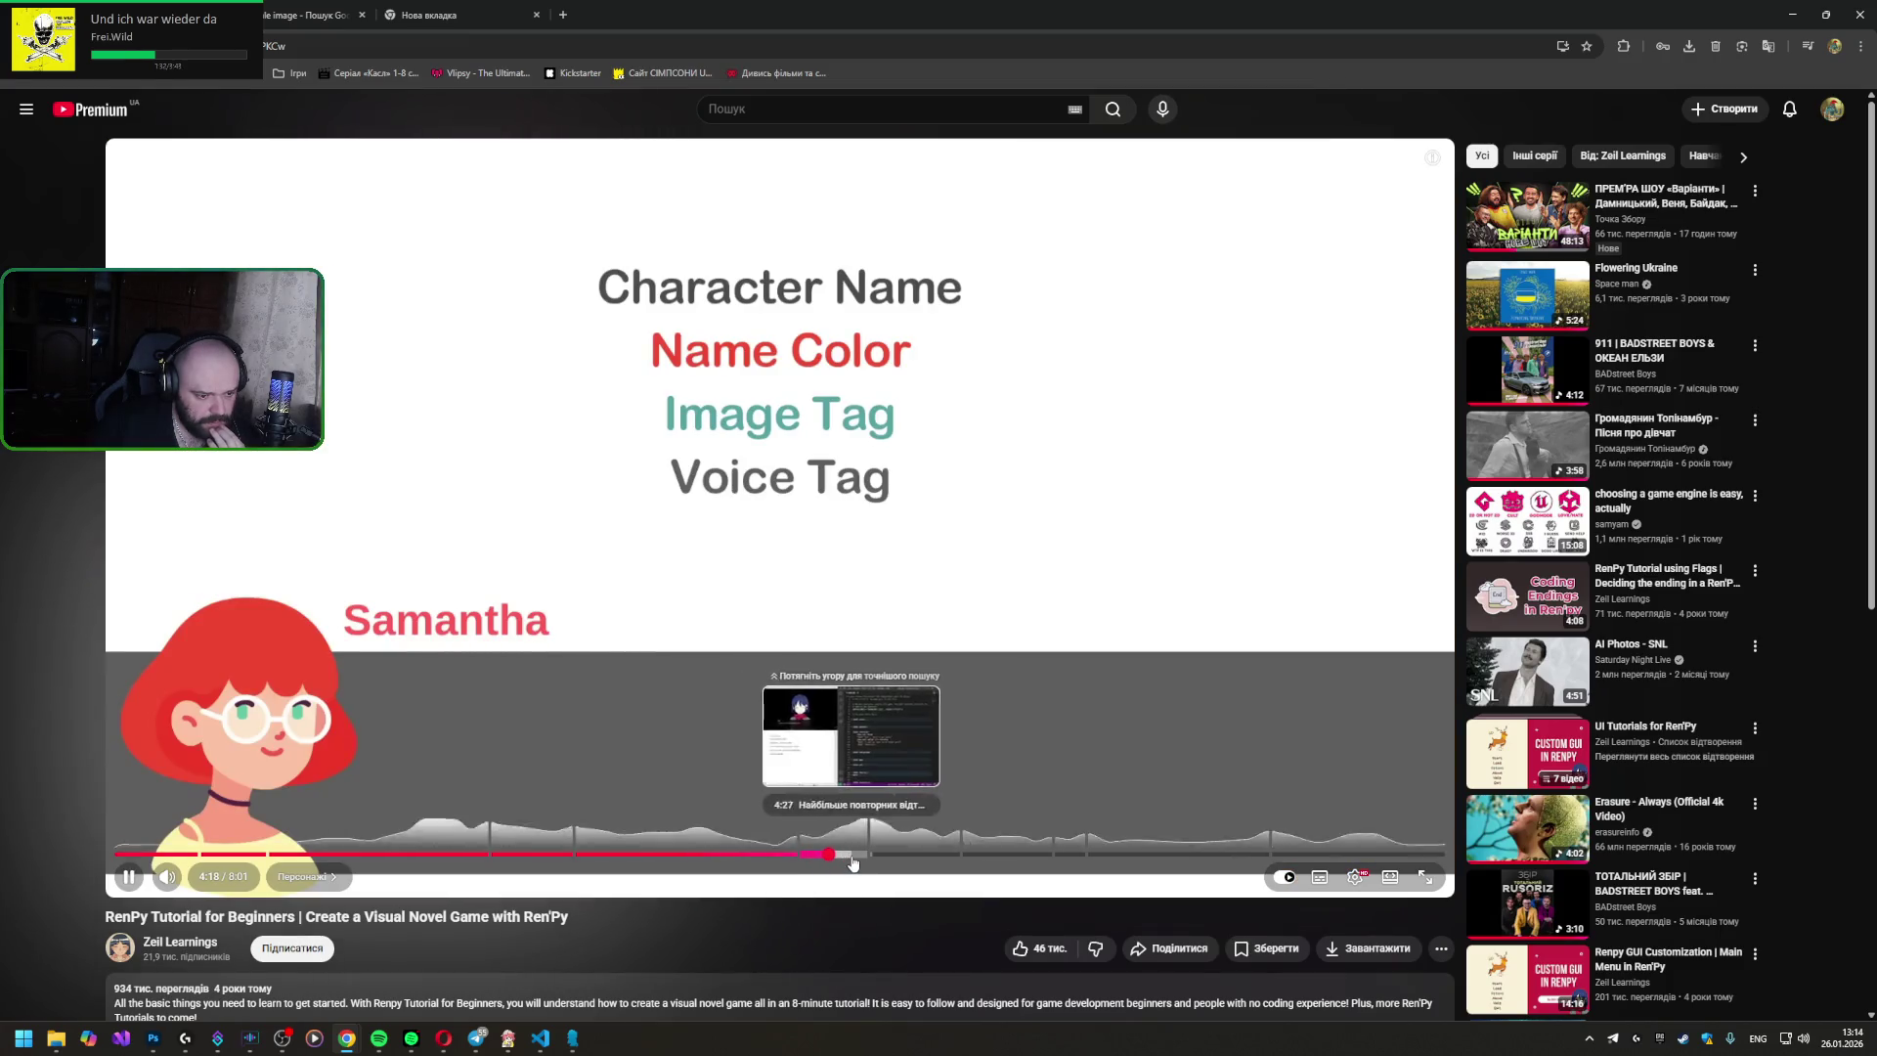
pyautogui.moveTo(819, 864); pyautogui.dragTo(870, 865)
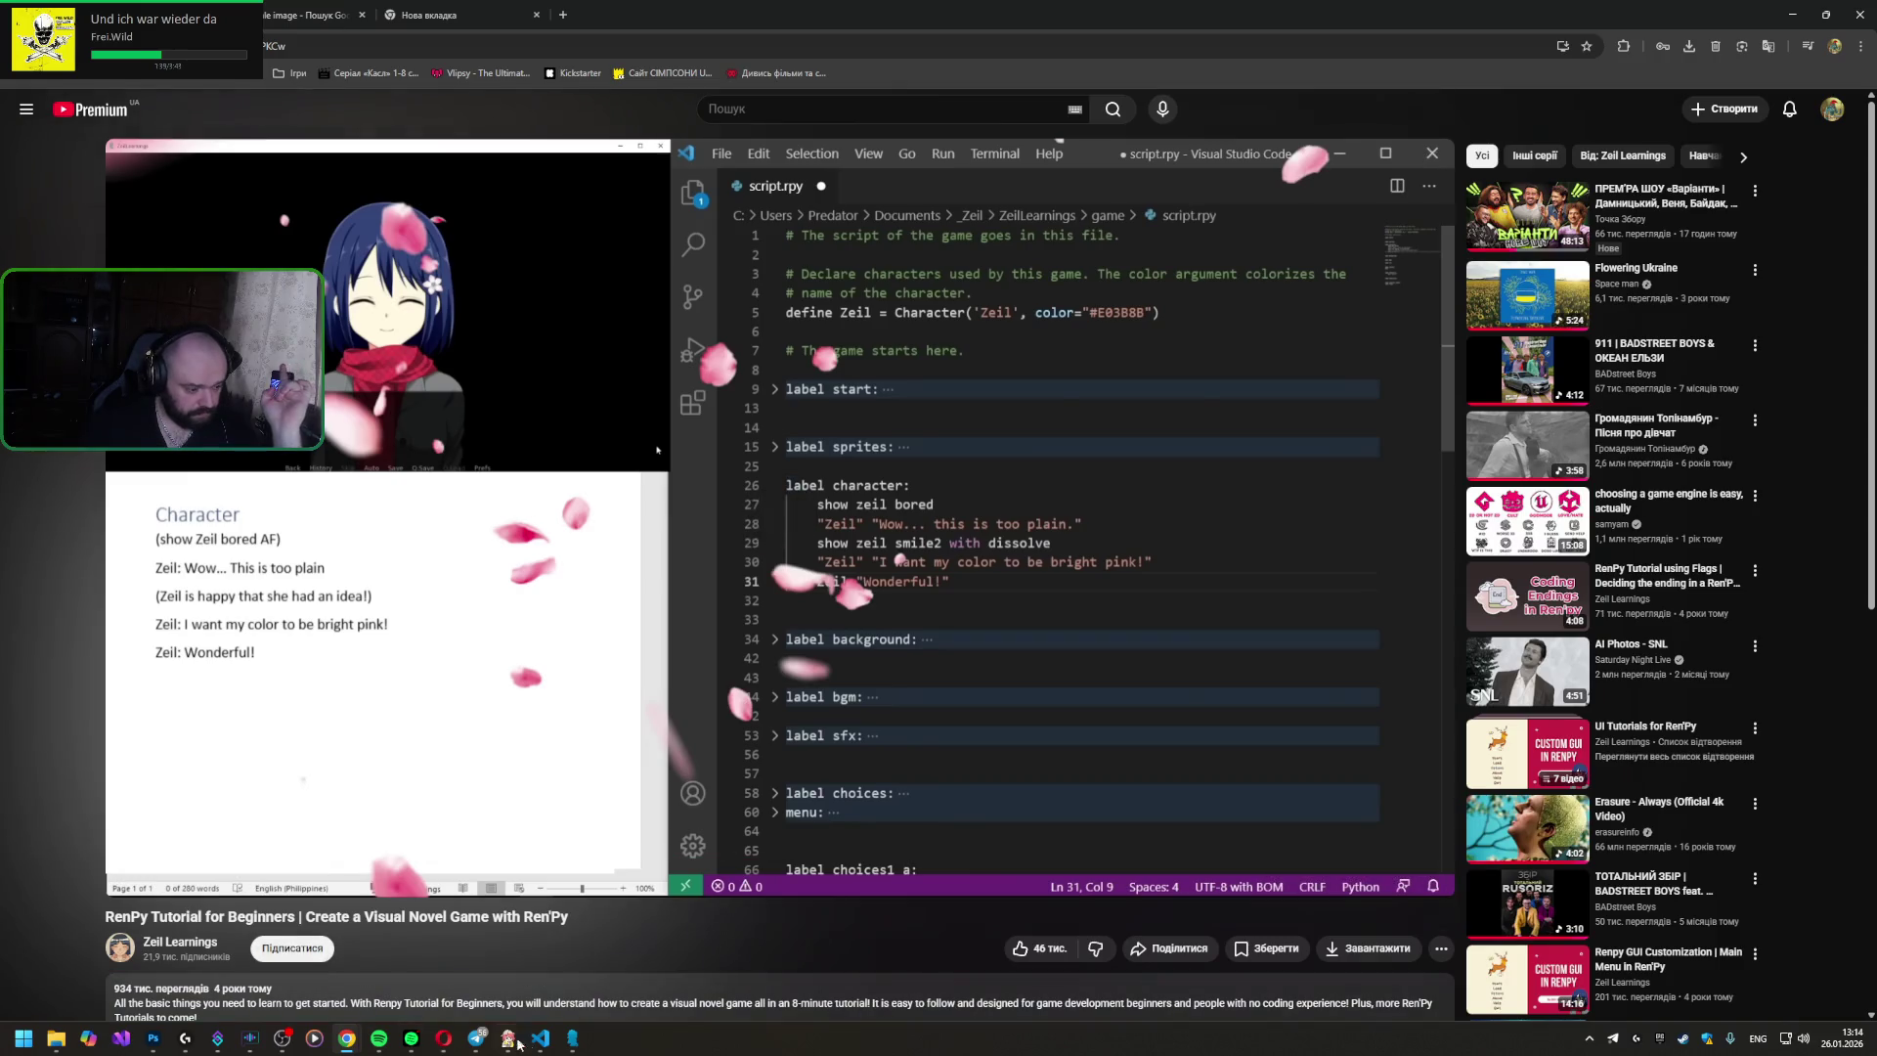
pyautogui.moveTo(540, 1038)
pyautogui.click(574, 960)
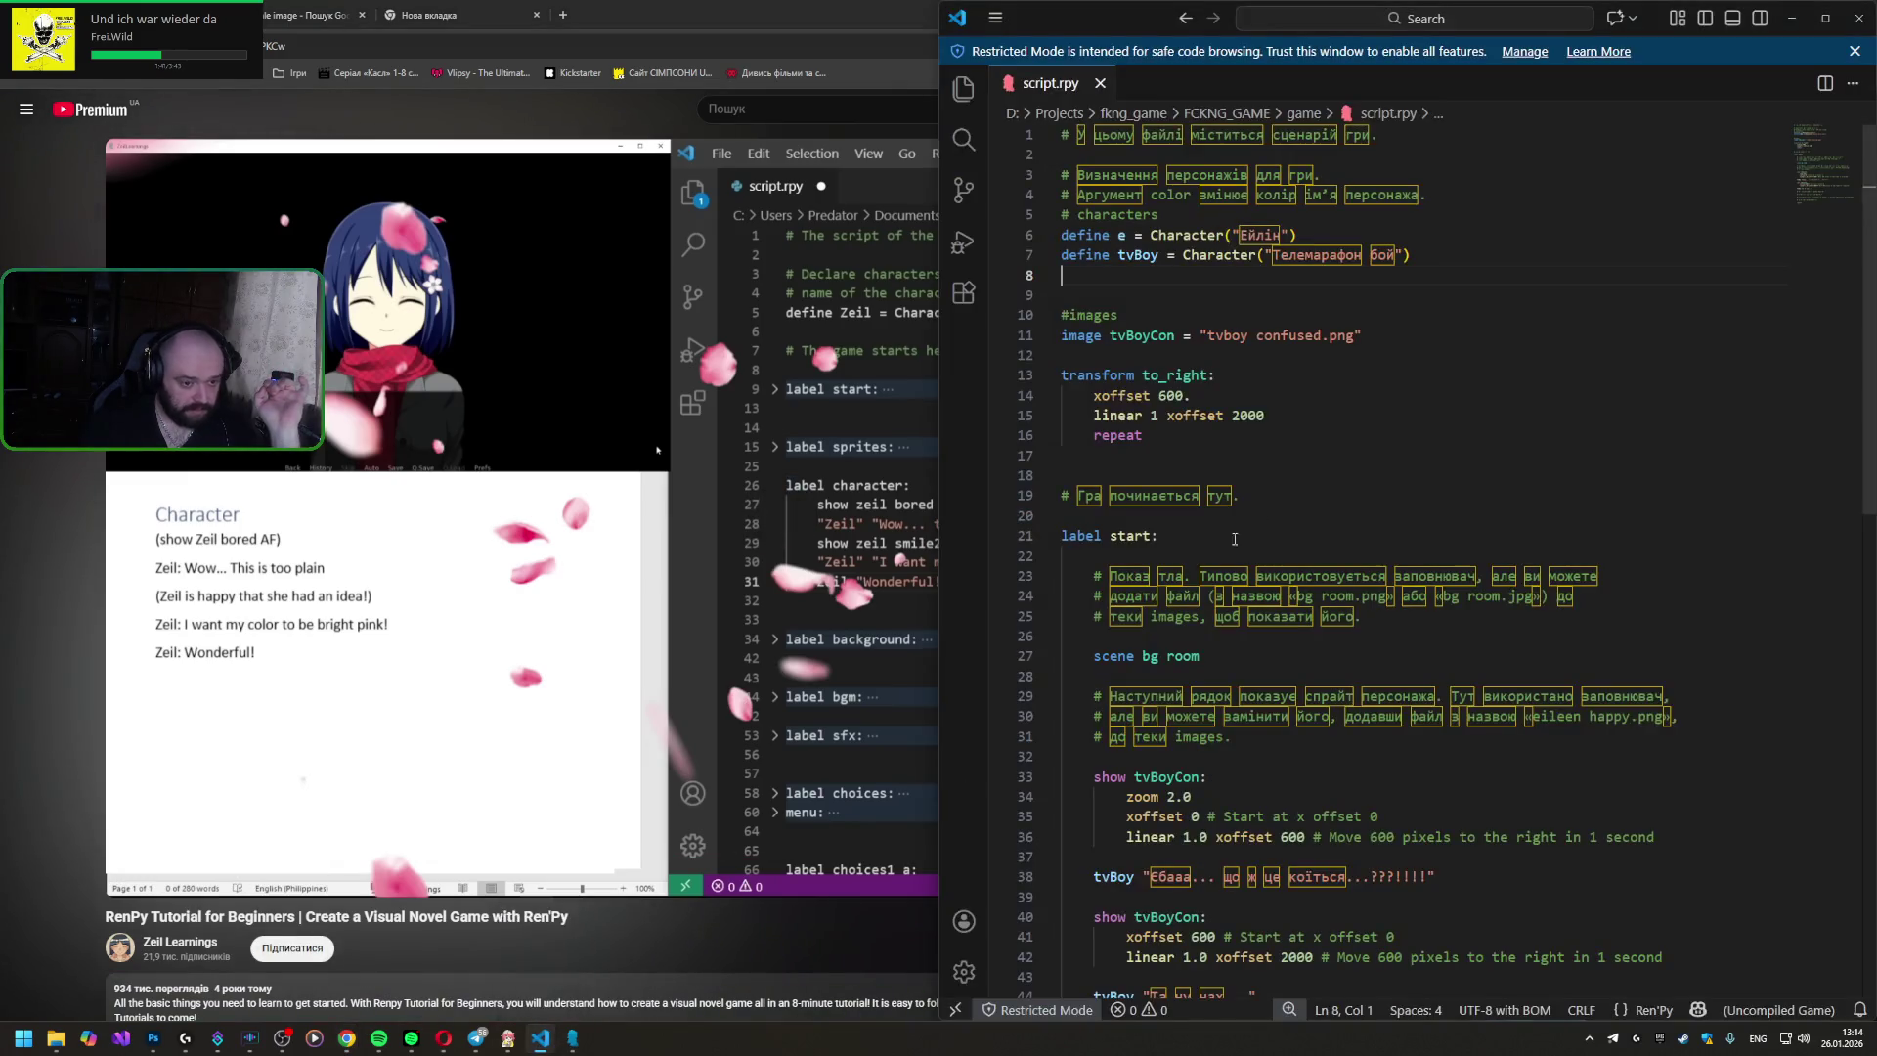
# - Delete the whole e character definition line from script.rpy
pyautogui.click(1287, 237)
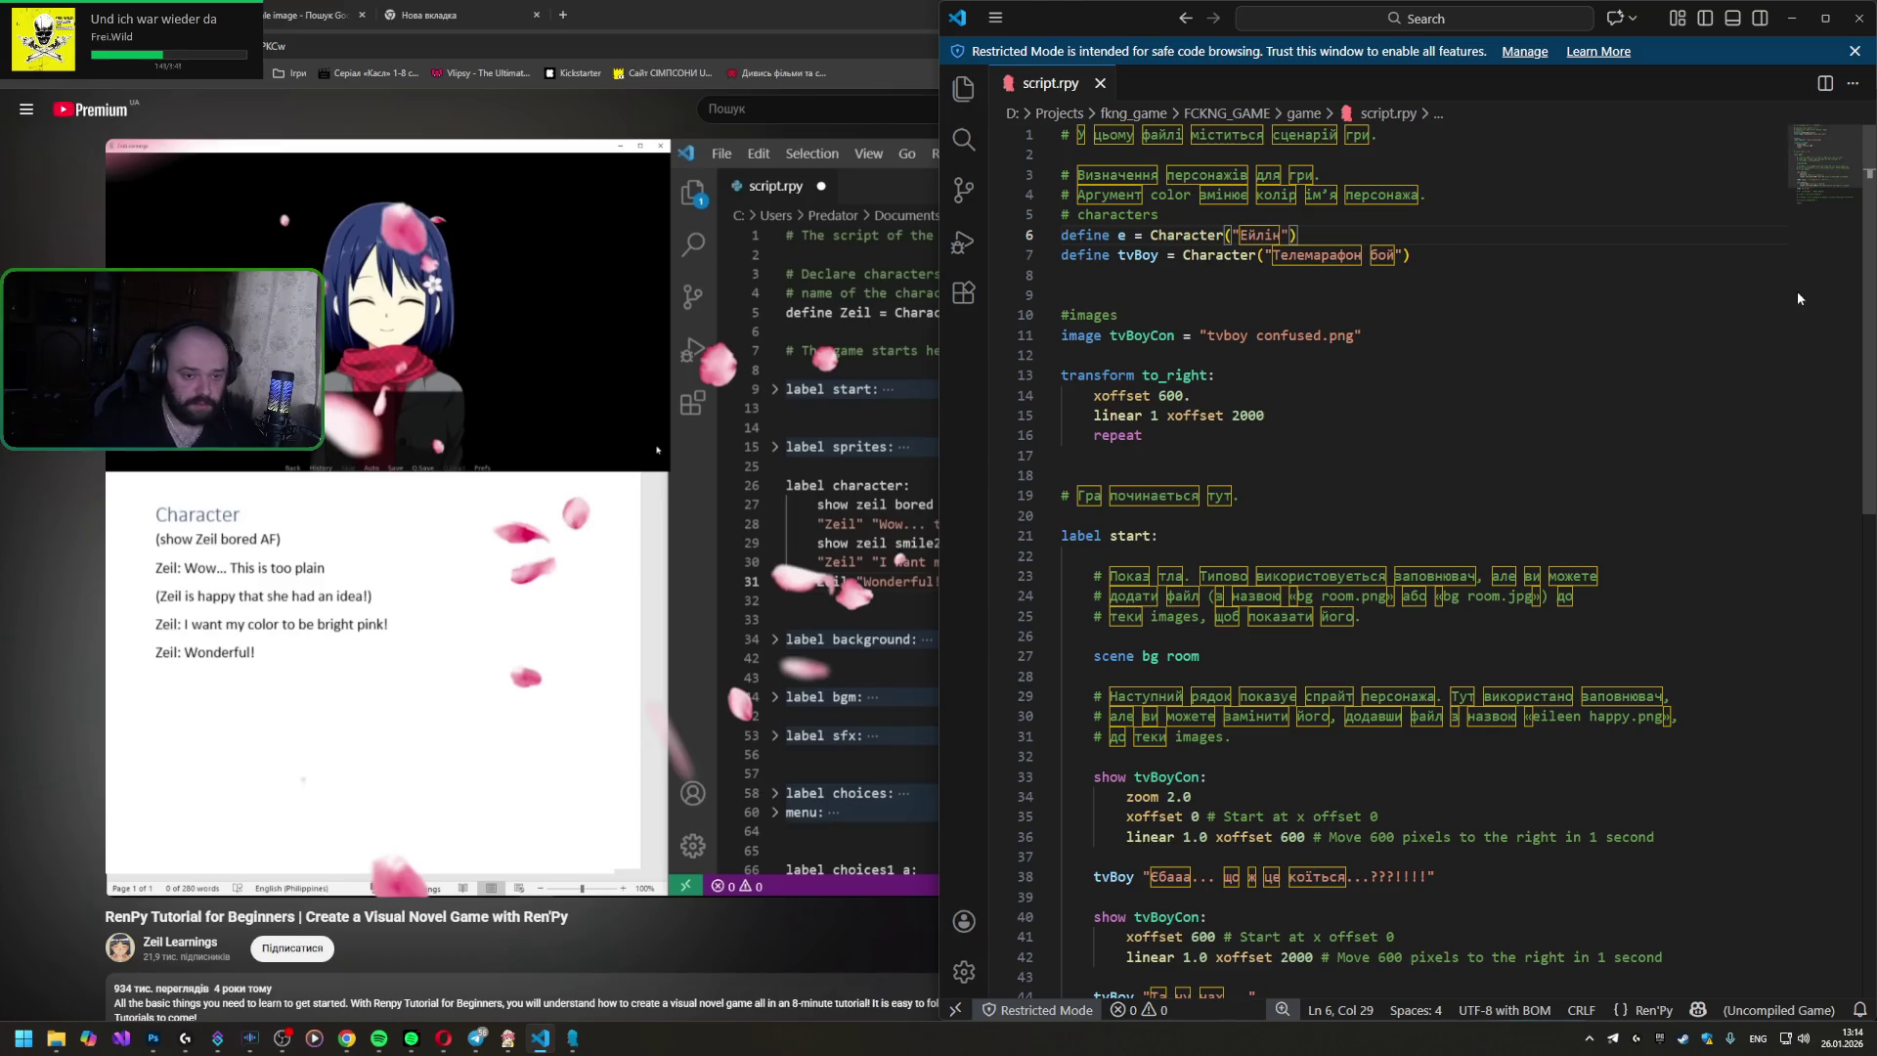
pyautogui.moveTo(1371, 236); pyautogui.dragTo(1376, 222)
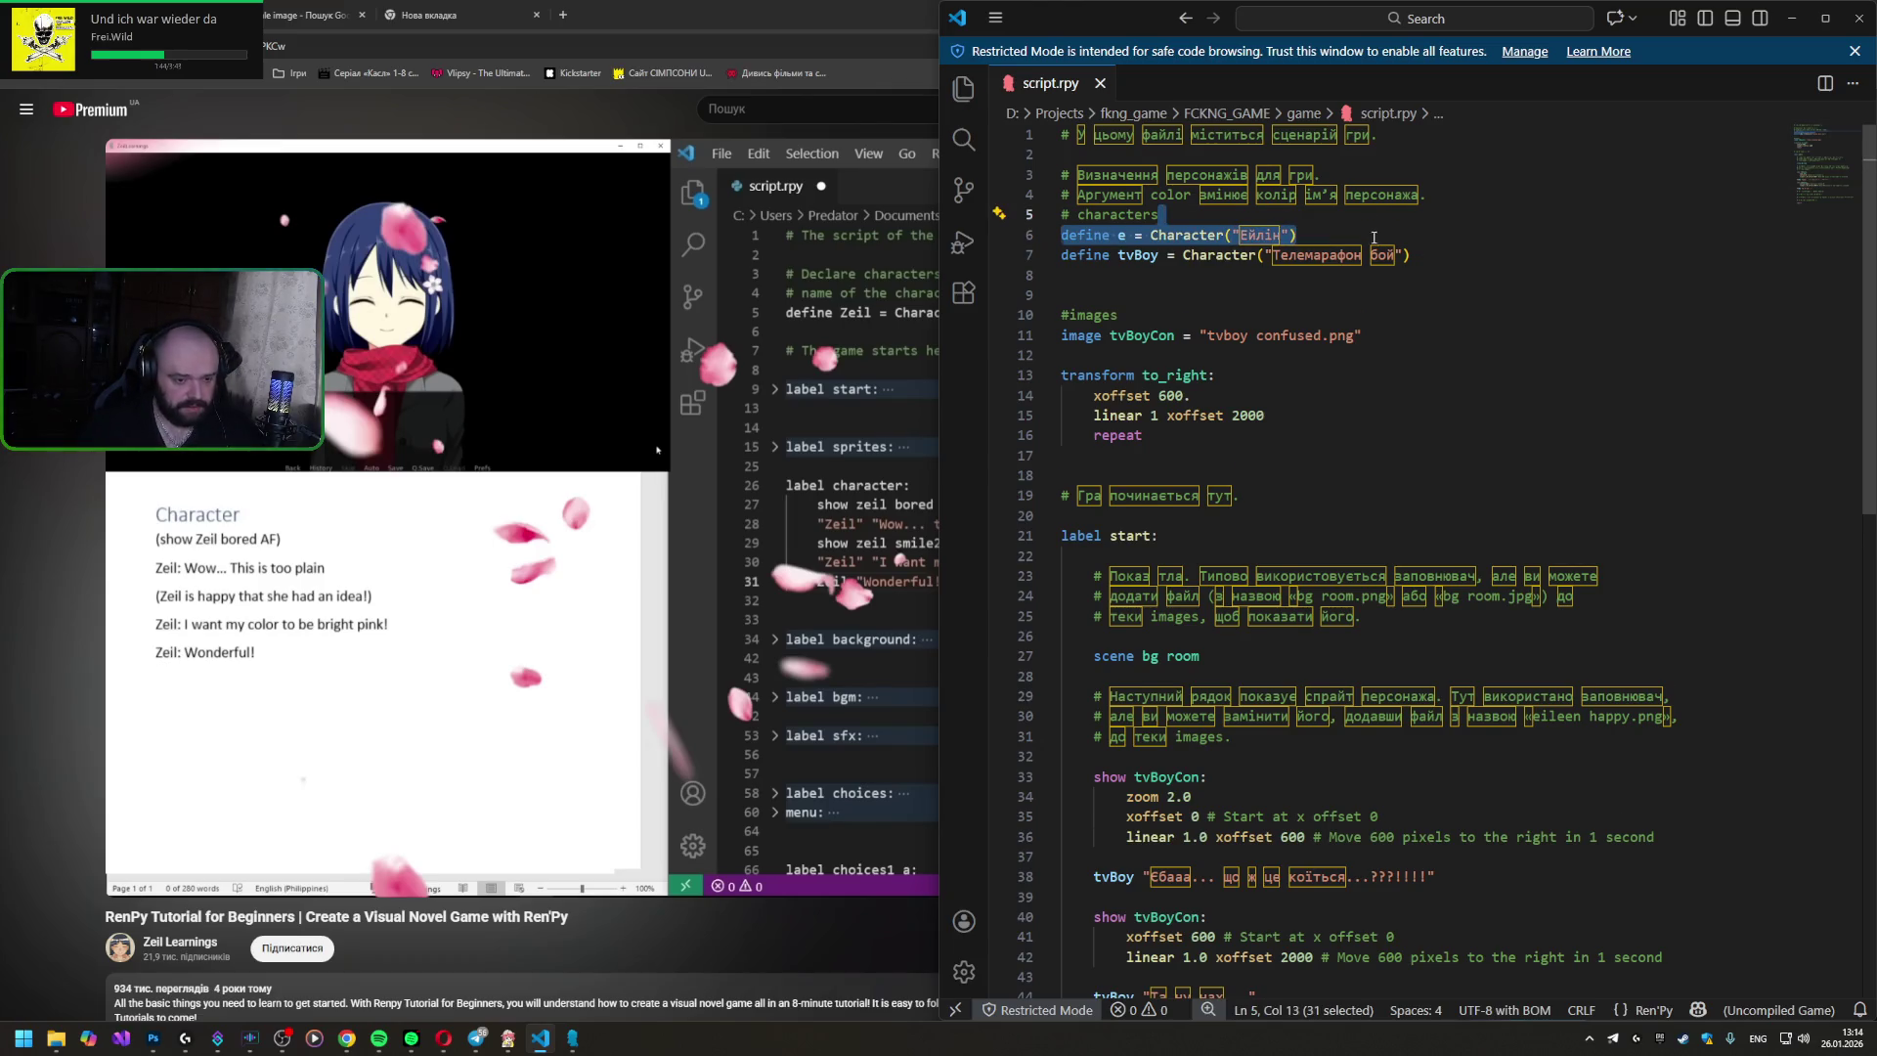
pyautogui.press('BackSpace')
pyautogui.scroll(-2, 1319, 439)
pyautogui.scroll(-4, 1290, 557)
pyautogui.scroll(-1, 1257, 640)
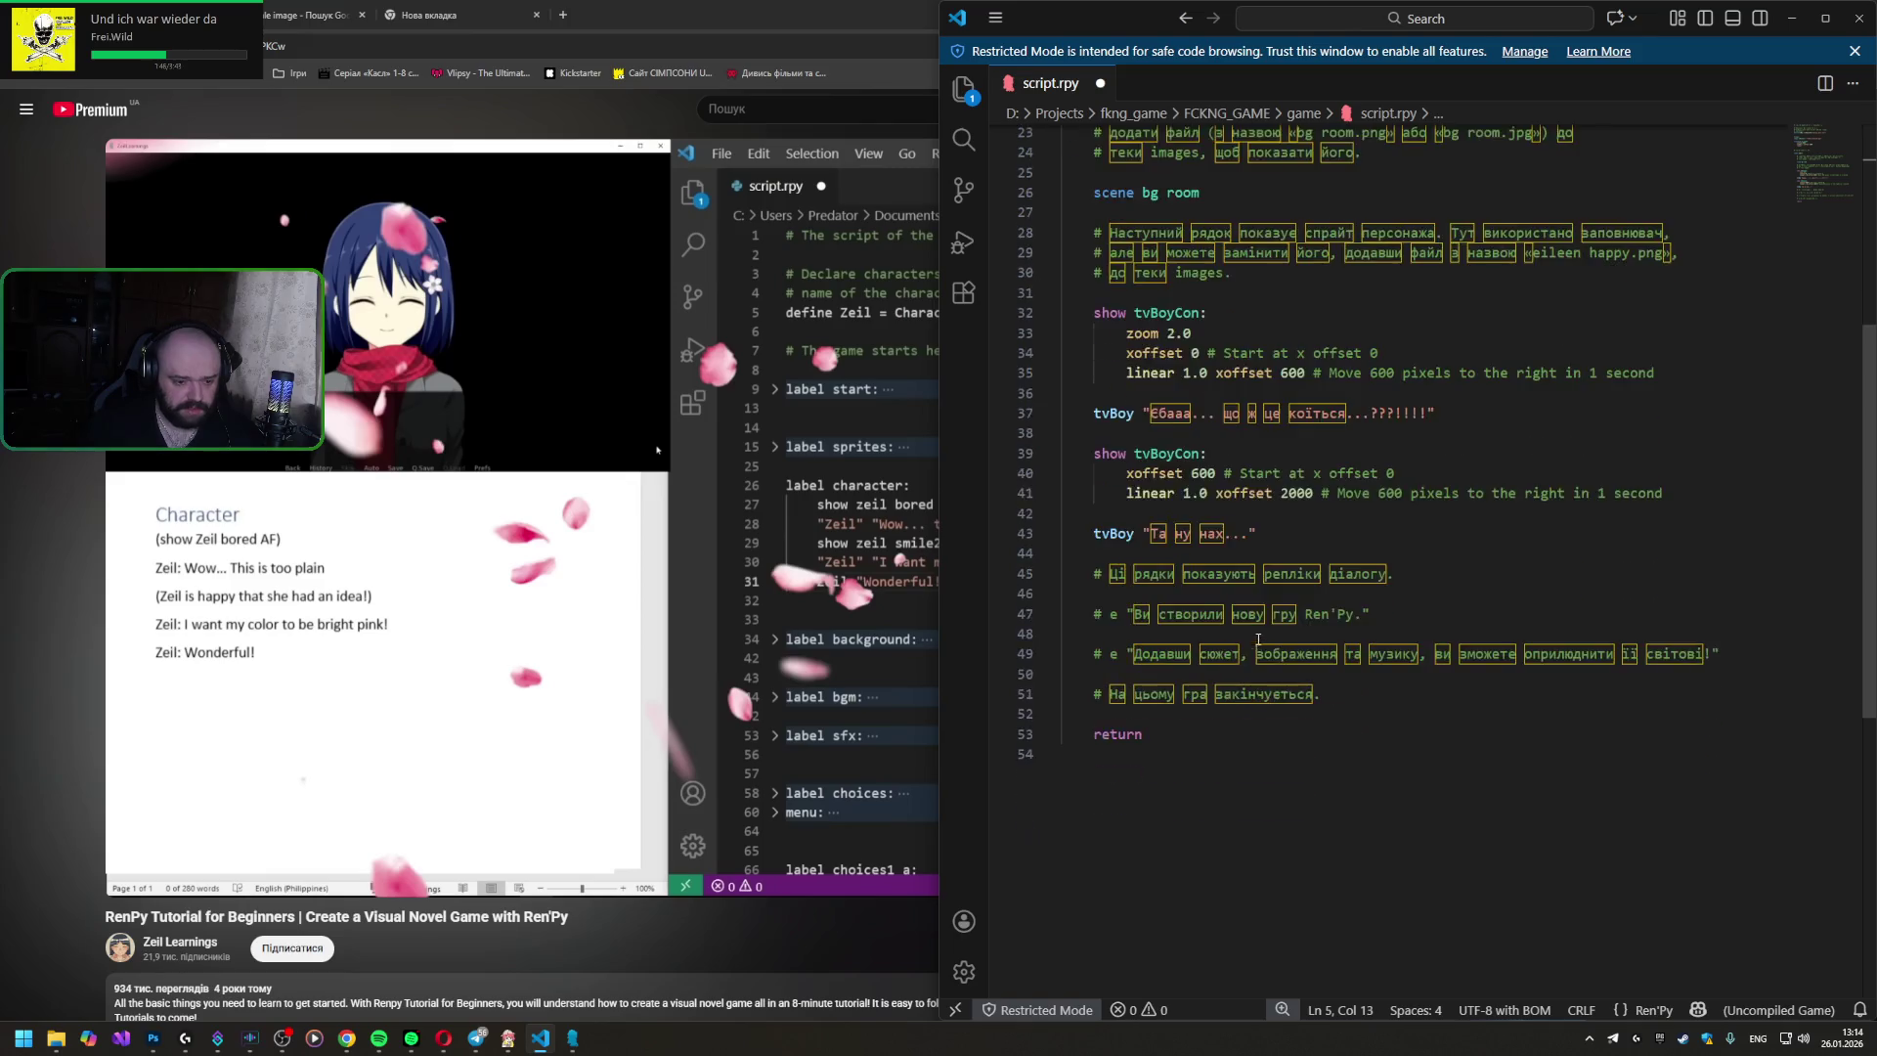
pyautogui.scroll(3, 1257, 639)
pyautogui.scroll(2, 1286, 727)
pyautogui.scroll(1, 1350, 513)
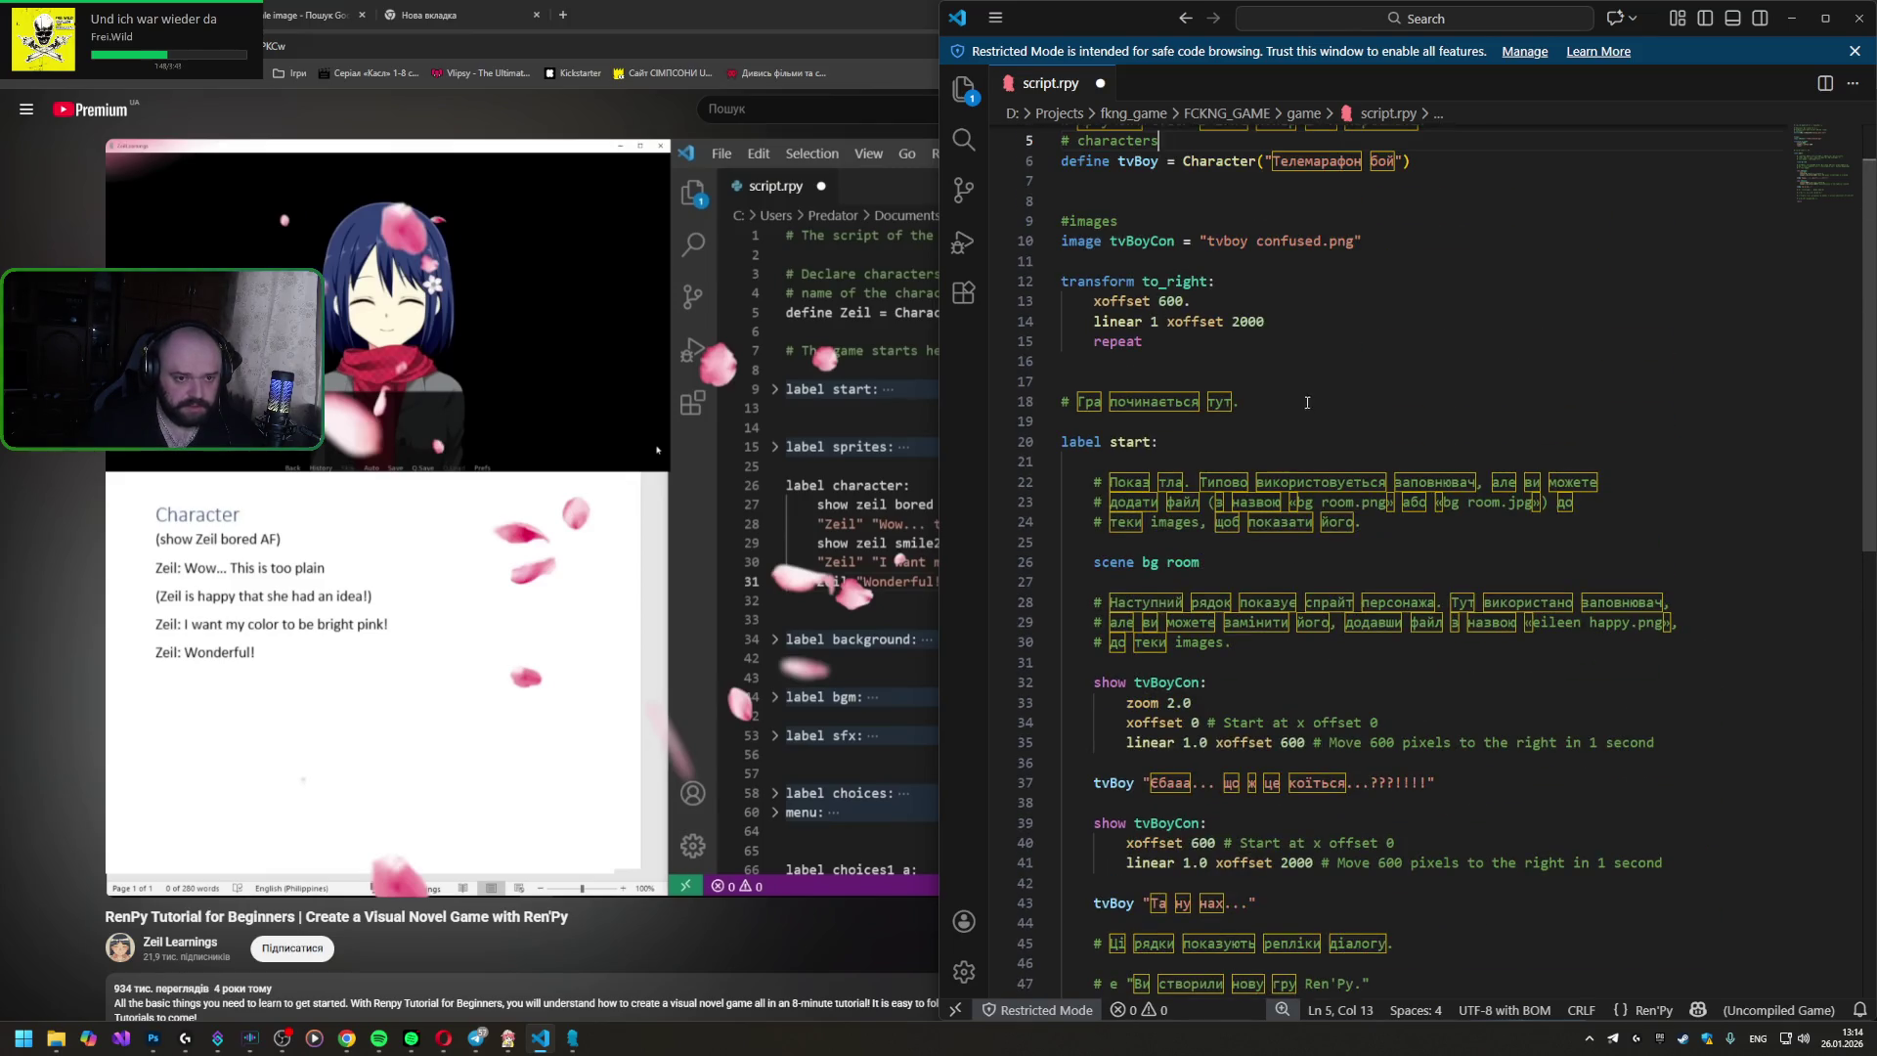
pyautogui.scroll(2, 1427, 292)
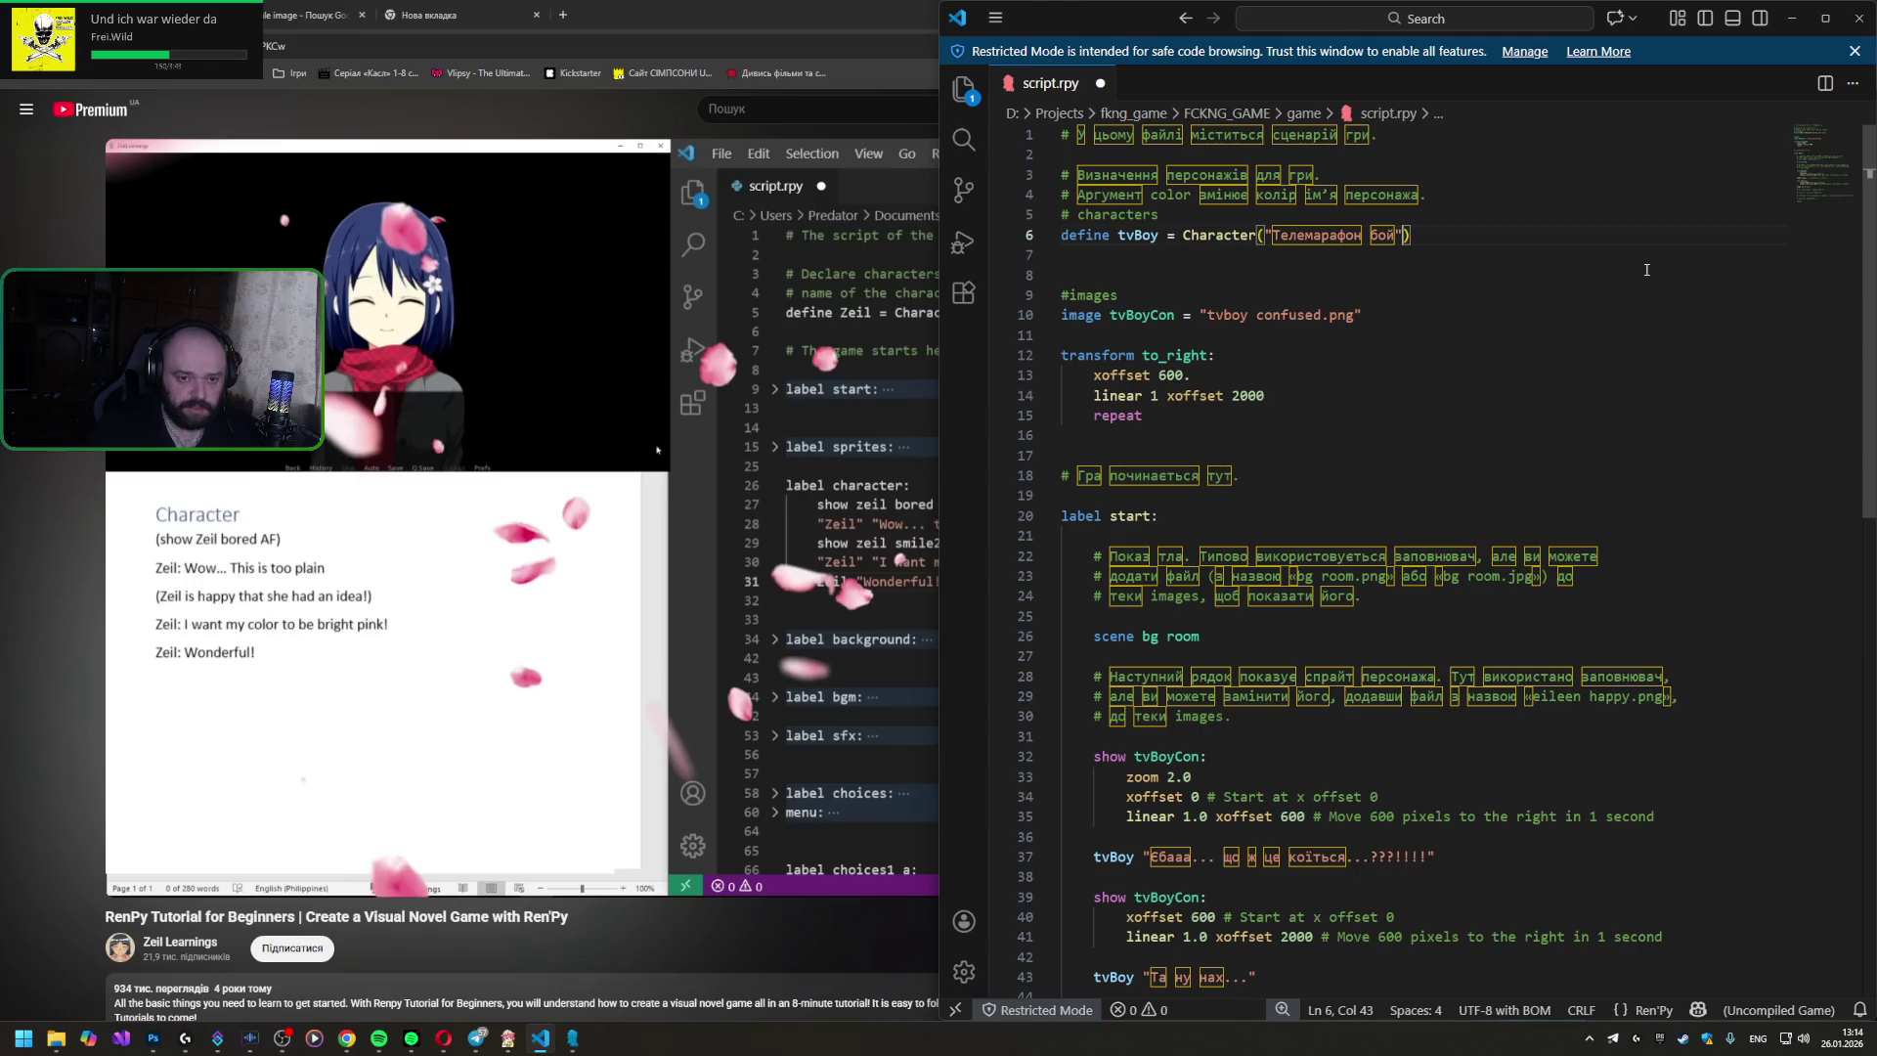
pyautogui.write(', c')
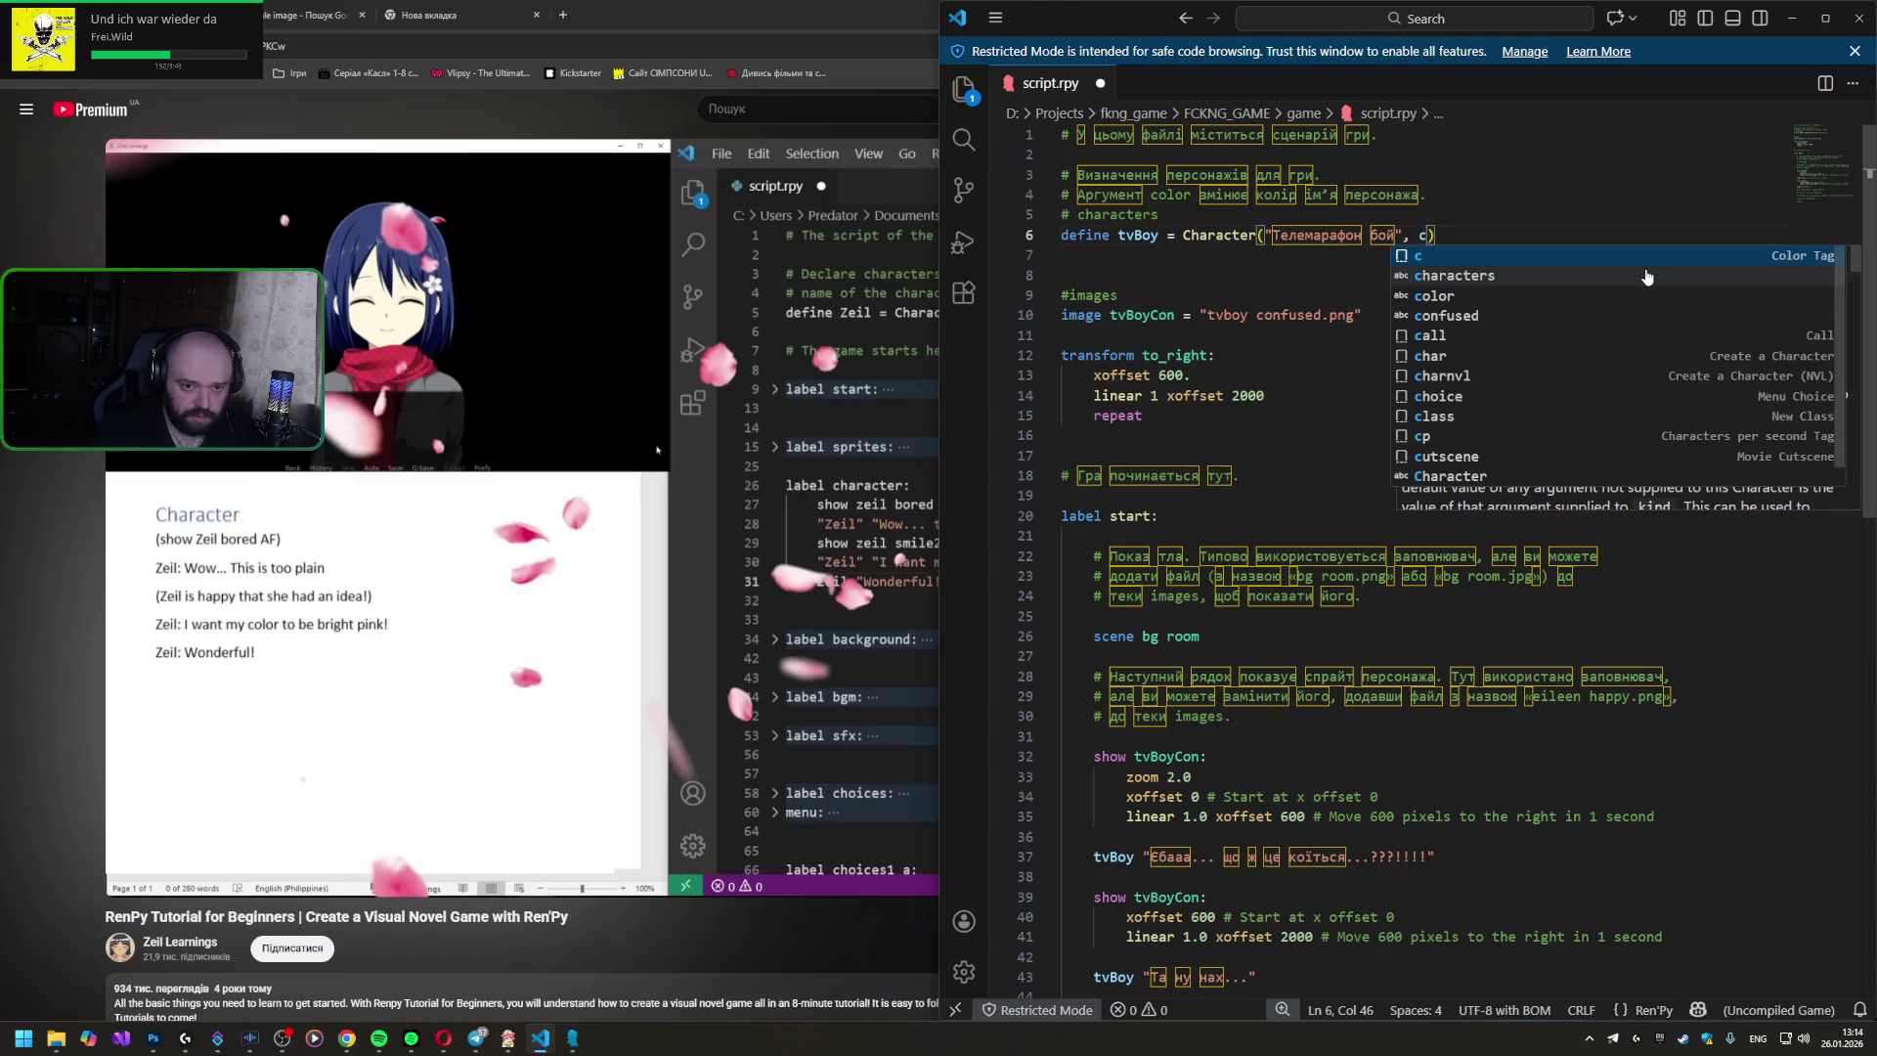
pyautogui.write('olor =')
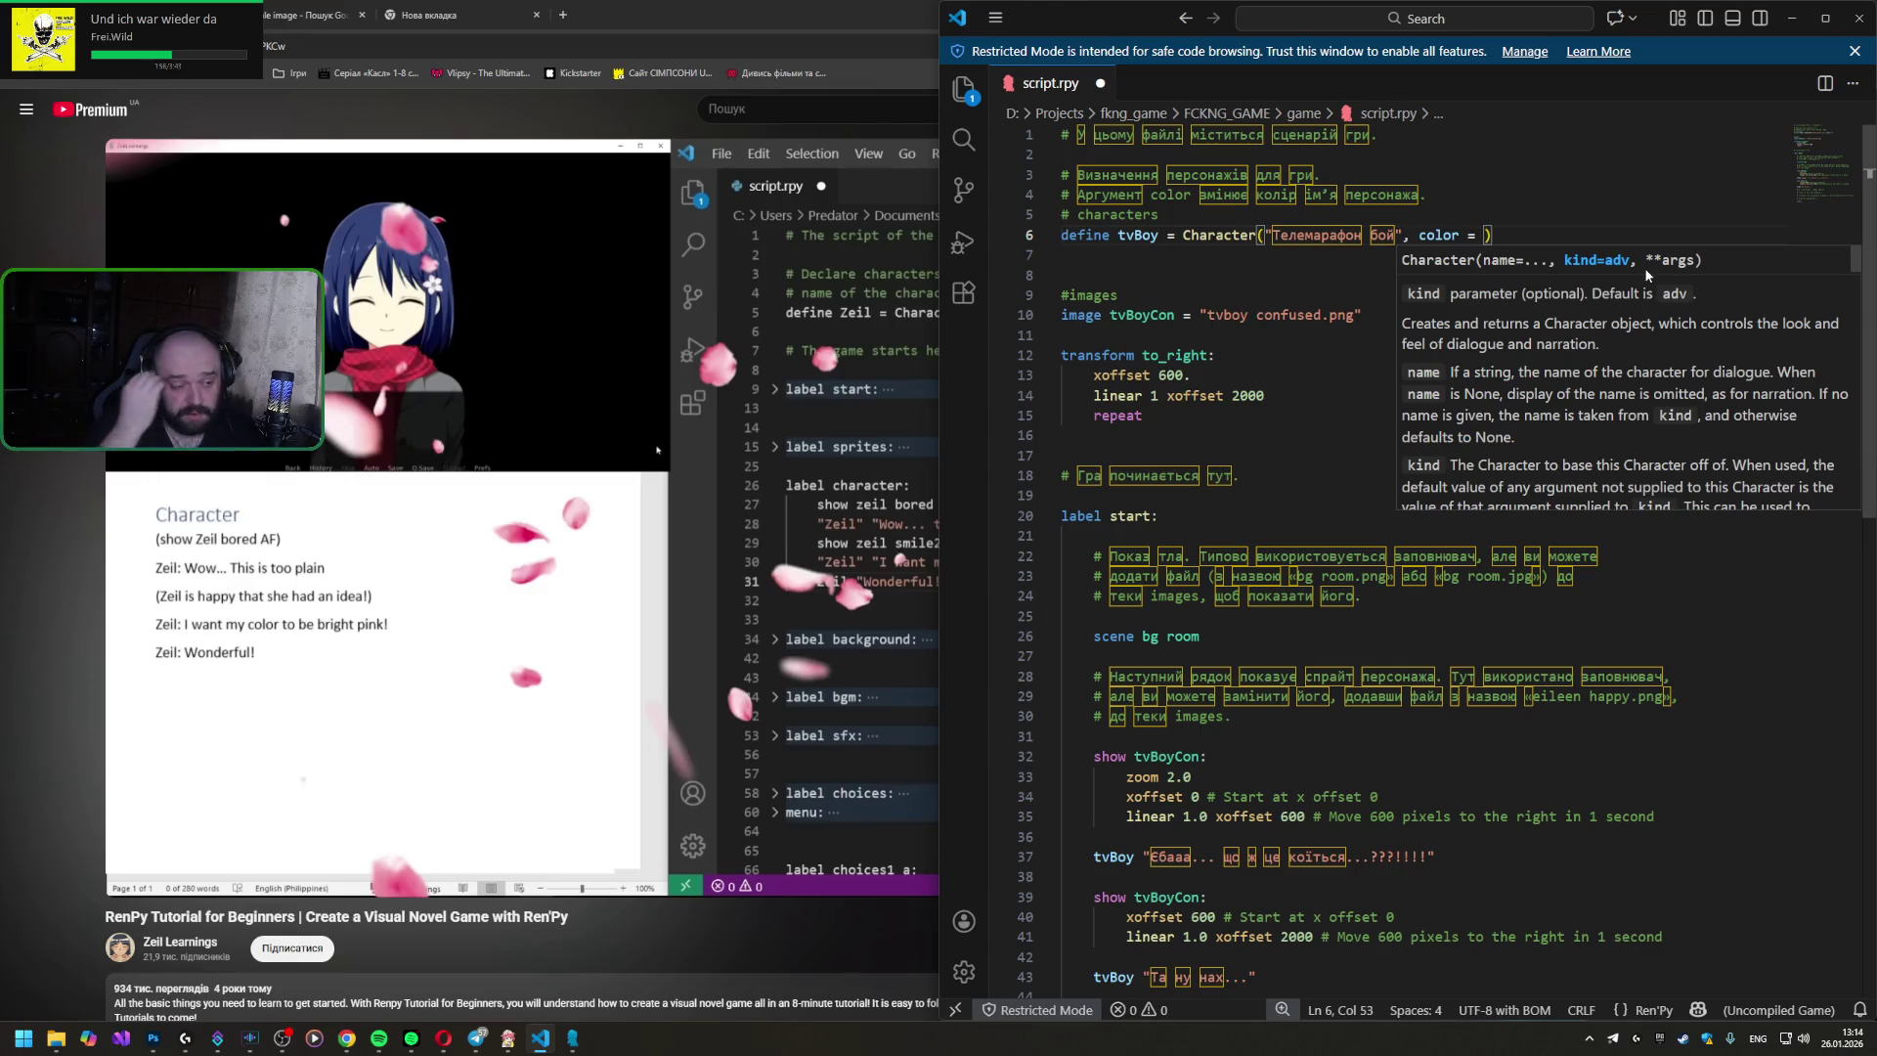
# - Give tvBoy's Character() a color argument of E03b8b, then switch to the tvBoy sprite in Photoshop
pyautogui.moveTo(1088, 14)
pyautogui.mouseDown()
pyautogui.moveTo(1503, 278)
pyautogui.moveTo(1501, 249)
pyautogui.moveTo(1029, 19)
pyautogui.mouseUp()
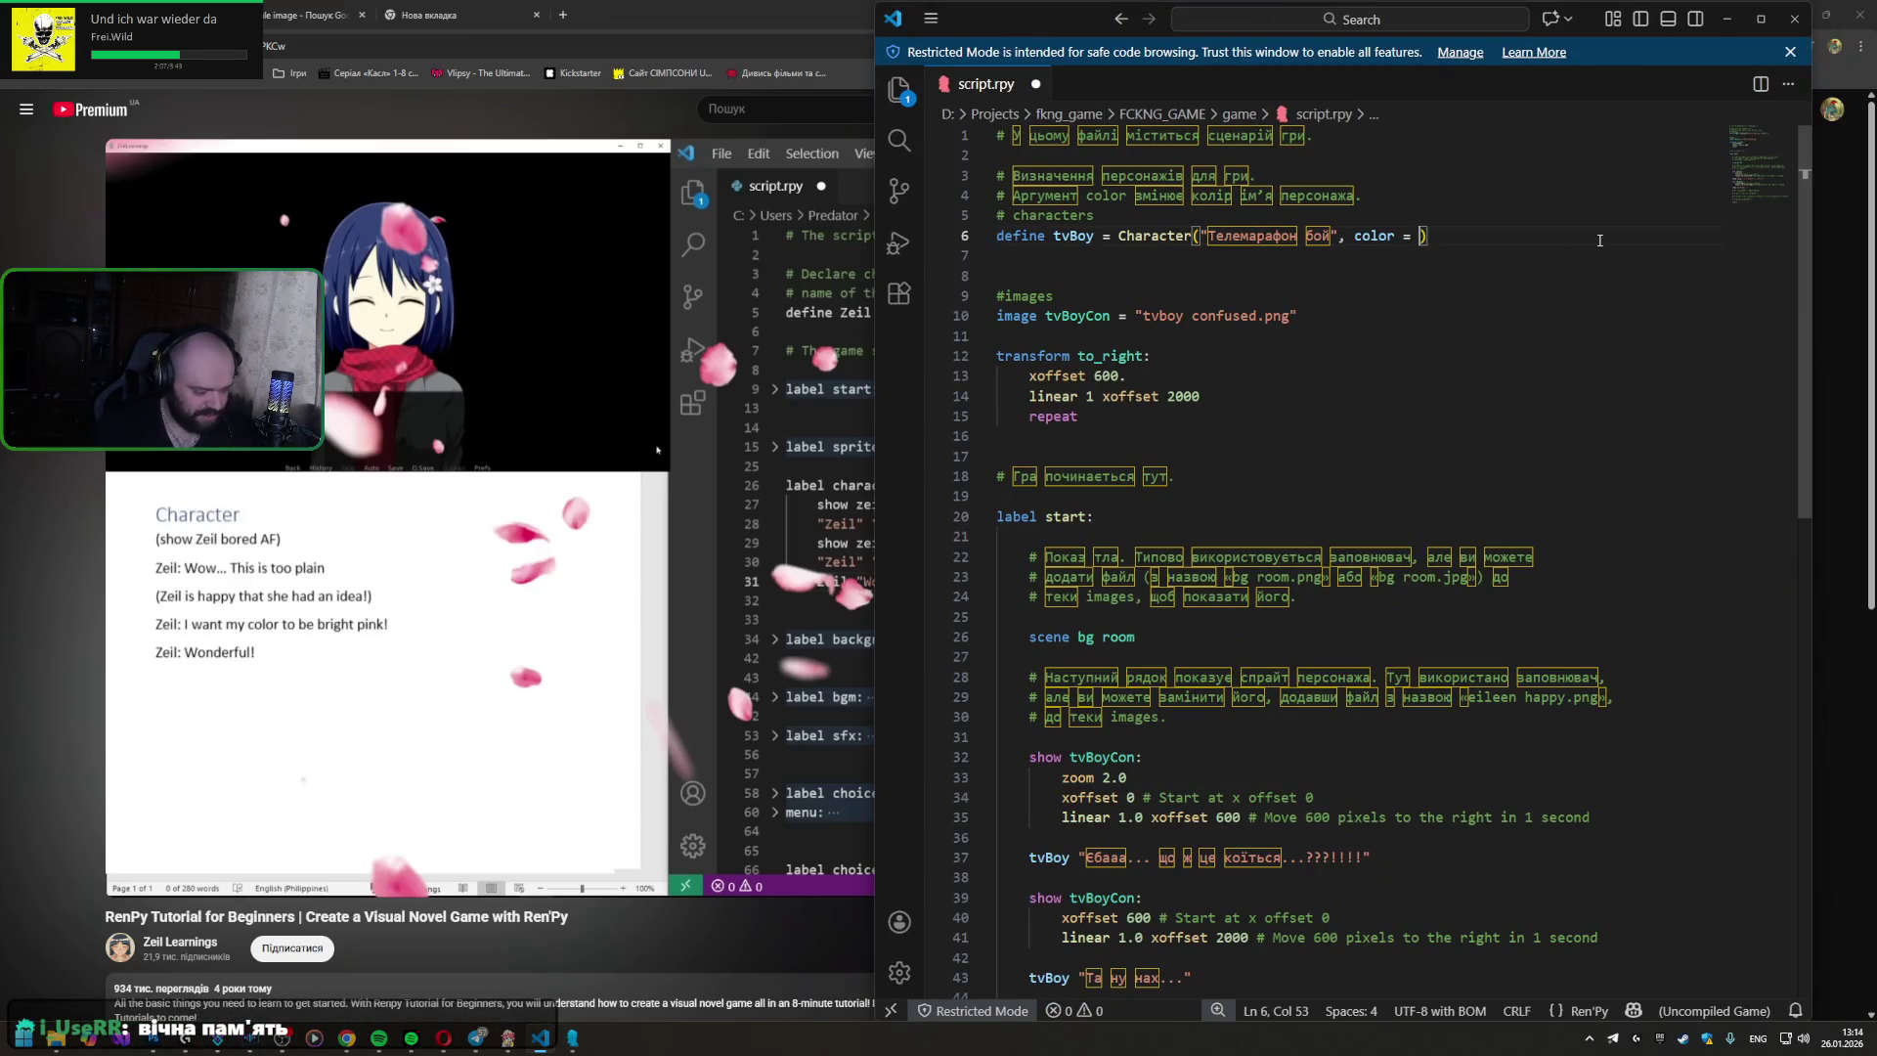
pyautogui.press('BackSpace')
pyautogui.write('E03b8b')
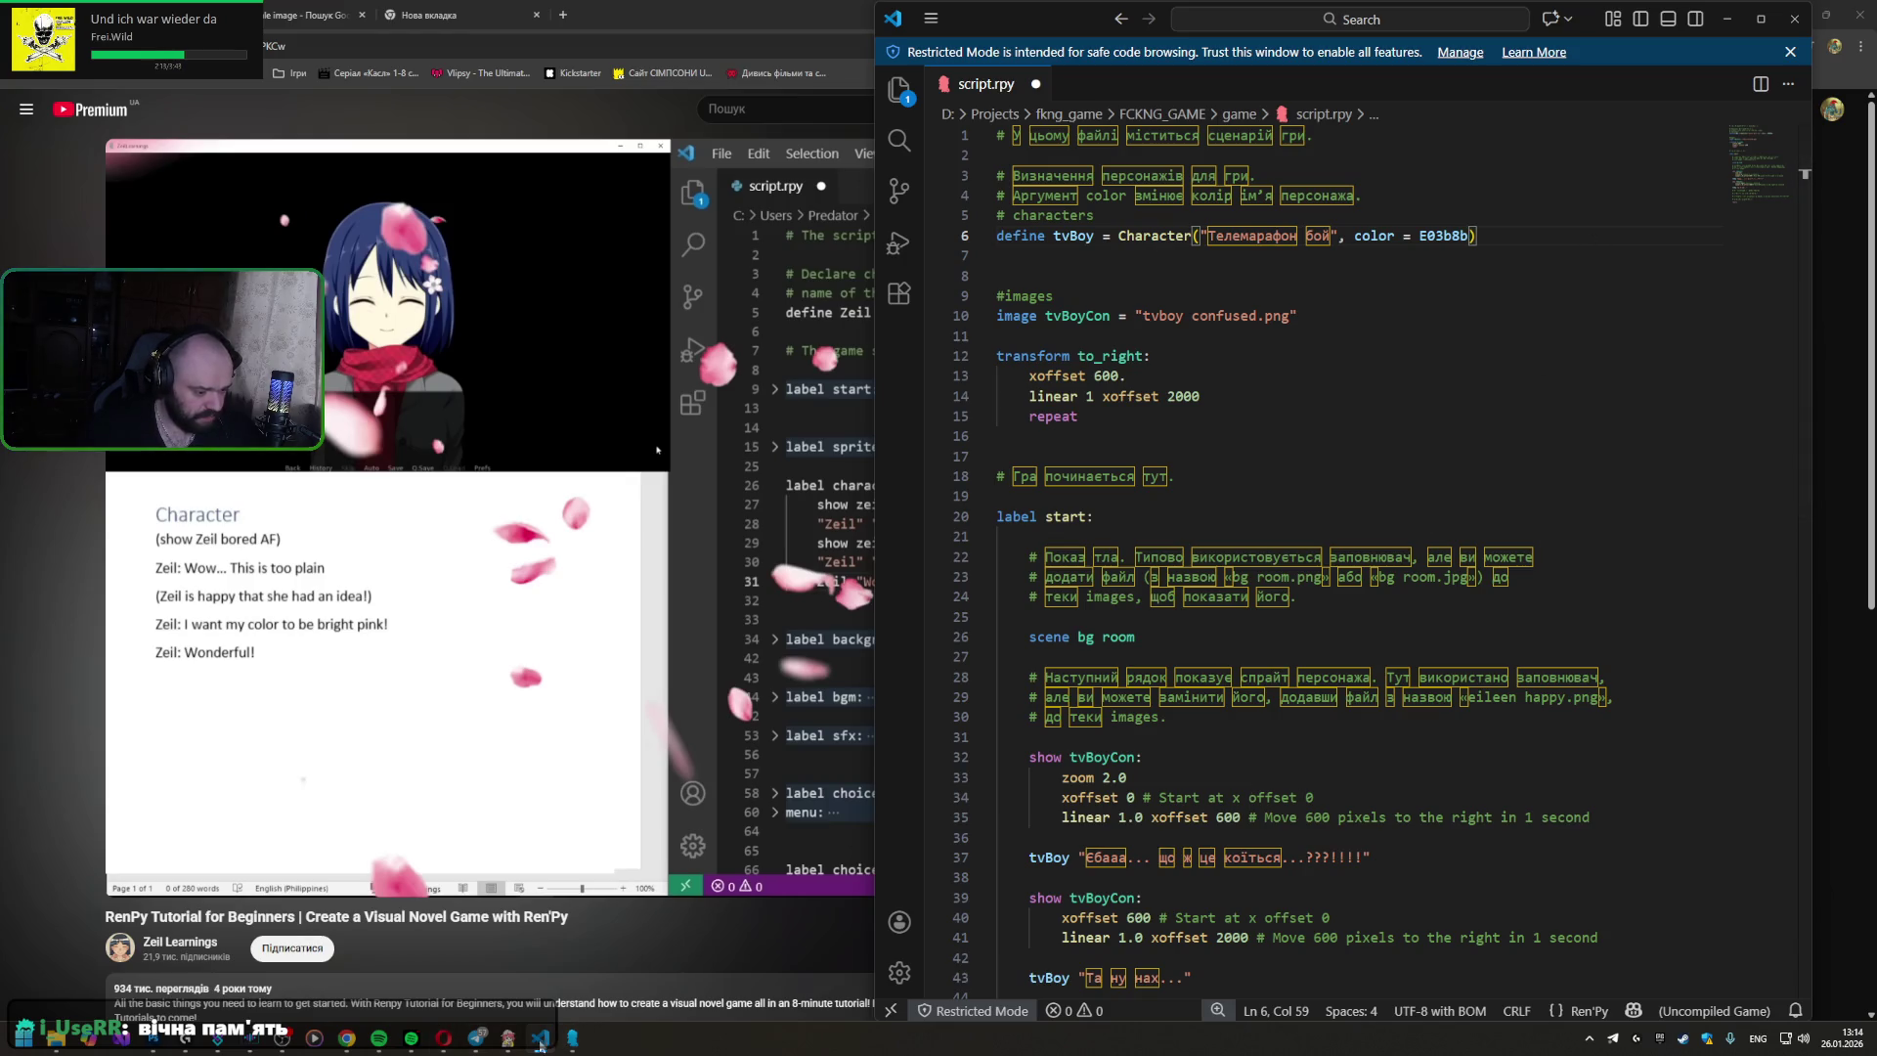
pyautogui.click(180, 1042)
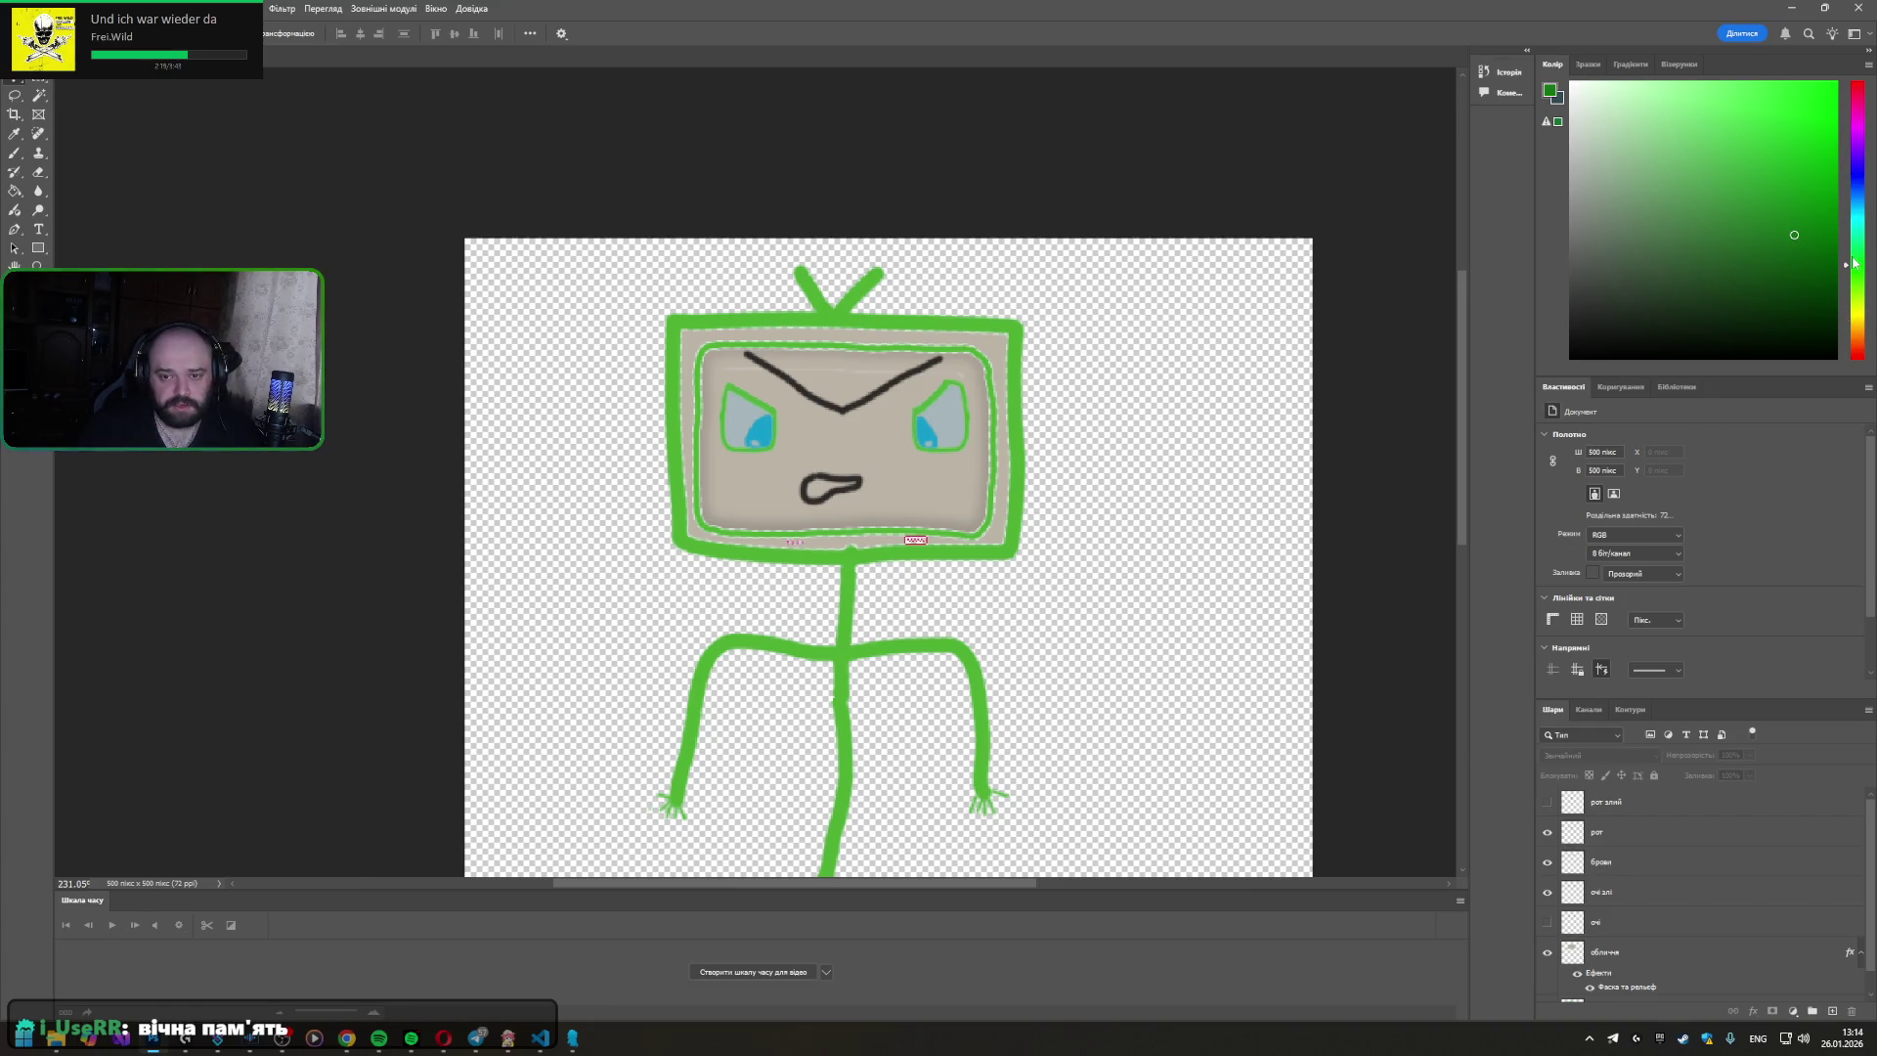
# - Pick a brighter green in the foreground Color Picker, reading hex 0a920d, and bring the script forward
pyautogui.click(1551, 91)
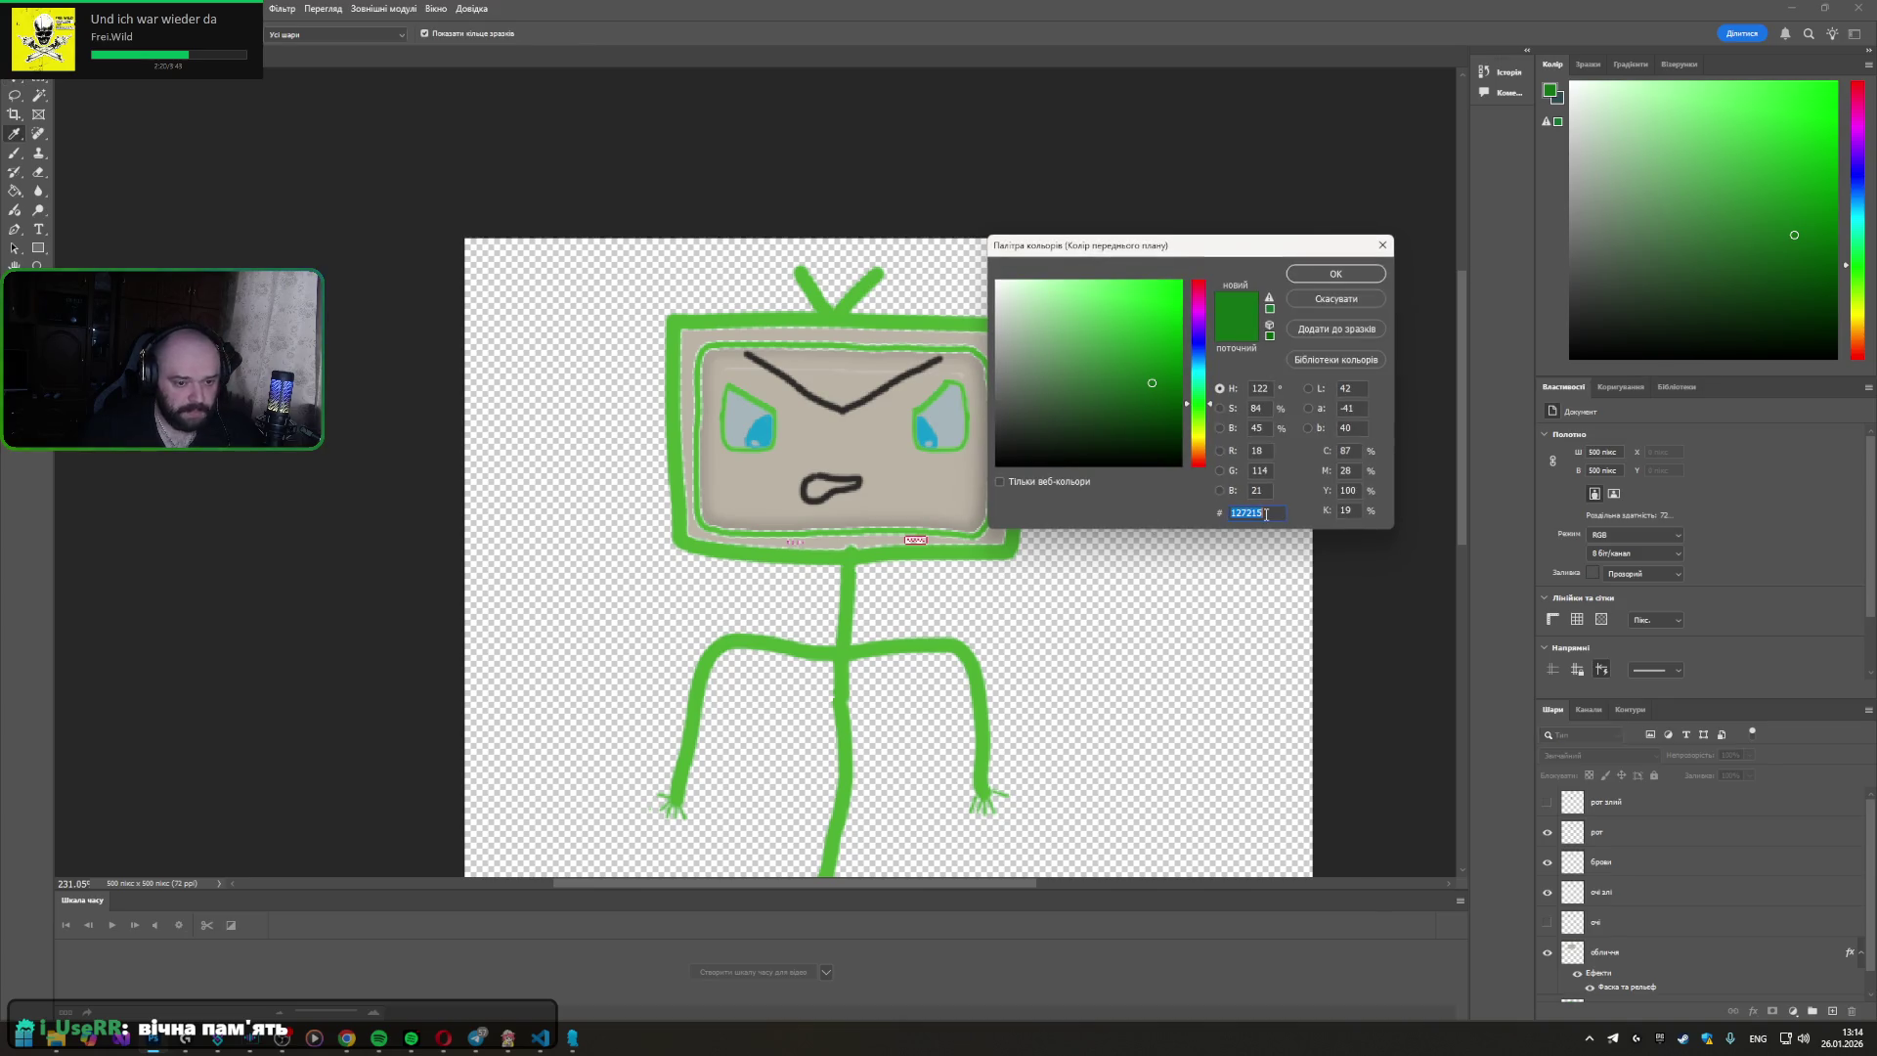
pyautogui.click(1173, 394)
pyautogui.moveTo(1173, 391); pyautogui.dragTo(1169, 359)
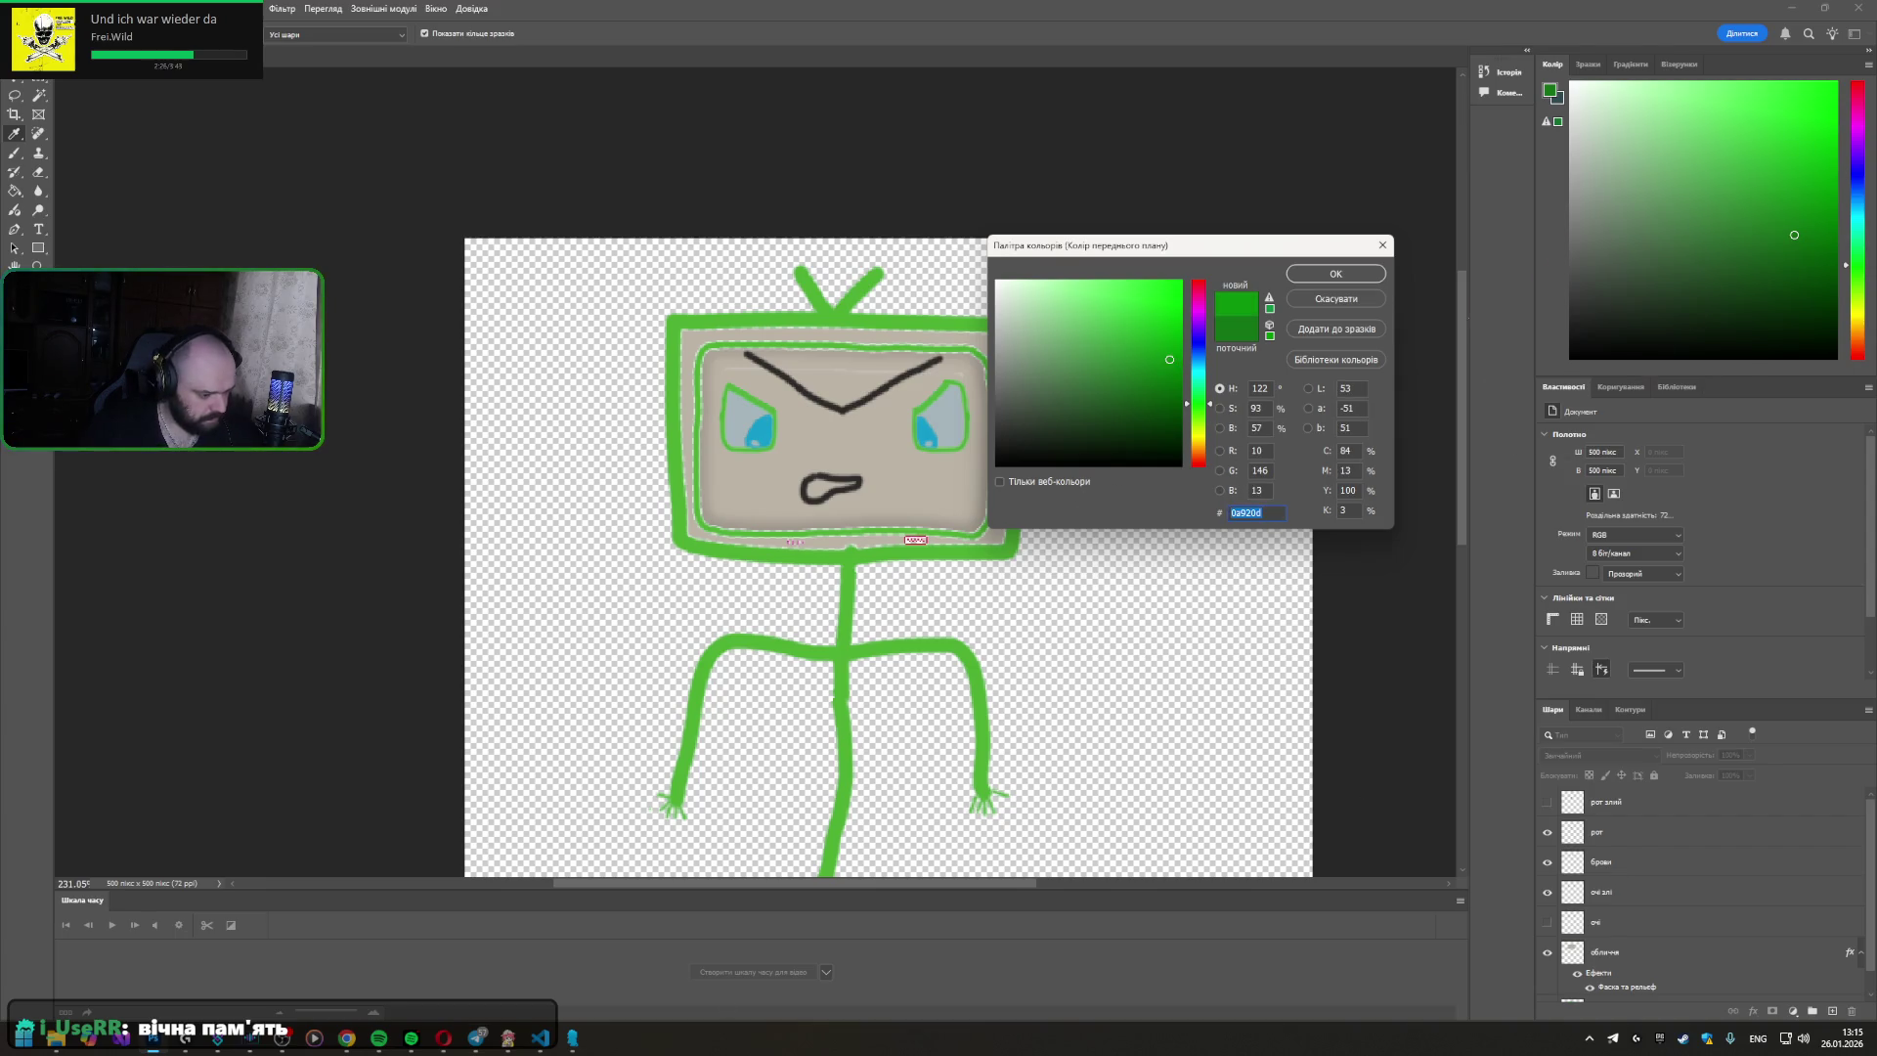
pyautogui.moveTo(542, 1039)
pyautogui.click(559, 967)
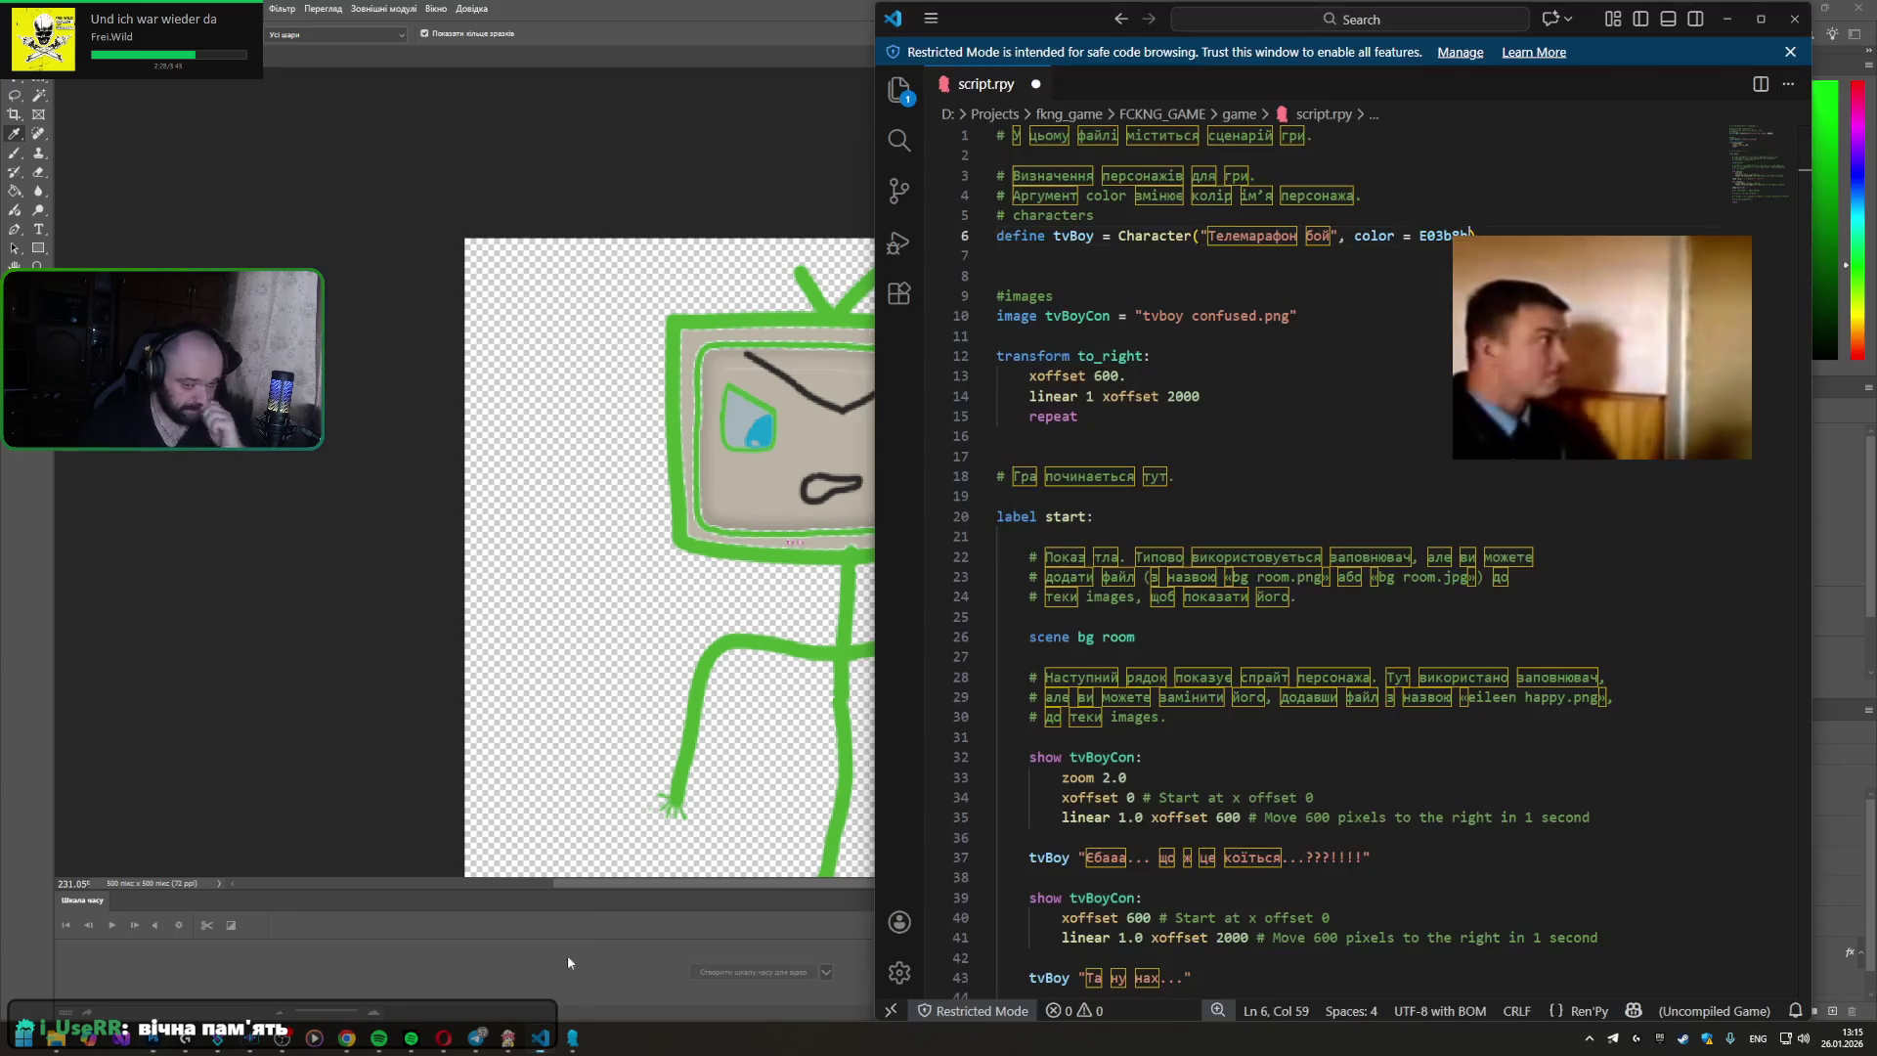
# - Replace tvBoy's colour value on line 6 with the green hex, reading E0a920d, and save
pyautogui.doubleClick(1446, 236)
pyautogui.write('0a920d')
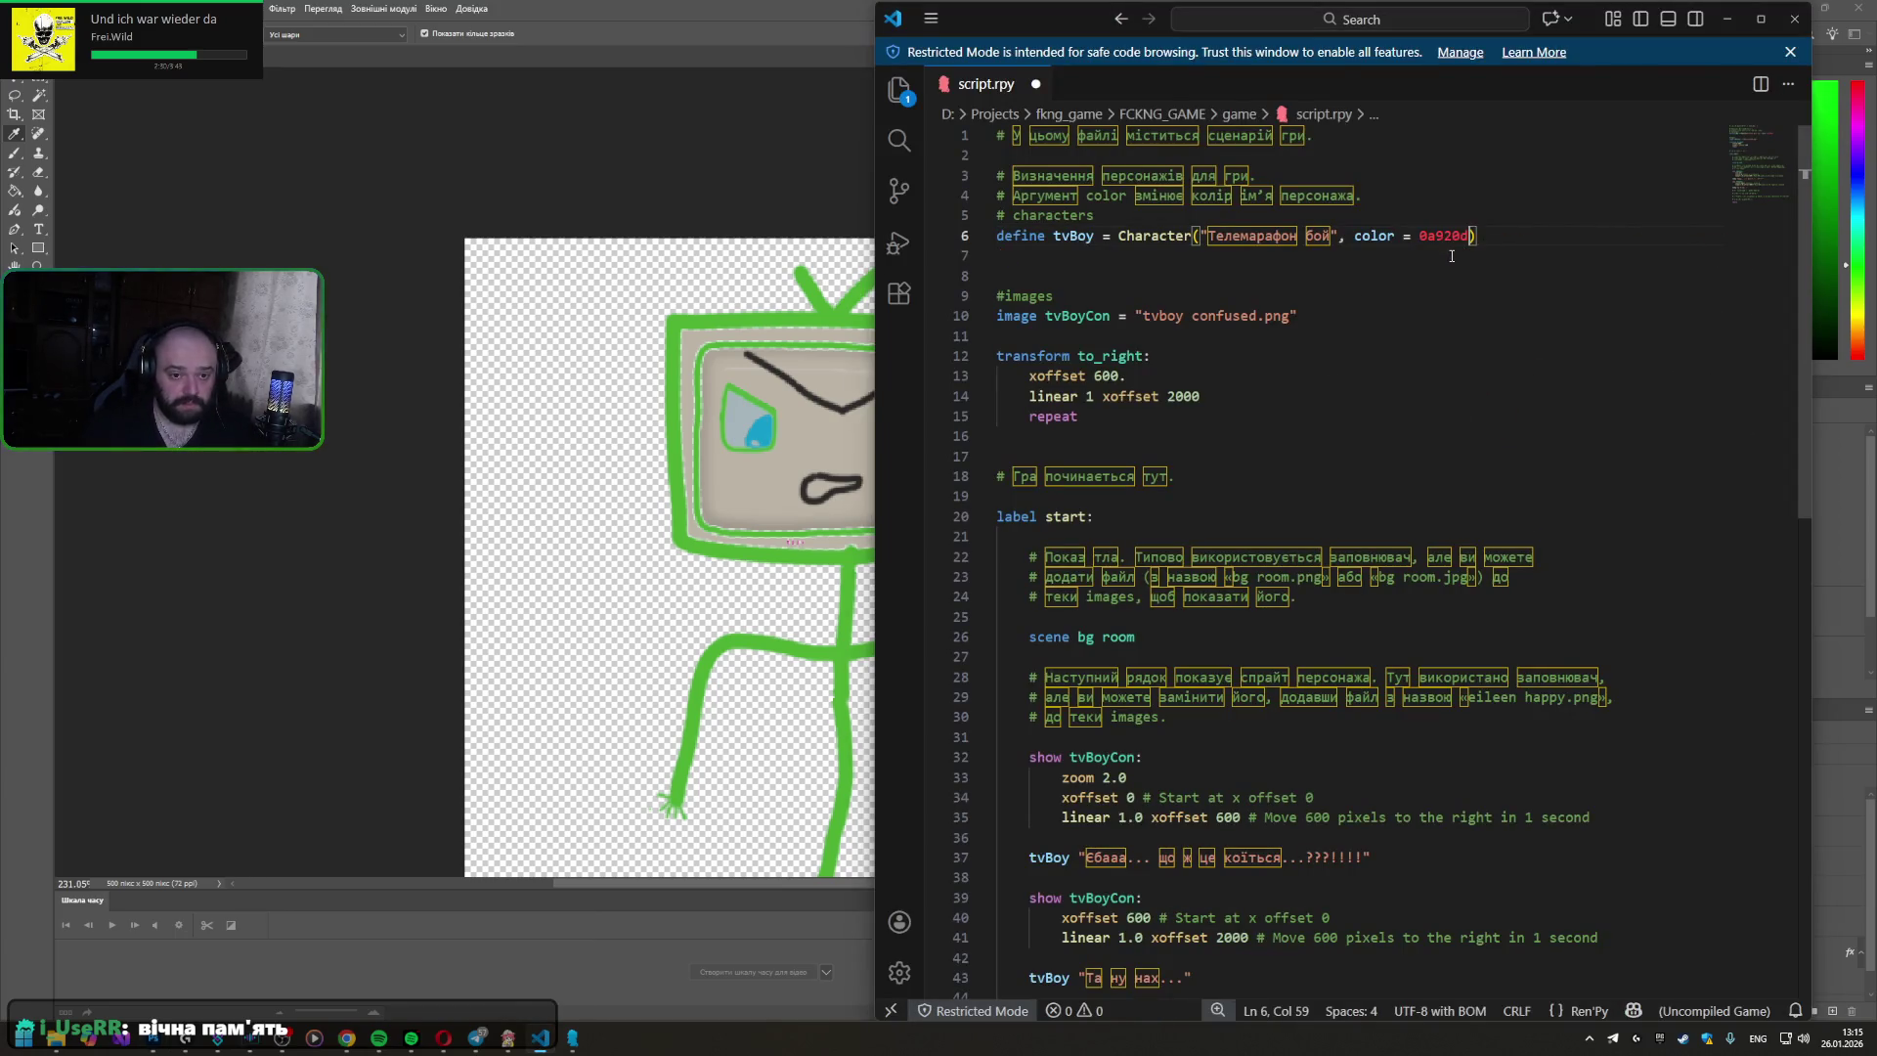
pyautogui.hotkey('alt', 'Tab')
pyautogui.hotkey('alt', 'Tab')
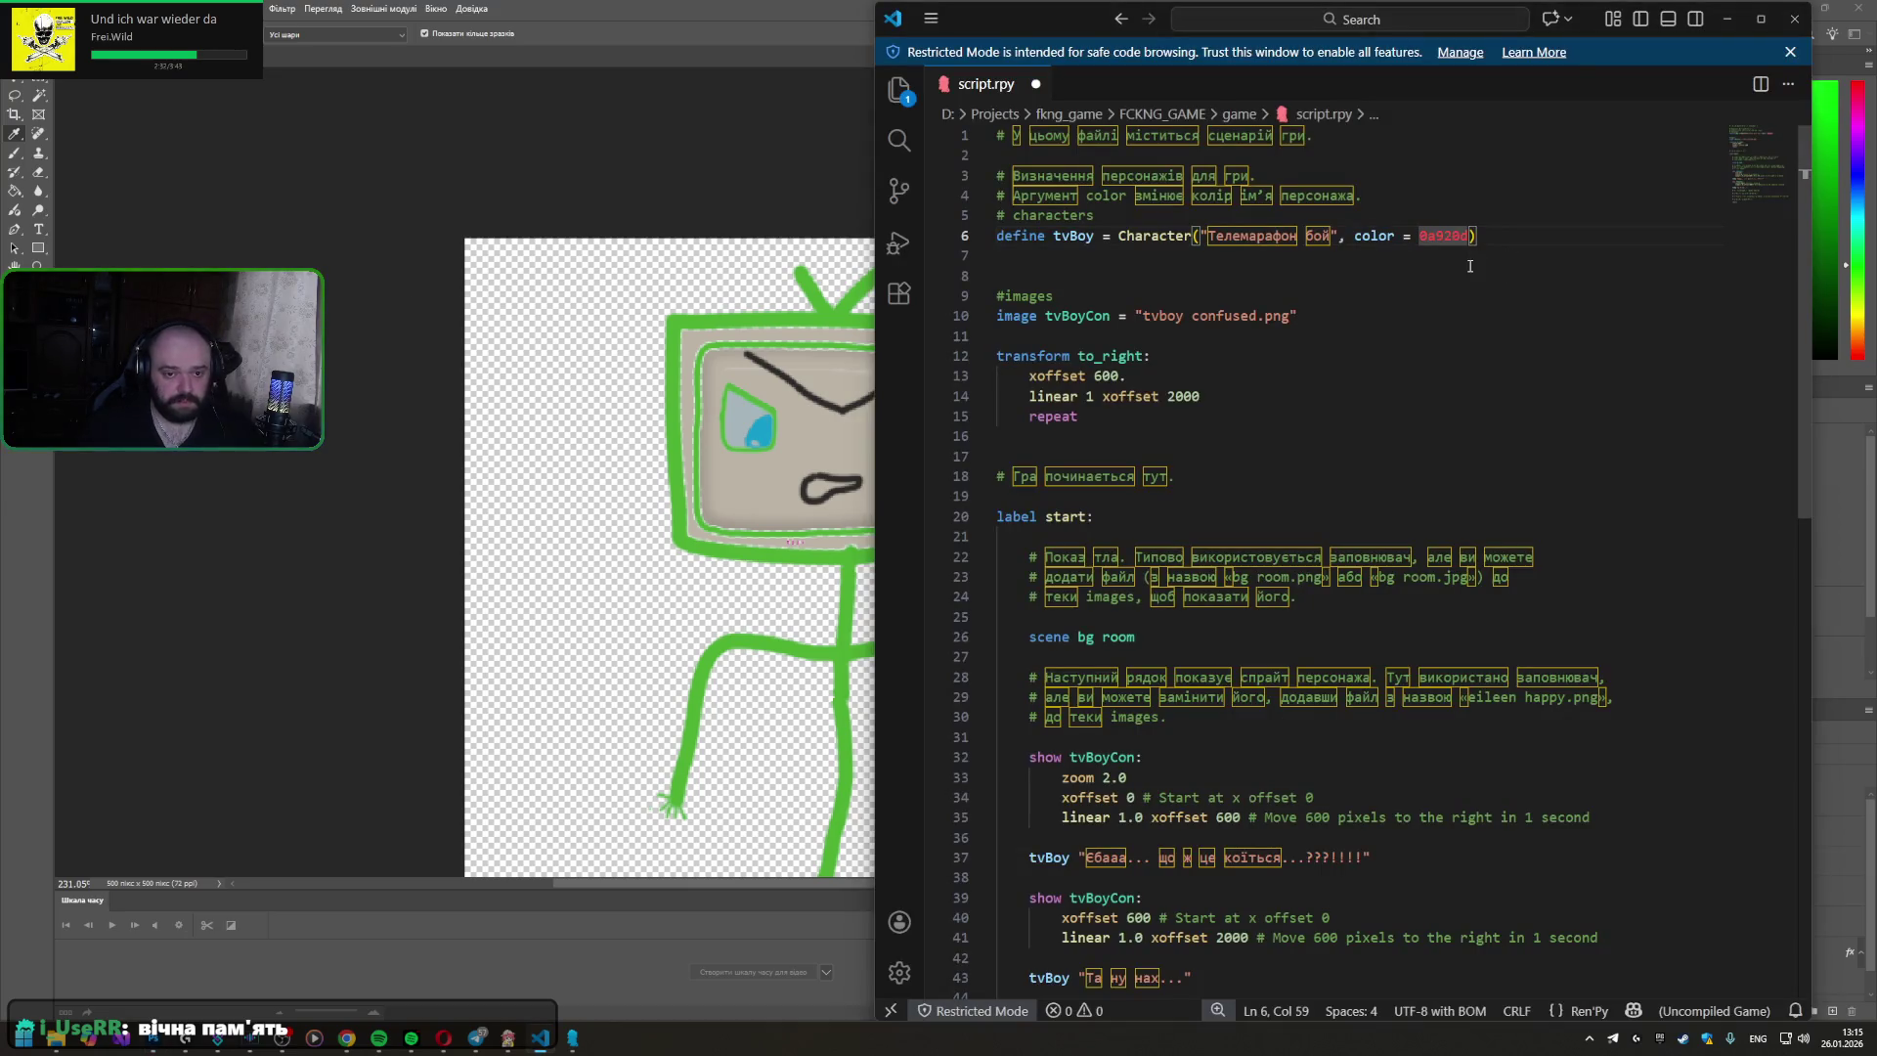
pyautogui.write('#')
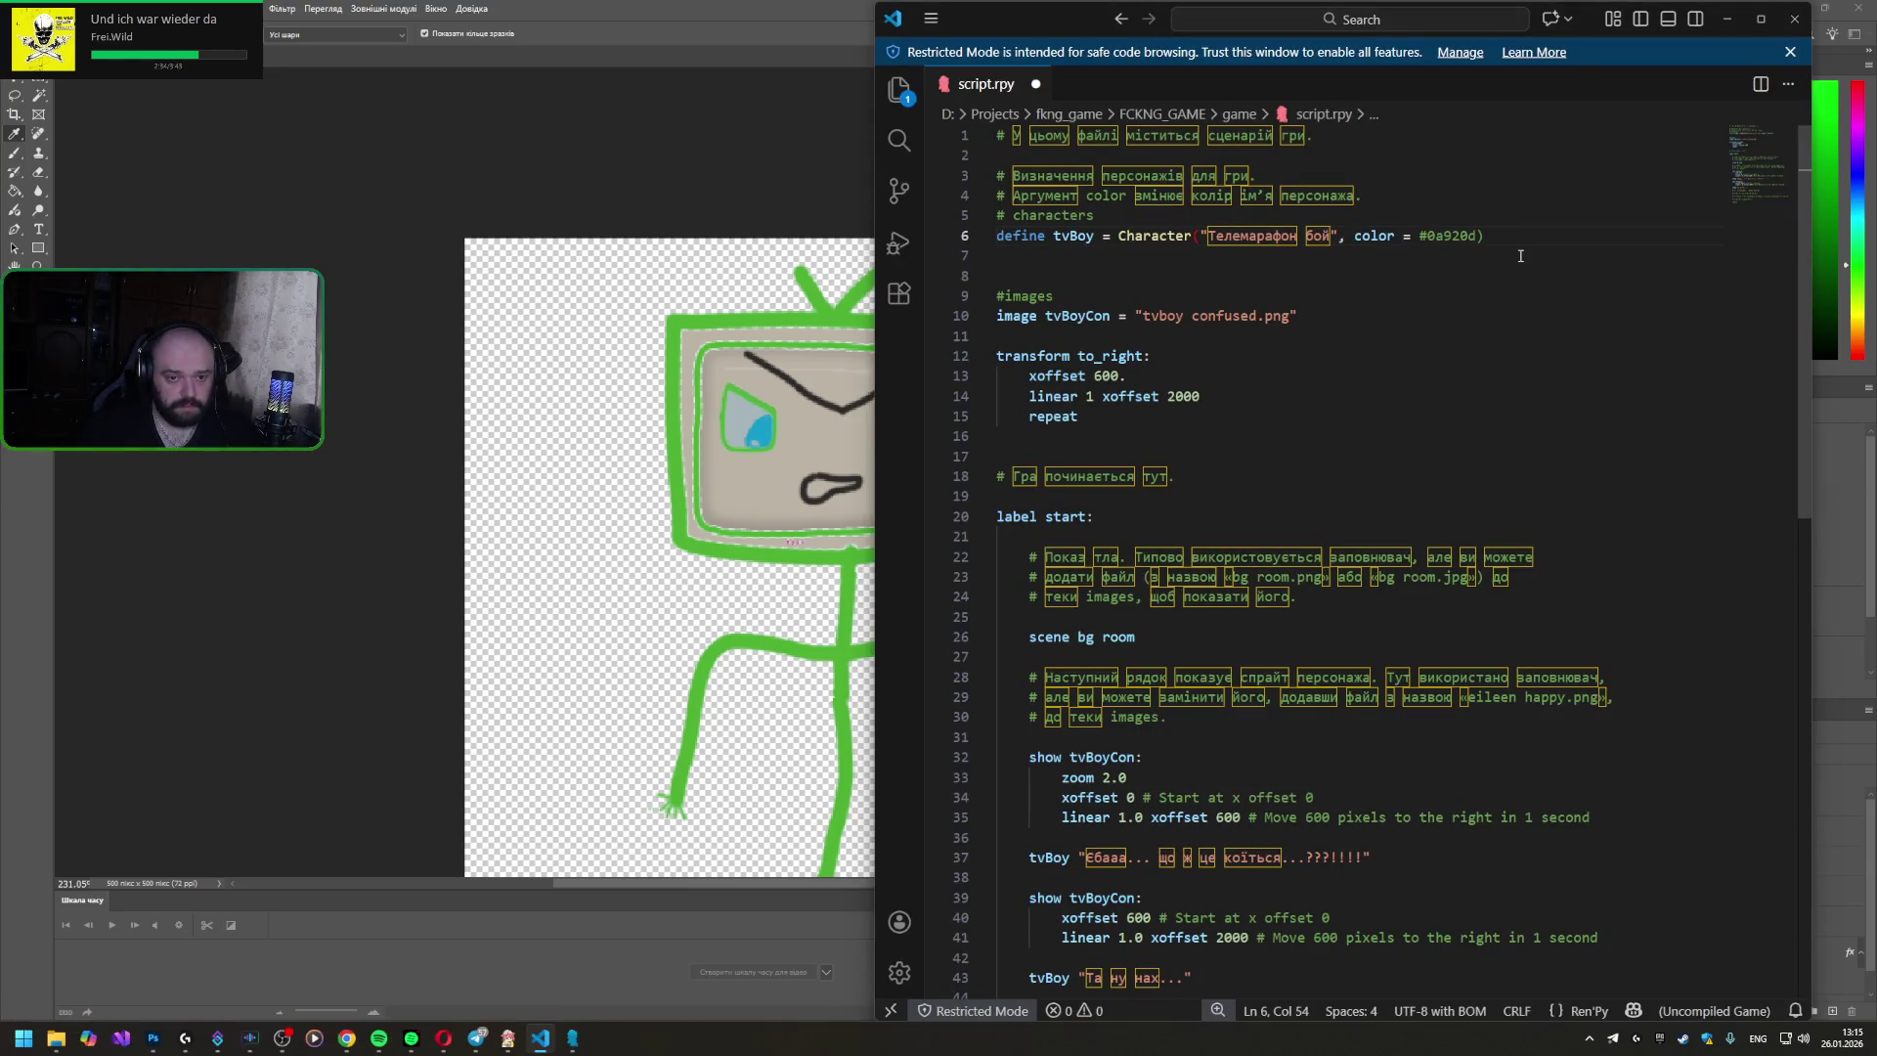
pyautogui.press('BackSpace')
pyautogui.write('E')
pyautogui.click(1553, 228)
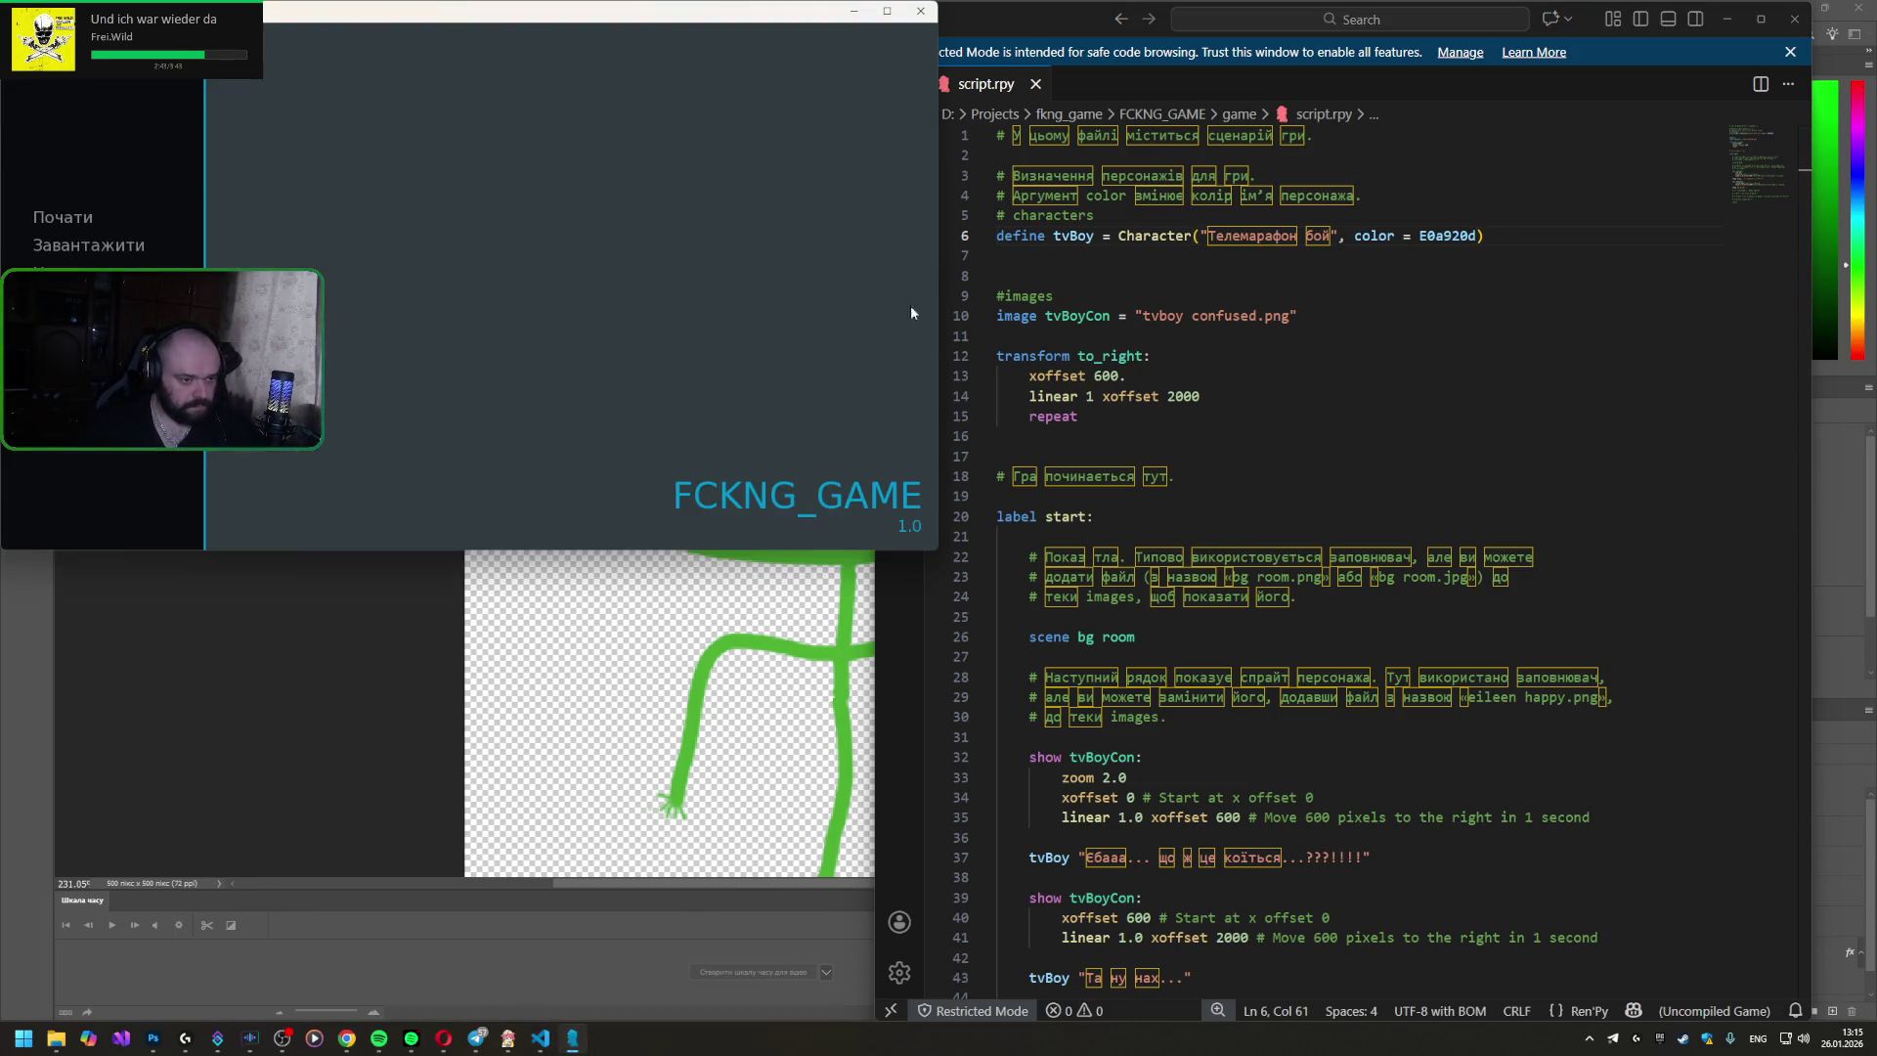
# - Close the running game and relaunch FCKNG_GAME from the Ren'Py Launcher
pyautogui.click(917, 18)
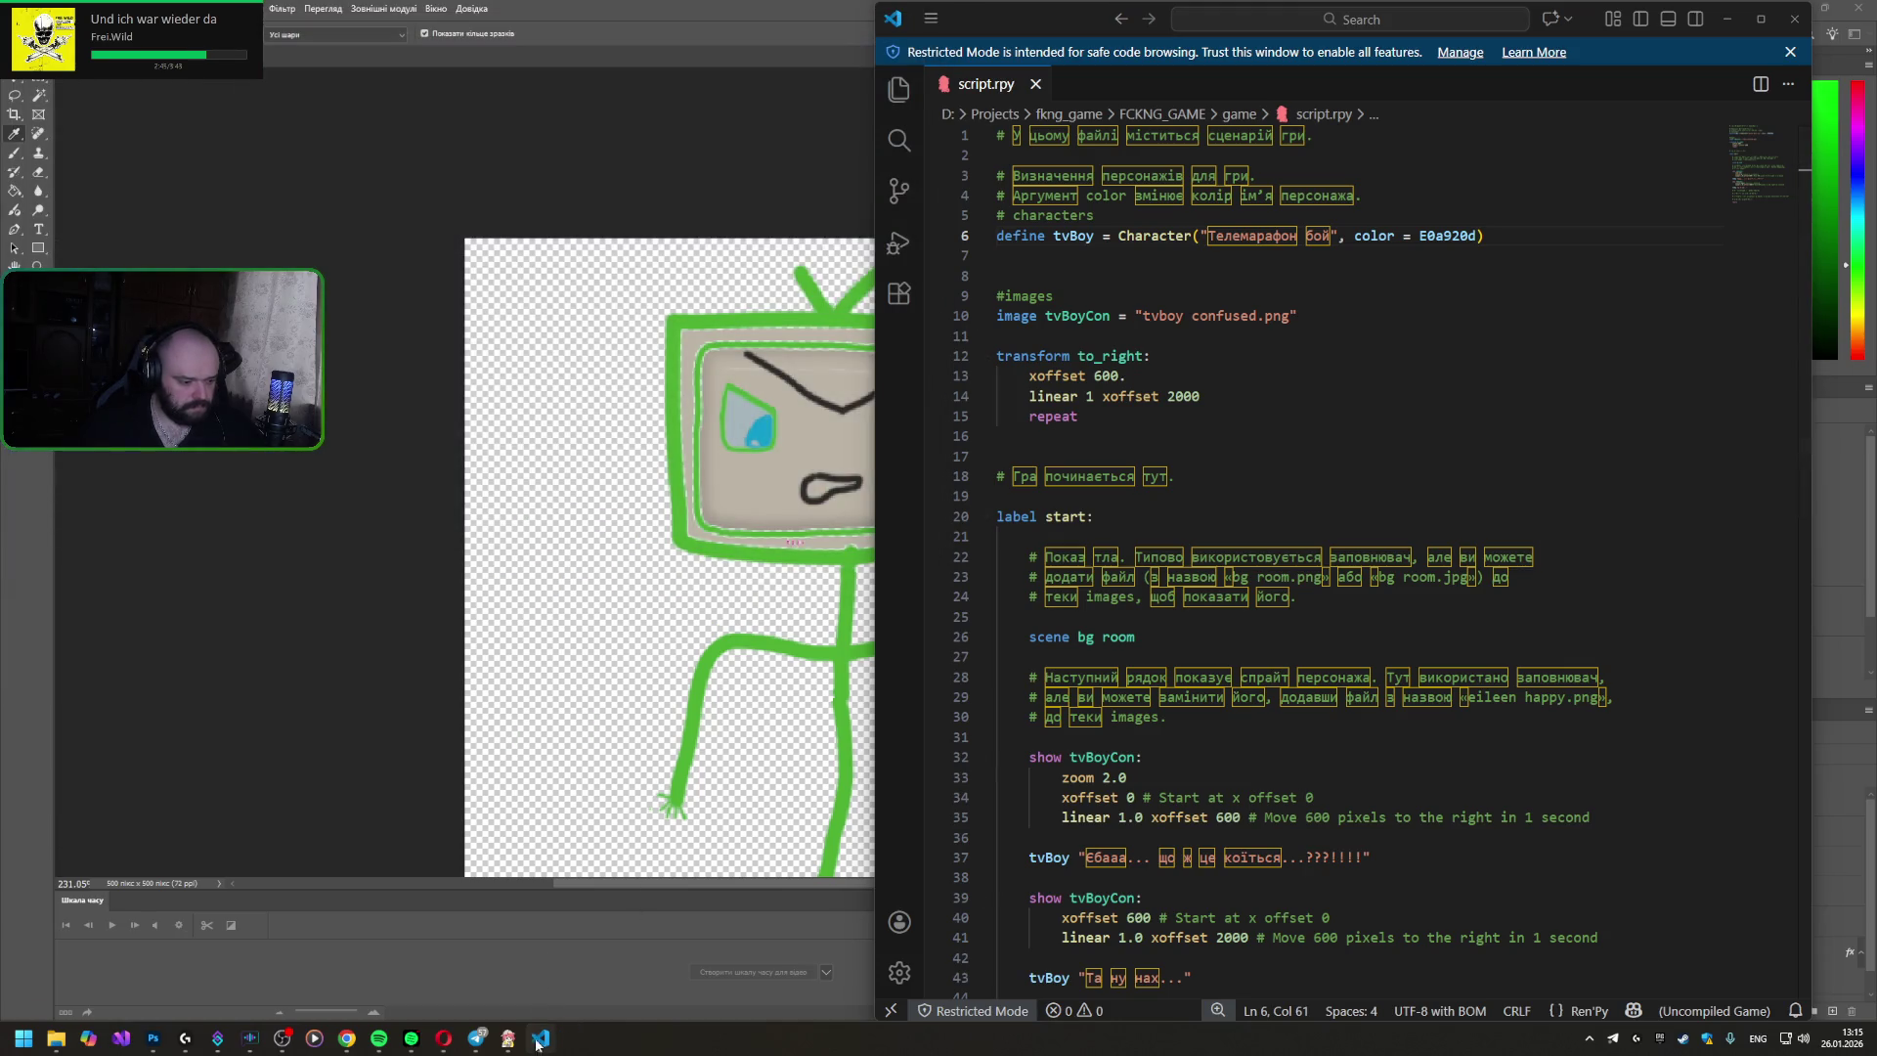
pyautogui.click(506, 1040)
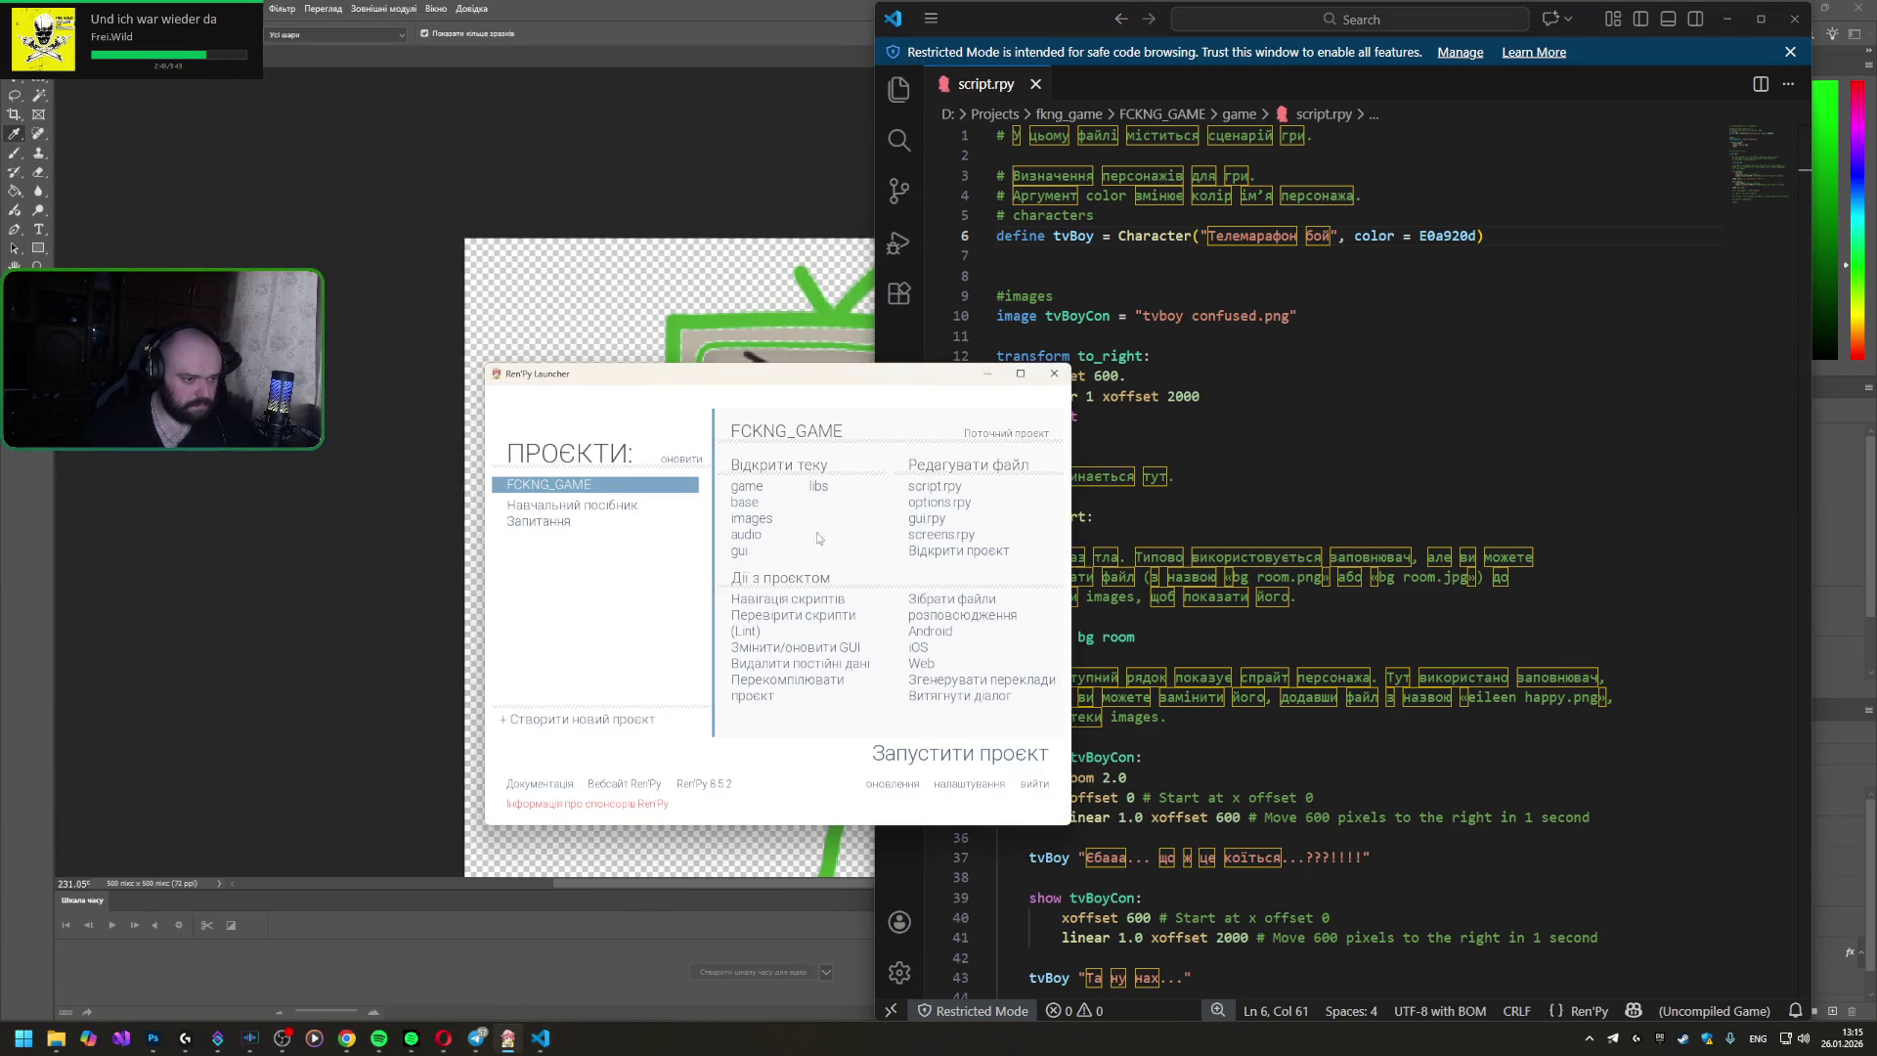
pyautogui.click(951, 756)
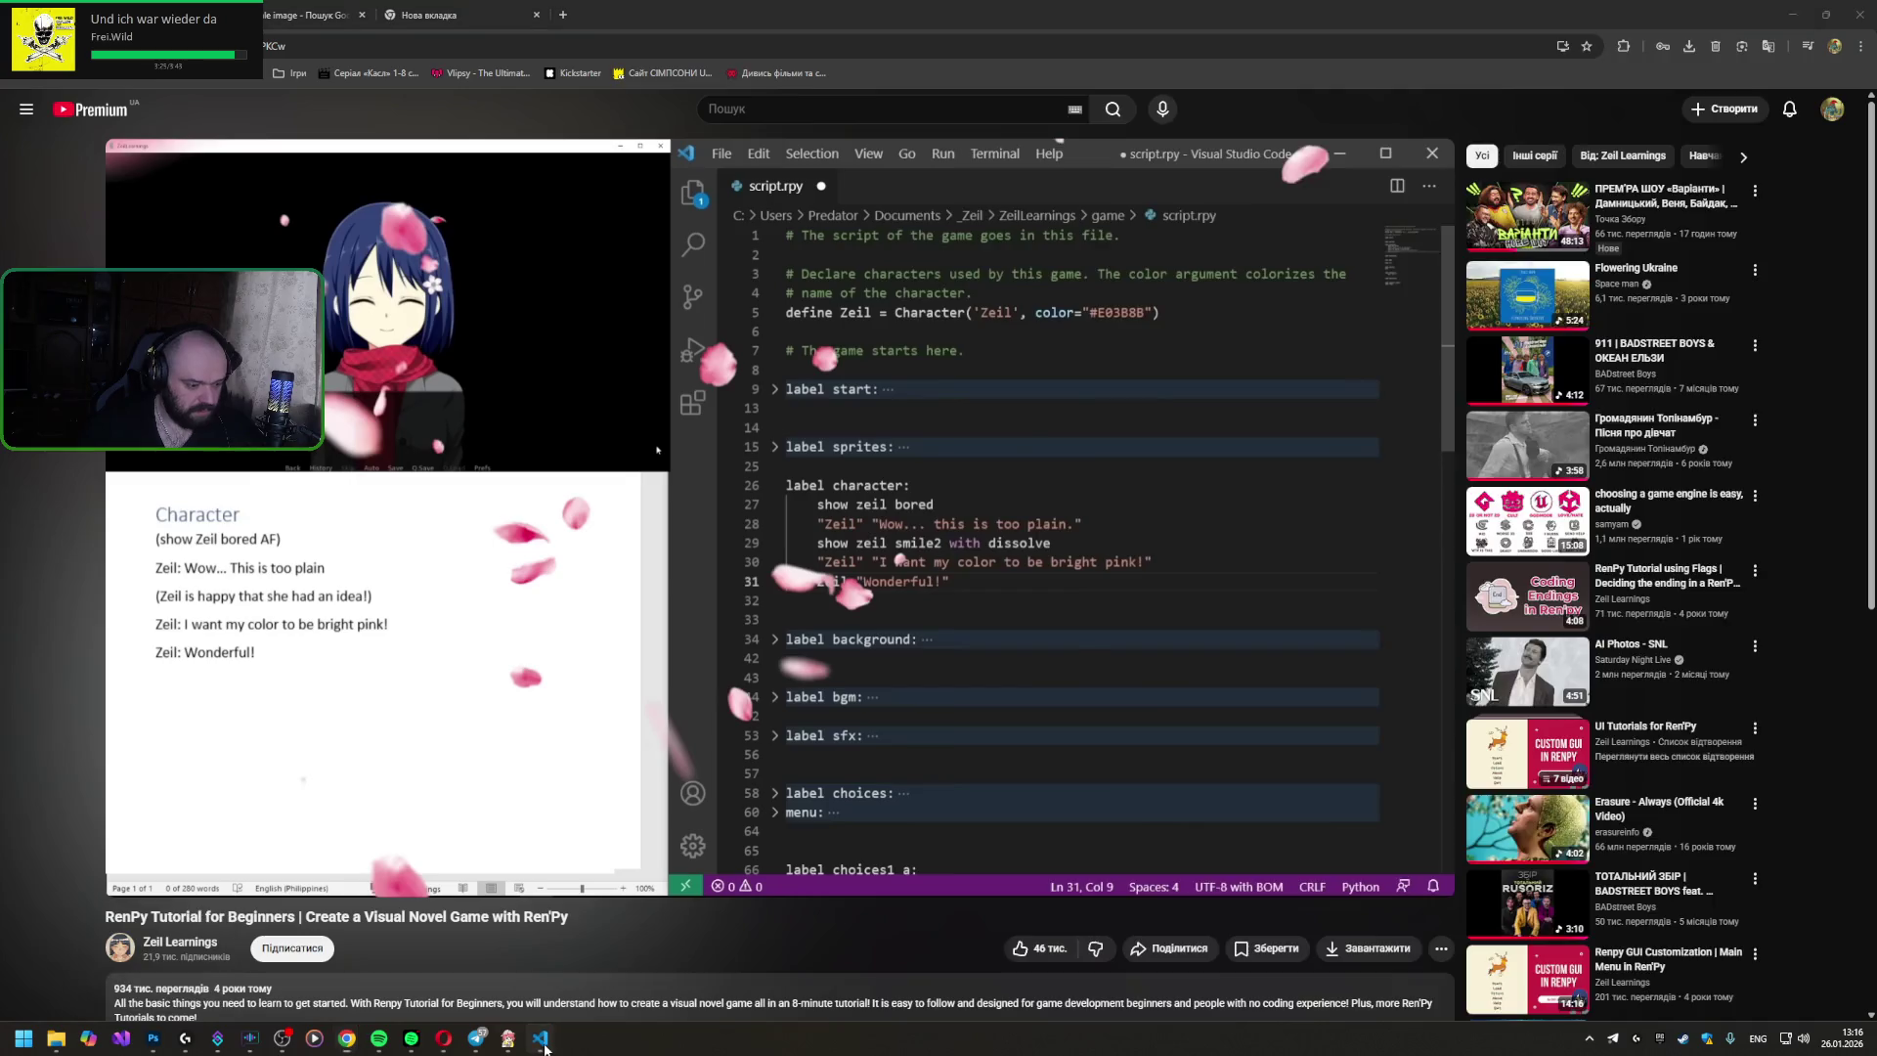
# - Quote tvBoy's colour as "0a920d" on line 6 and save the script
pyautogui.click(542, 1038)
pyautogui.press('Left')
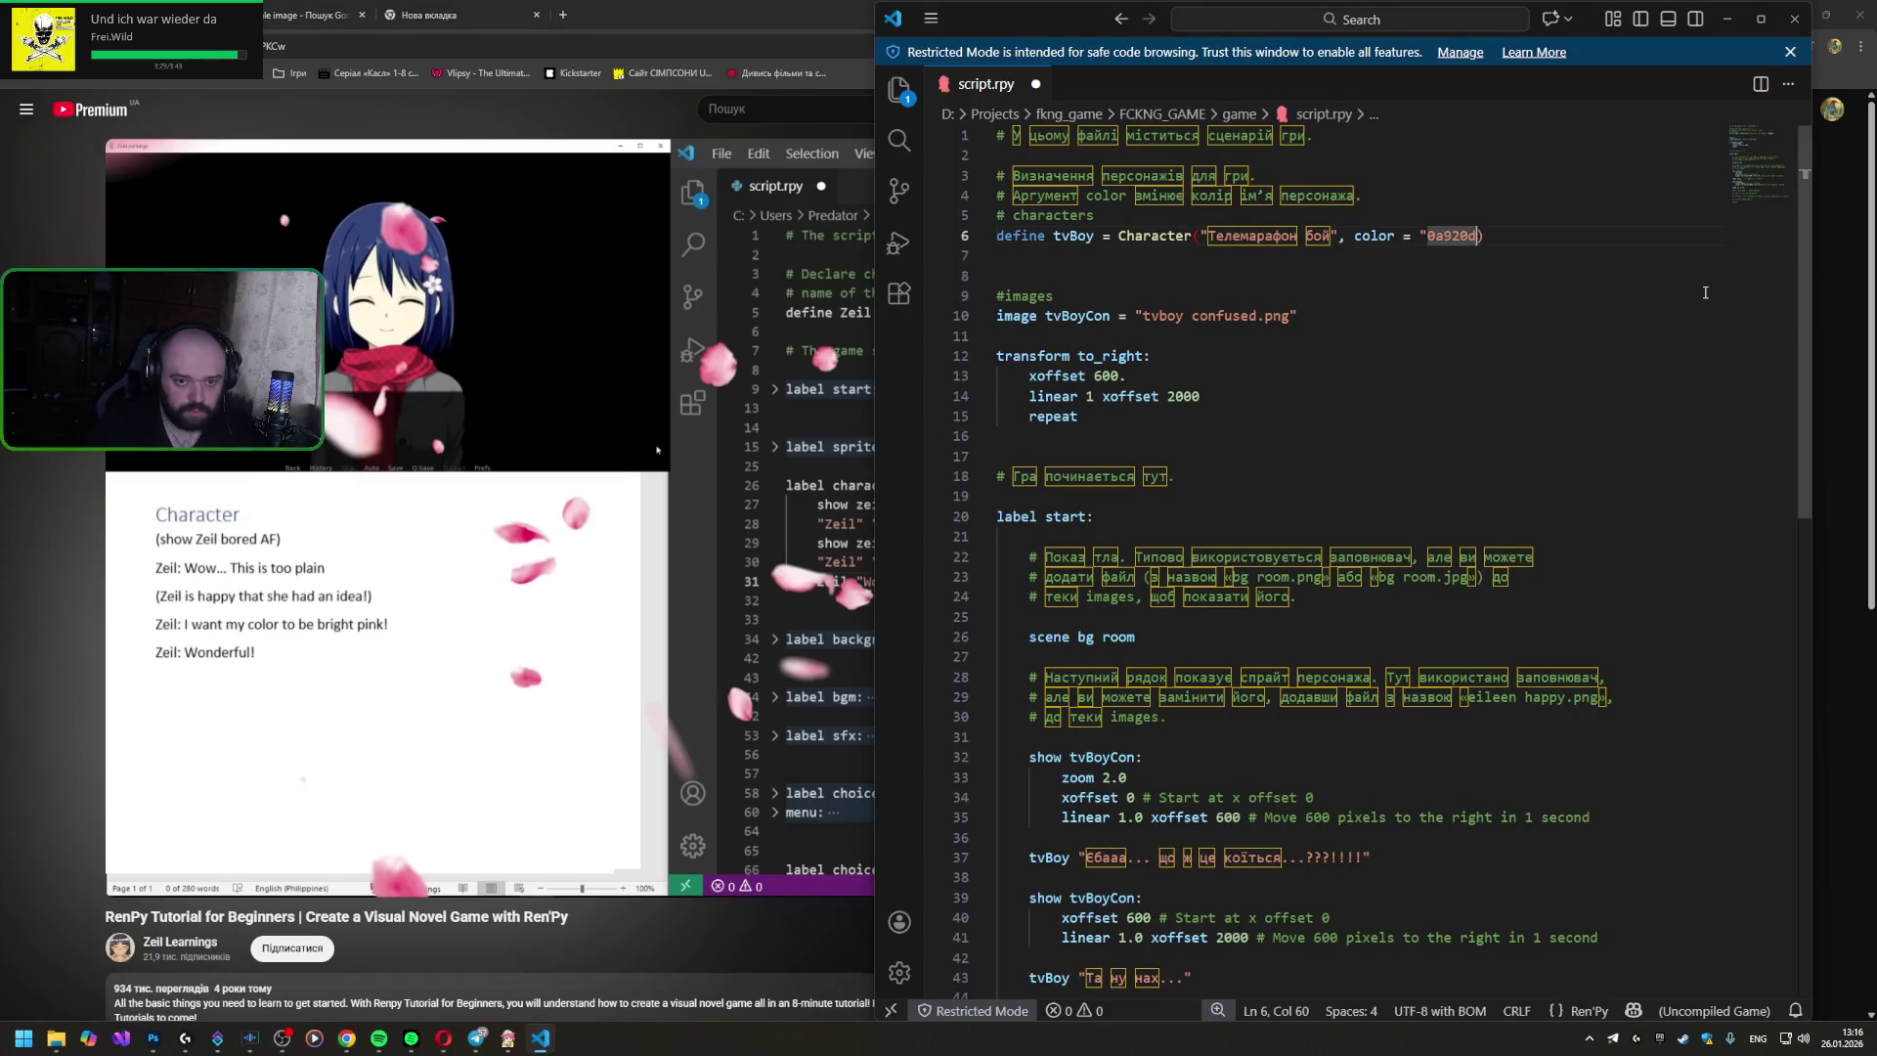
pyautogui.write('"')
pyautogui.hotkey('ctrl', 's')
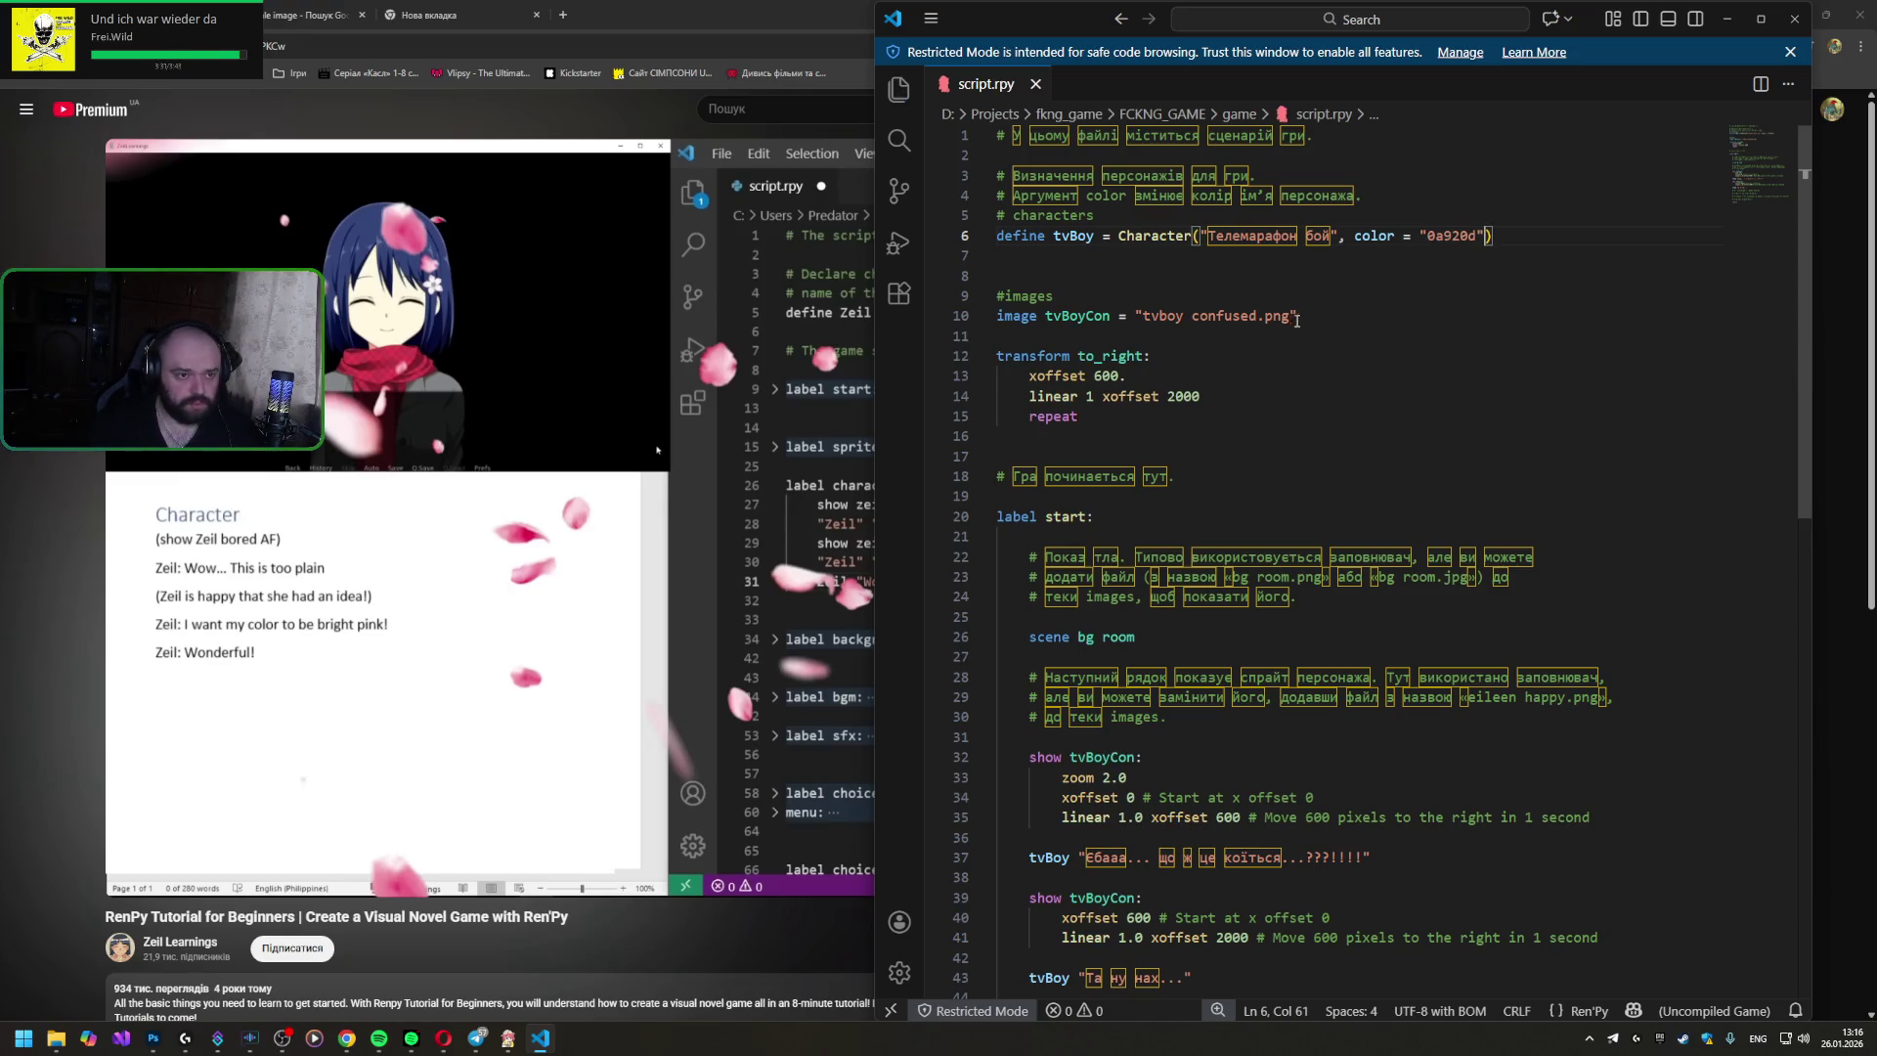
# - Launch the game to test the colour, quit it, and return to Photoshop's colour chooser
pyautogui.click(508, 1039)
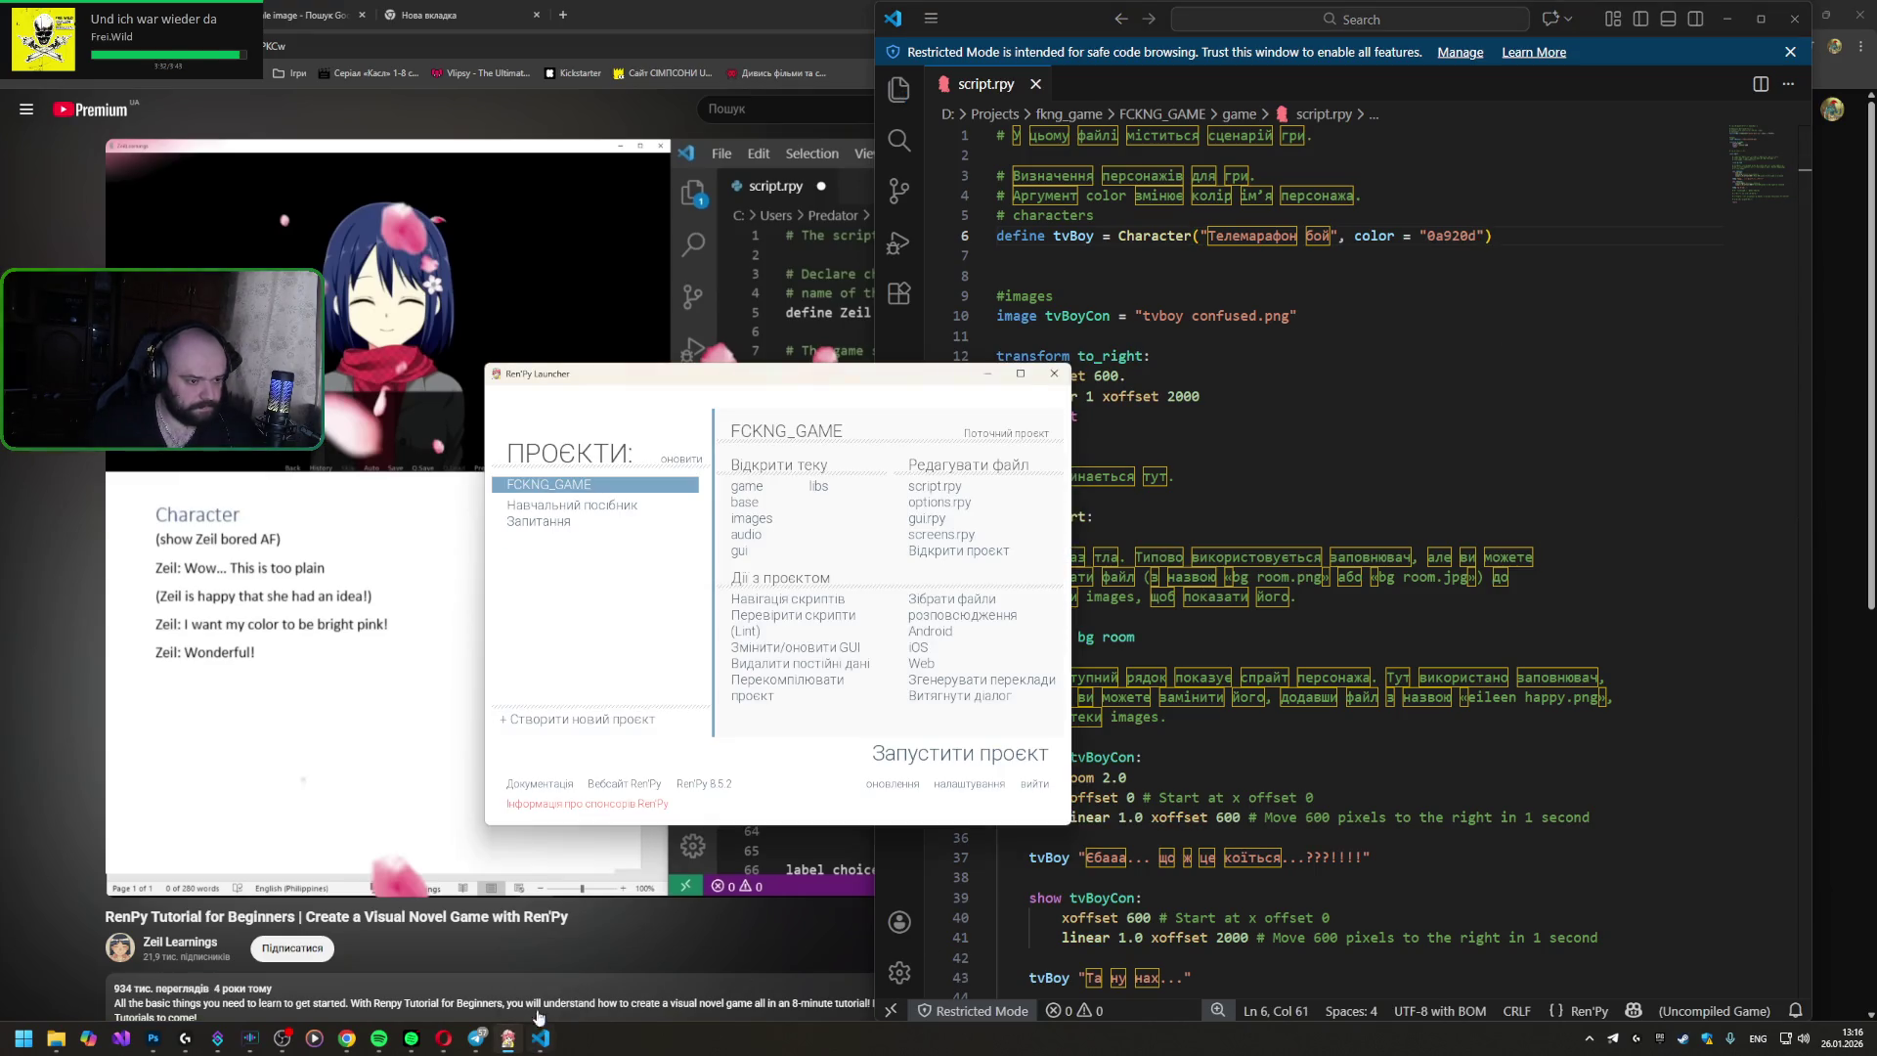
pyautogui.click(932, 764)
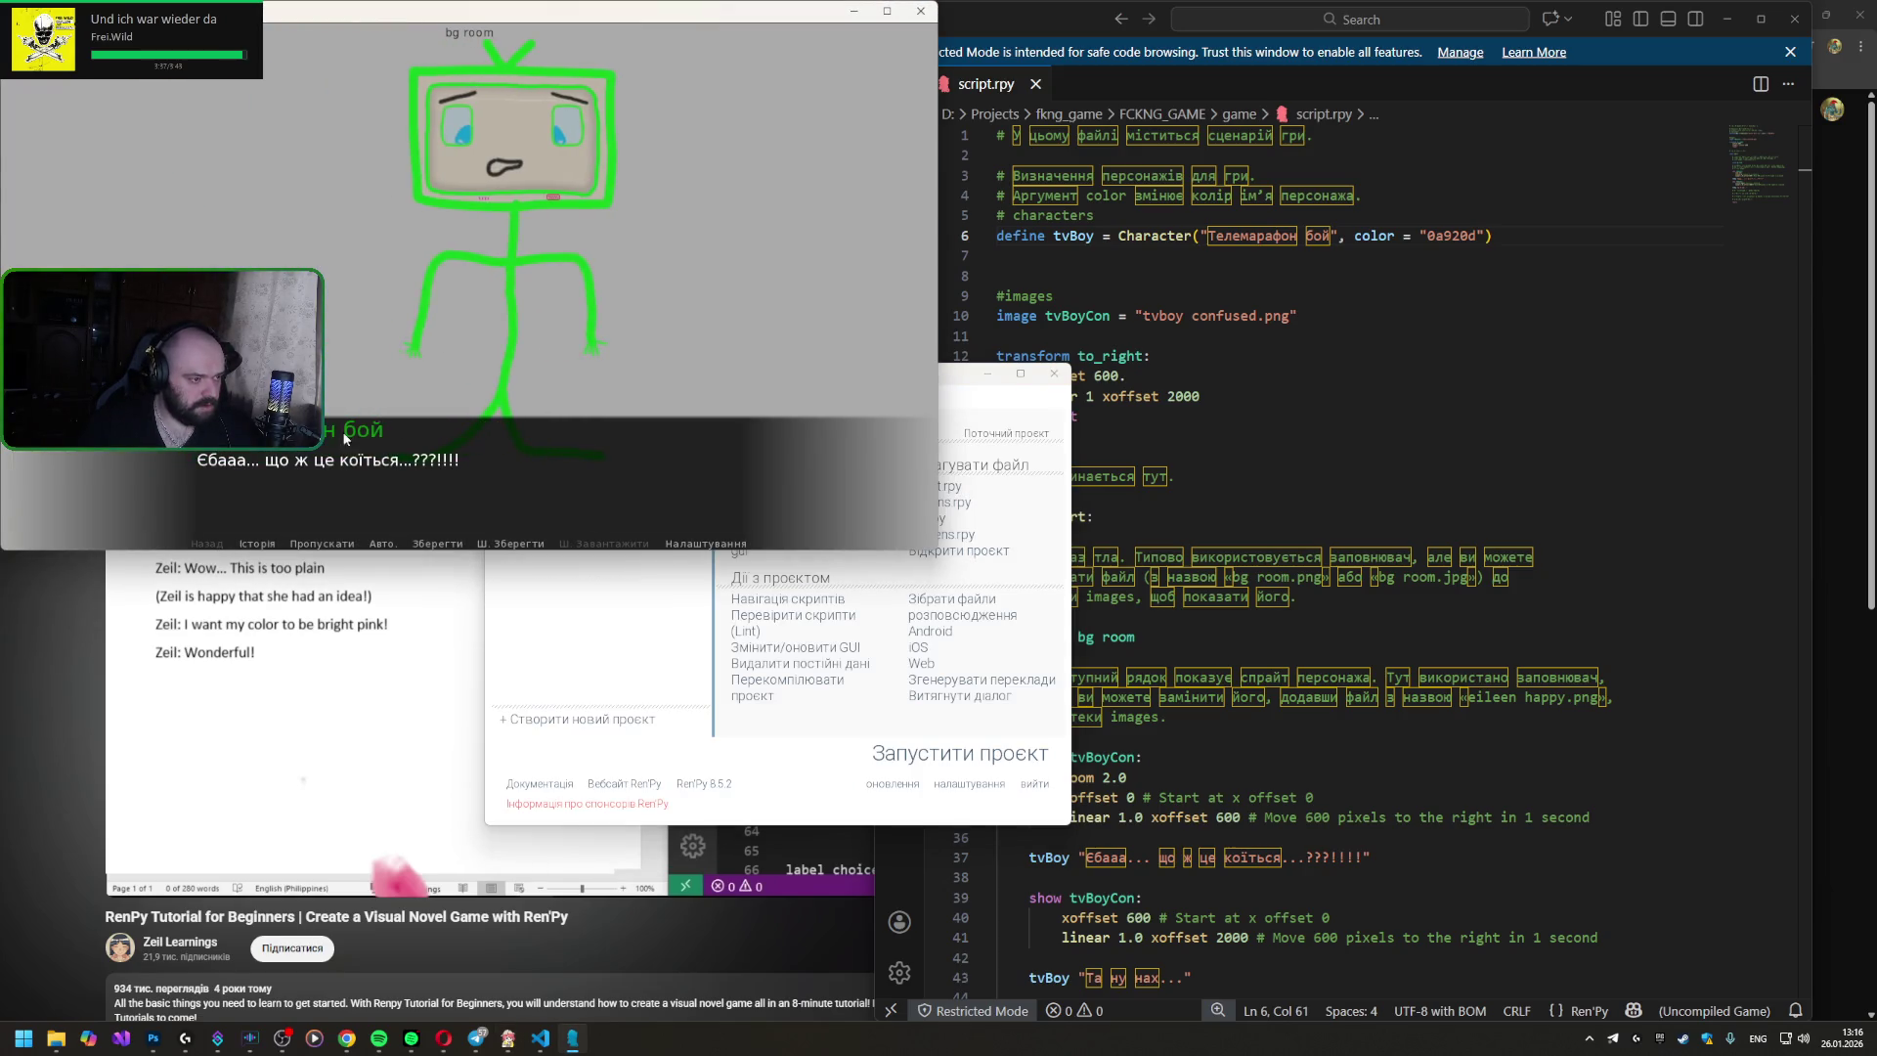
pyautogui.click(919, 11)
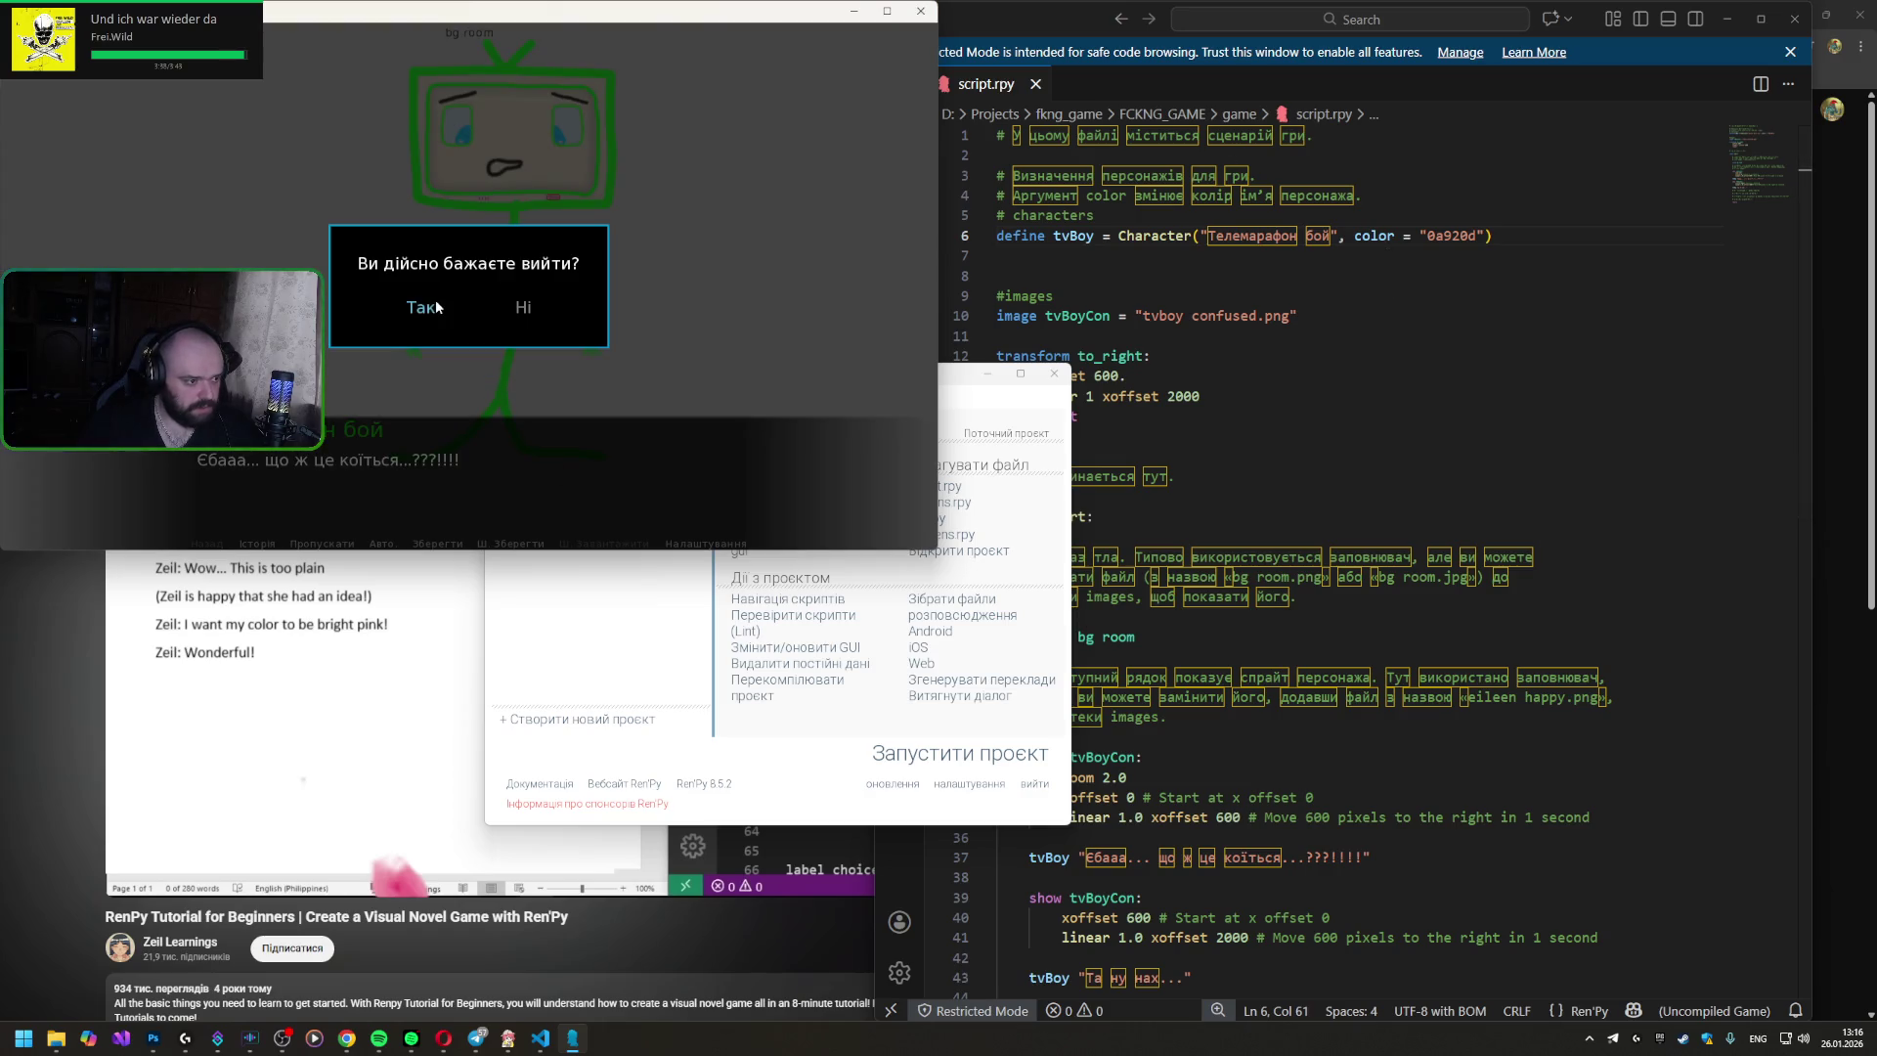
pyautogui.click(433, 306)
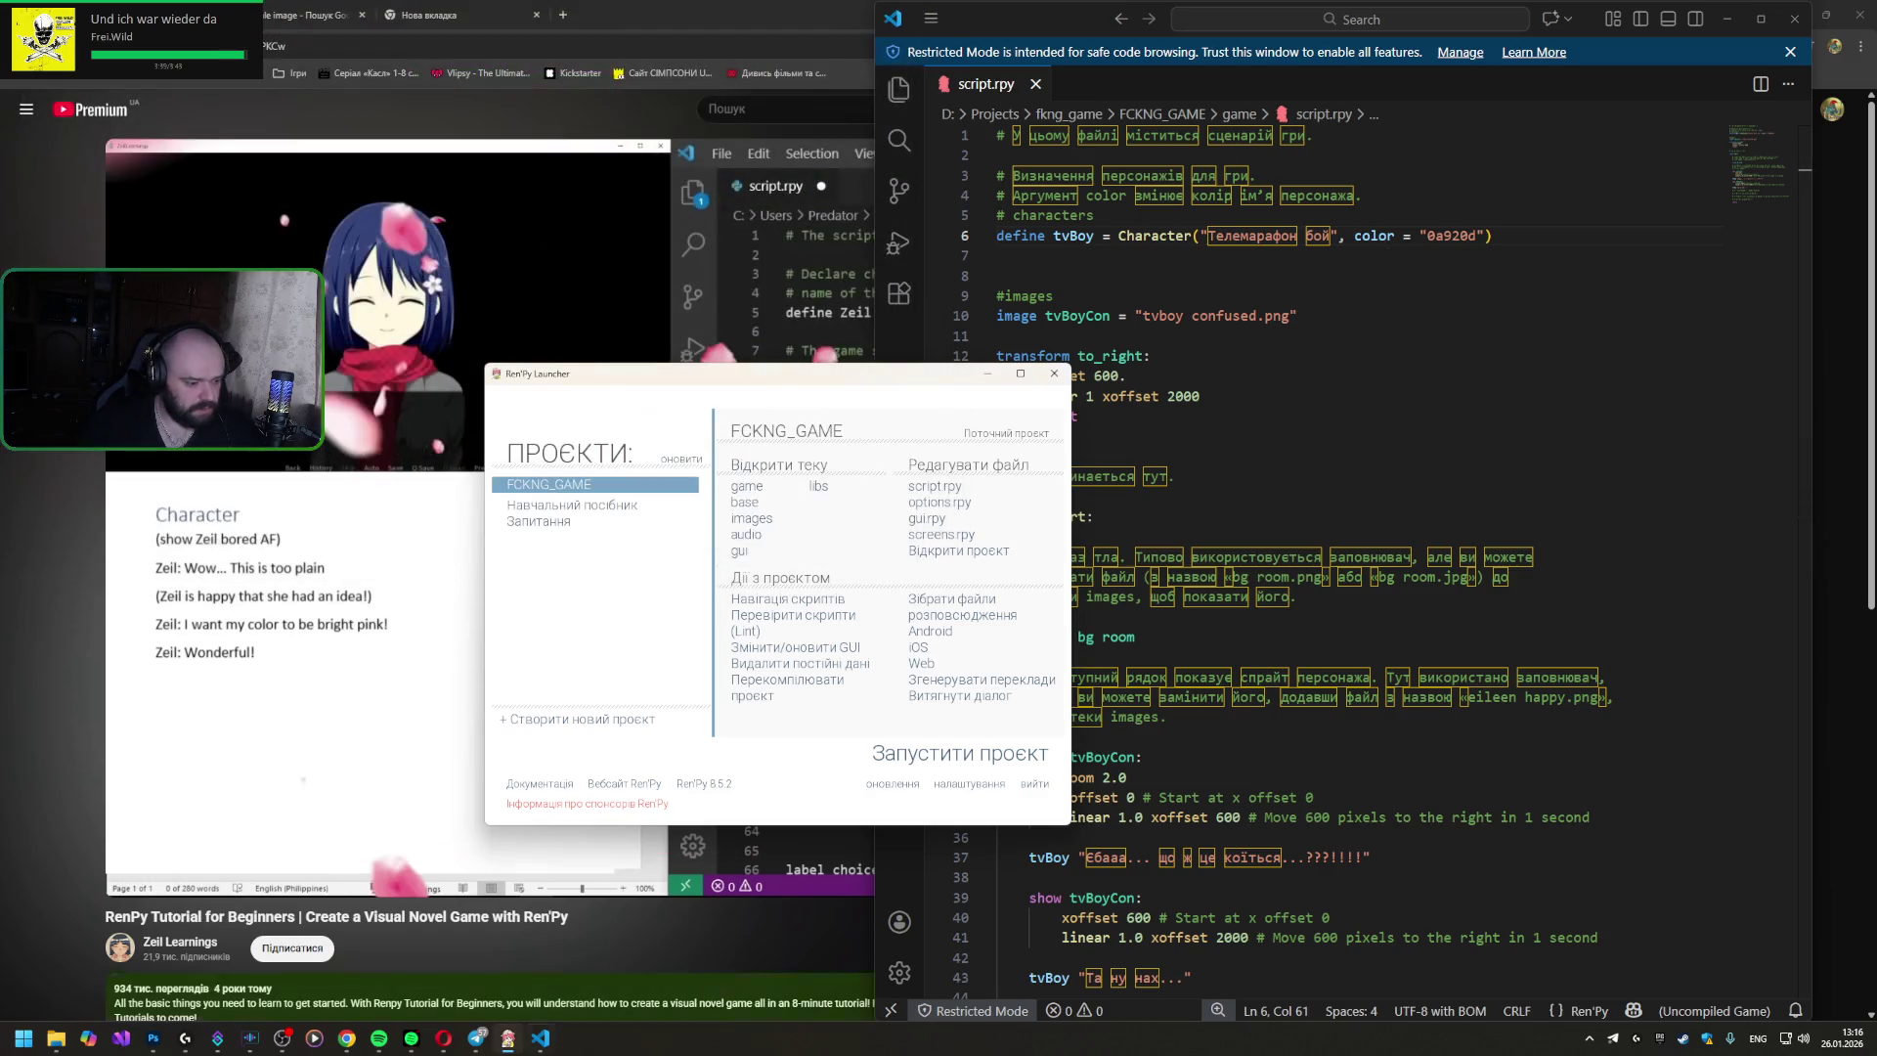
pyautogui.click(271, 1041)
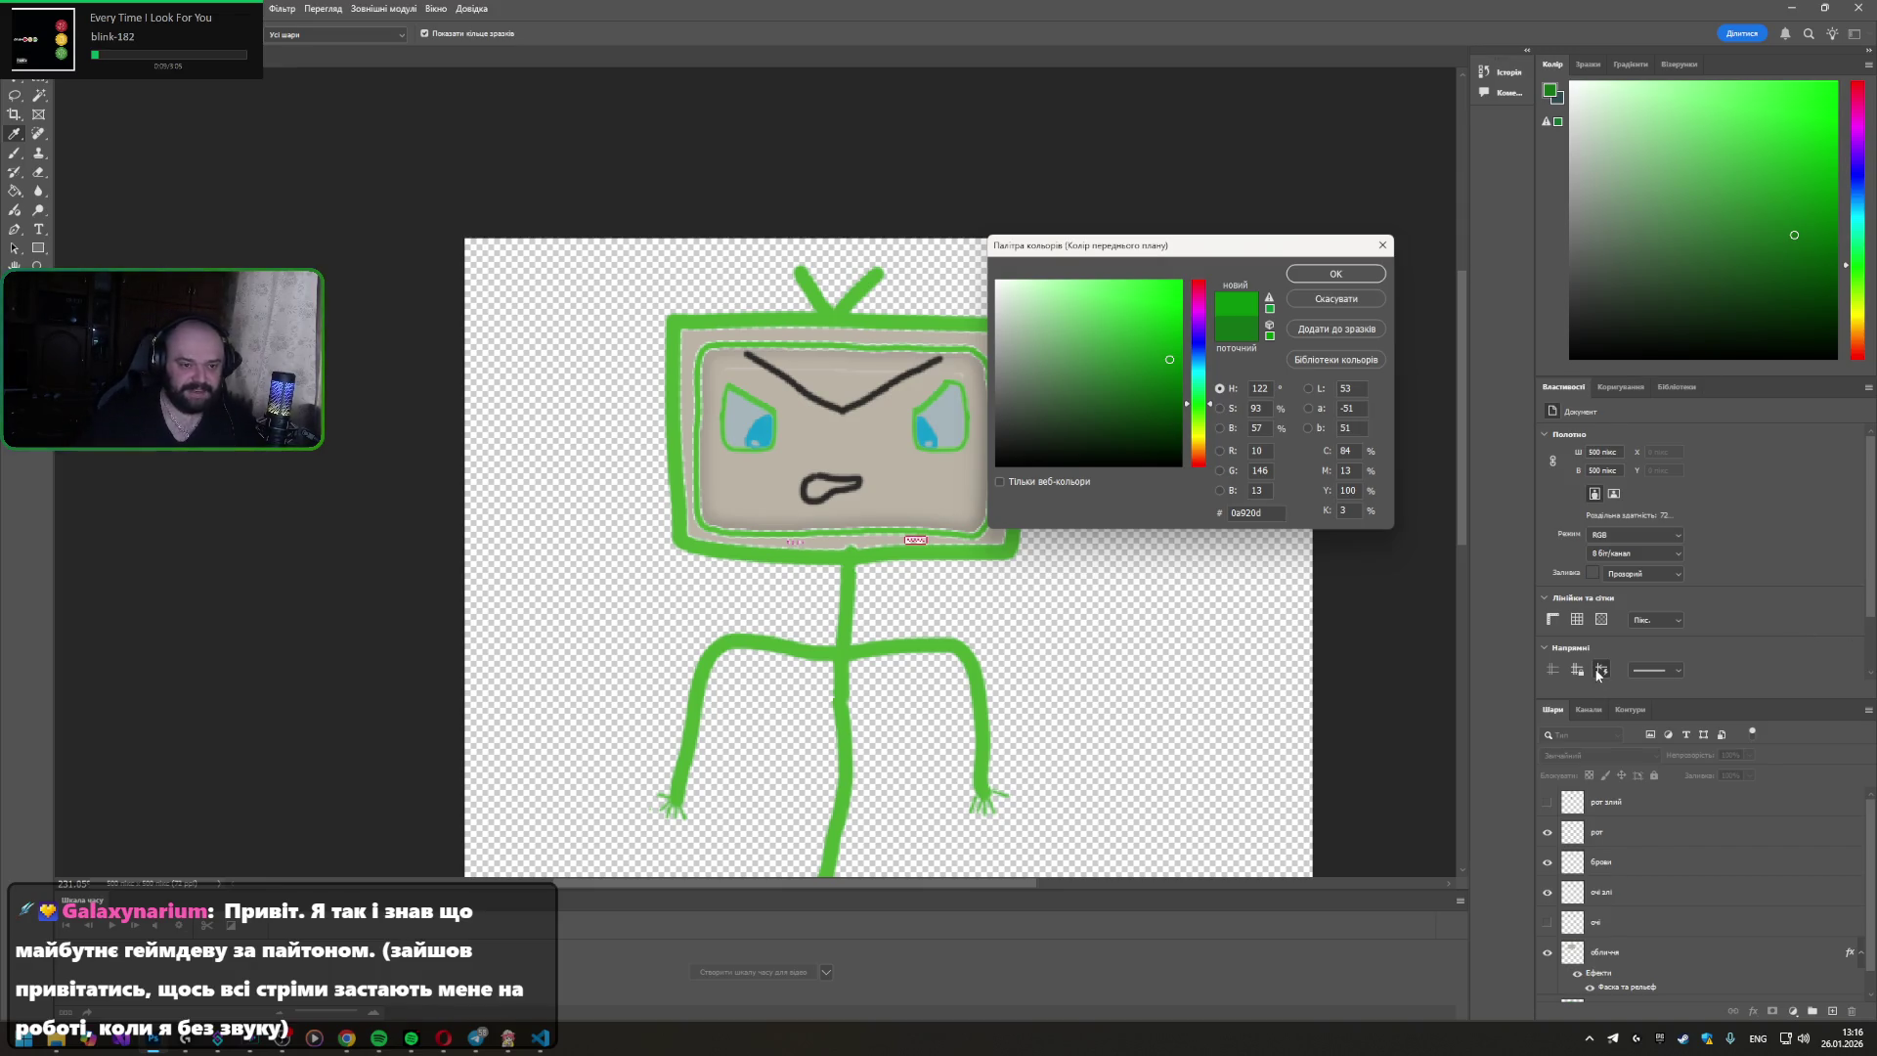
# - Pick purple 920a90 in Photoshop and paste it over tvBoy's green colour on line 6
pyautogui.click(1201, 312)
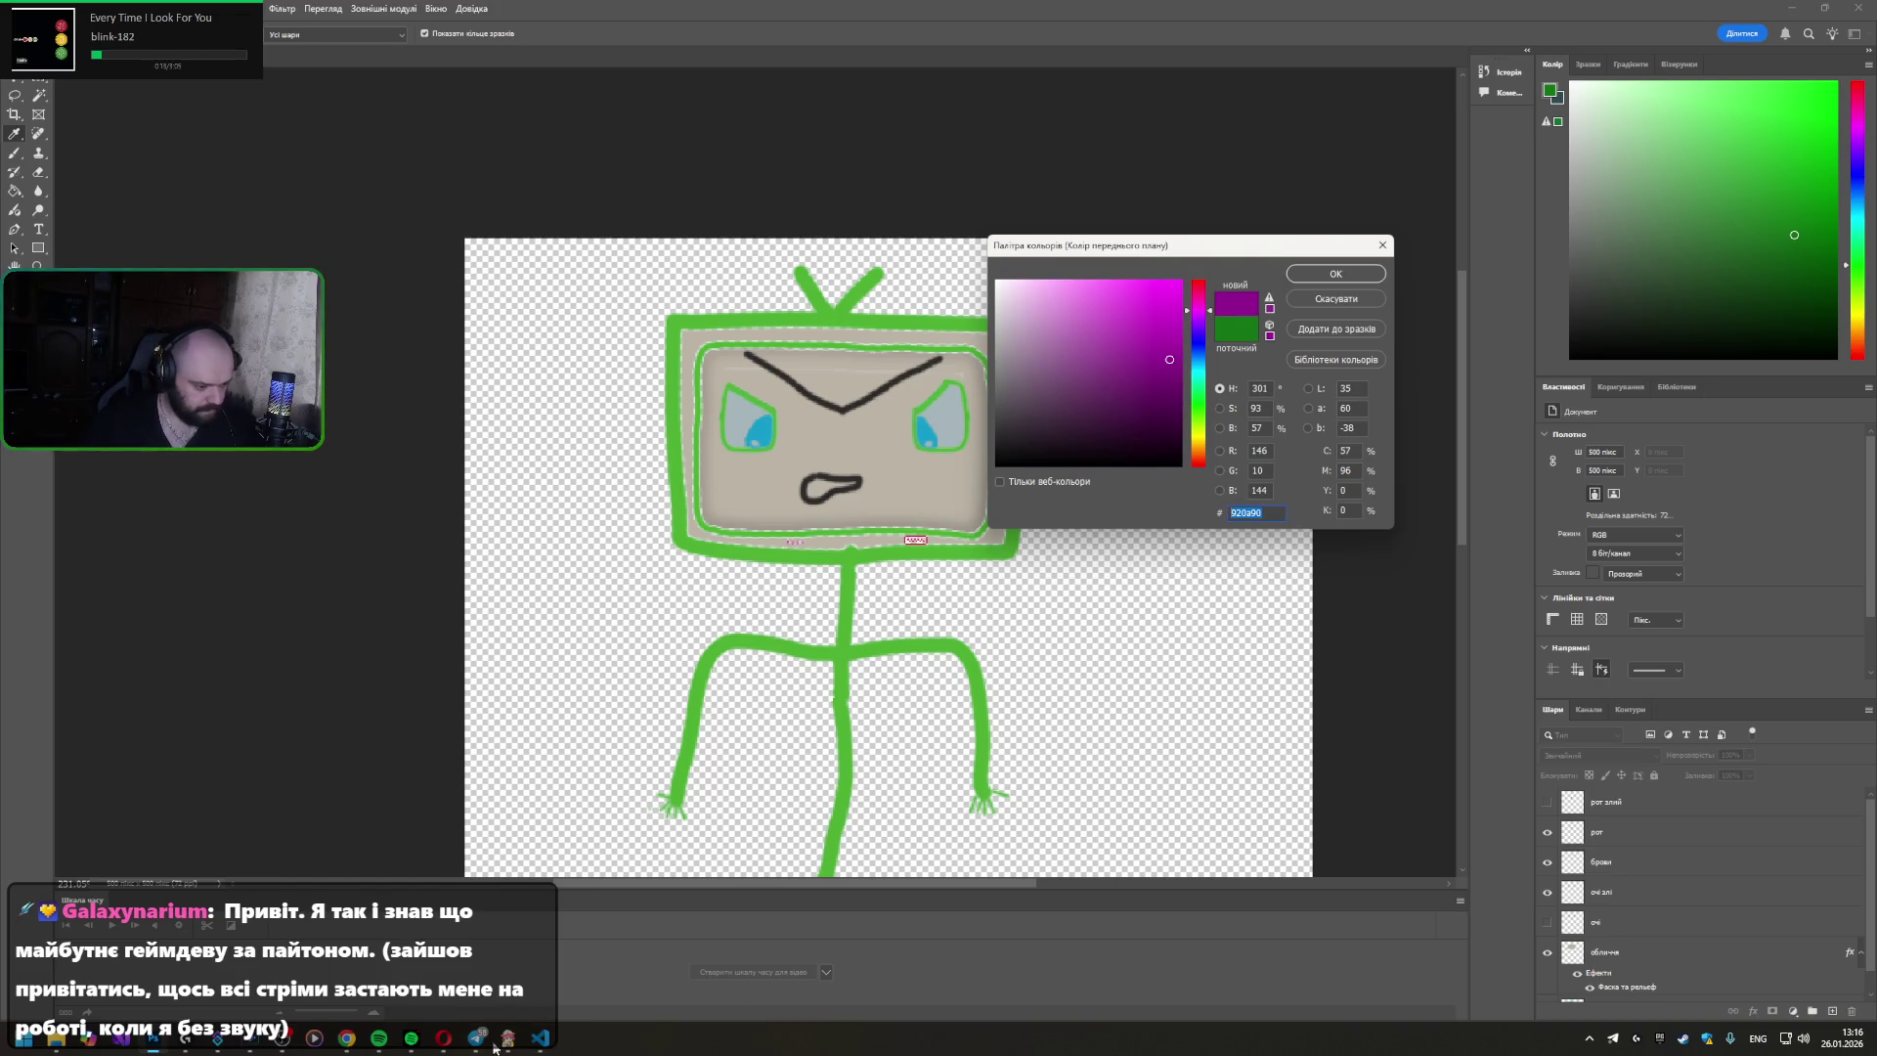
pyautogui.click(543, 1040)
pyautogui.doubleClick(1460, 237)
pyautogui.write('920a90')
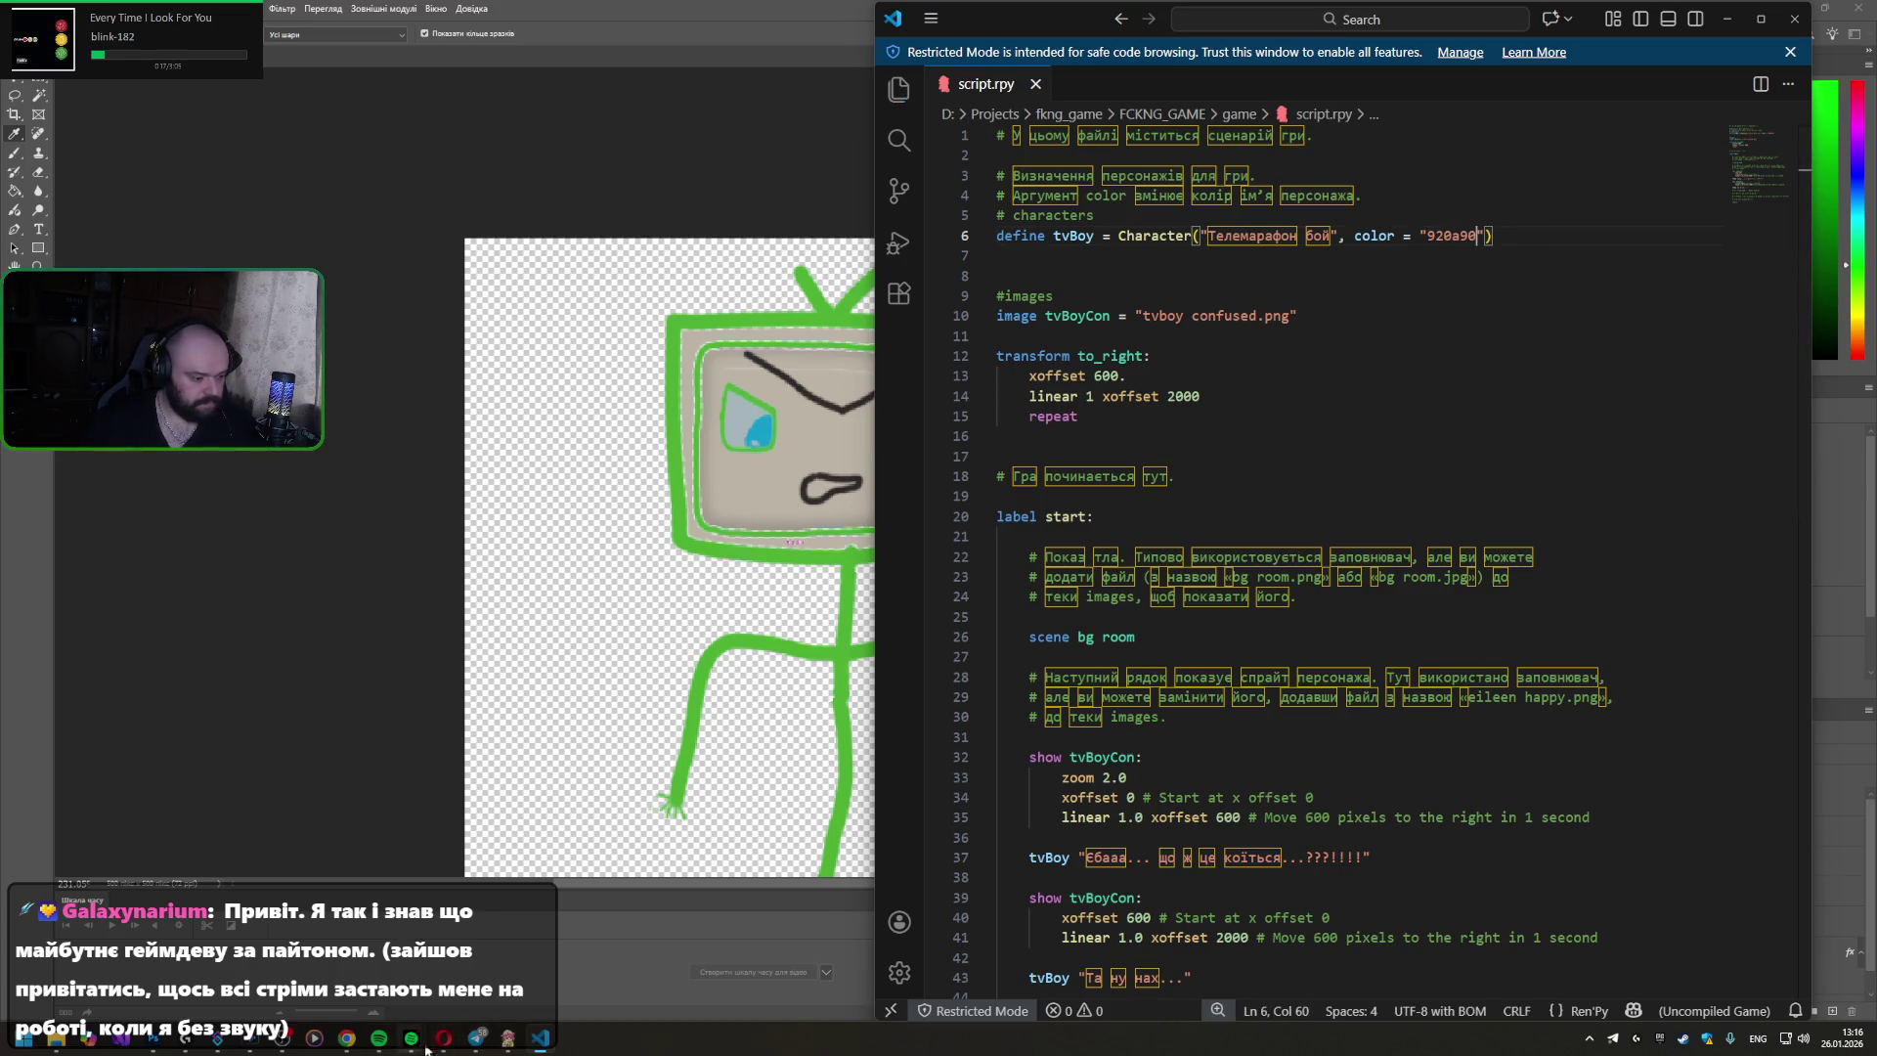
# - Launch the game from the Ren'Py launcher, start the first scene to see the purple name, then quit
pyautogui.click(502, 1046)
pyautogui.click(919, 753)
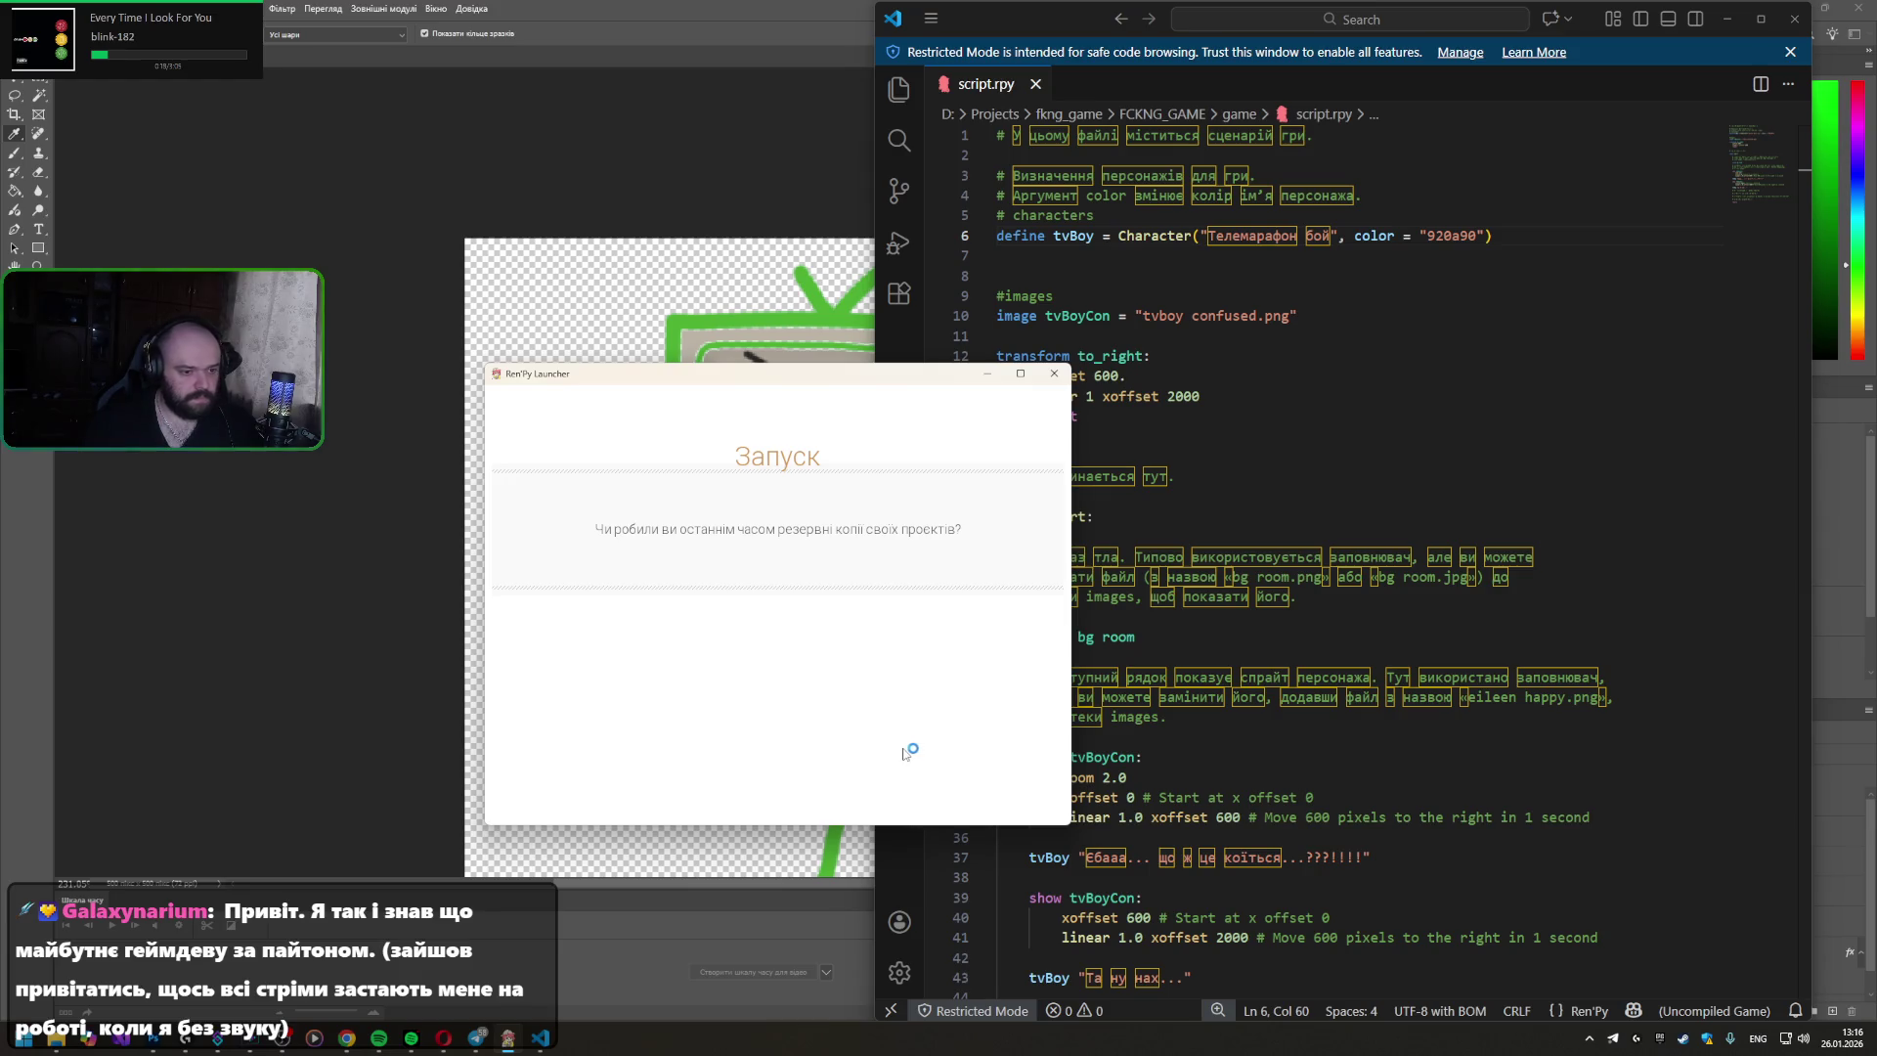
pyautogui.click(63, 219)
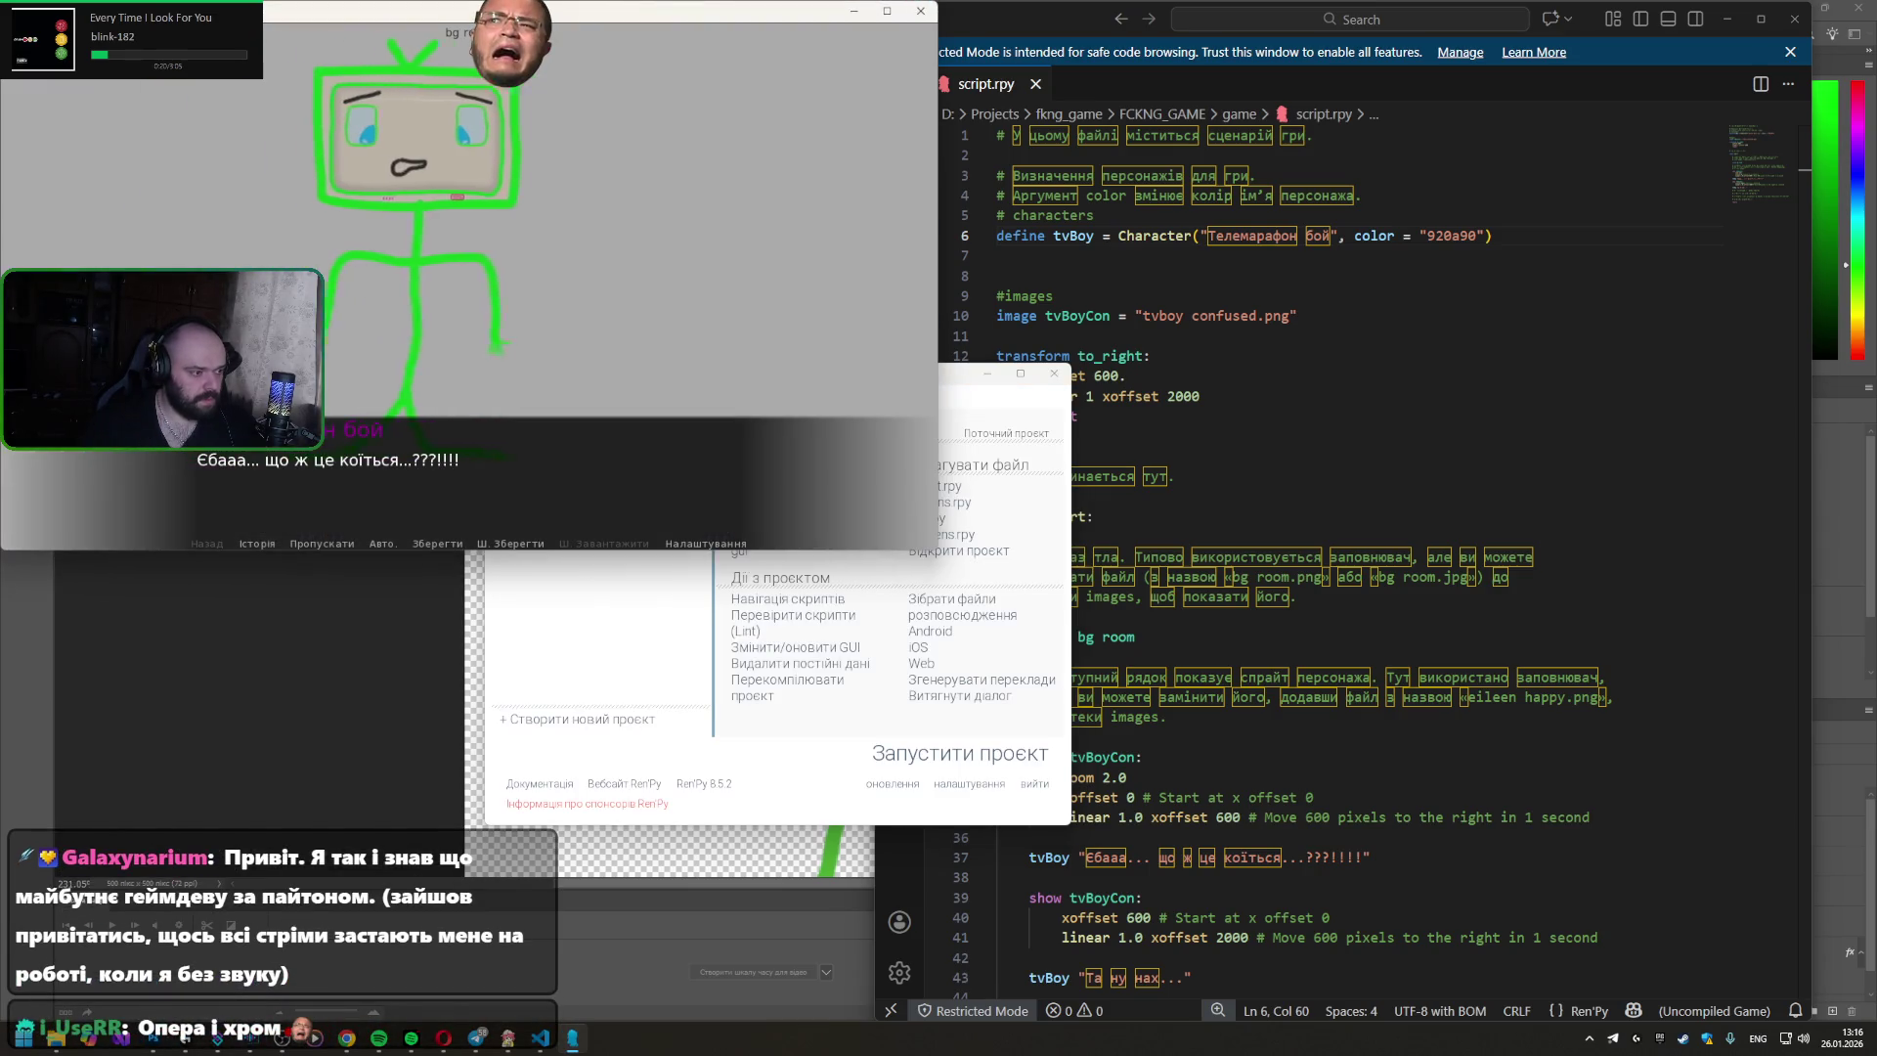
pyautogui.click(920, 11)
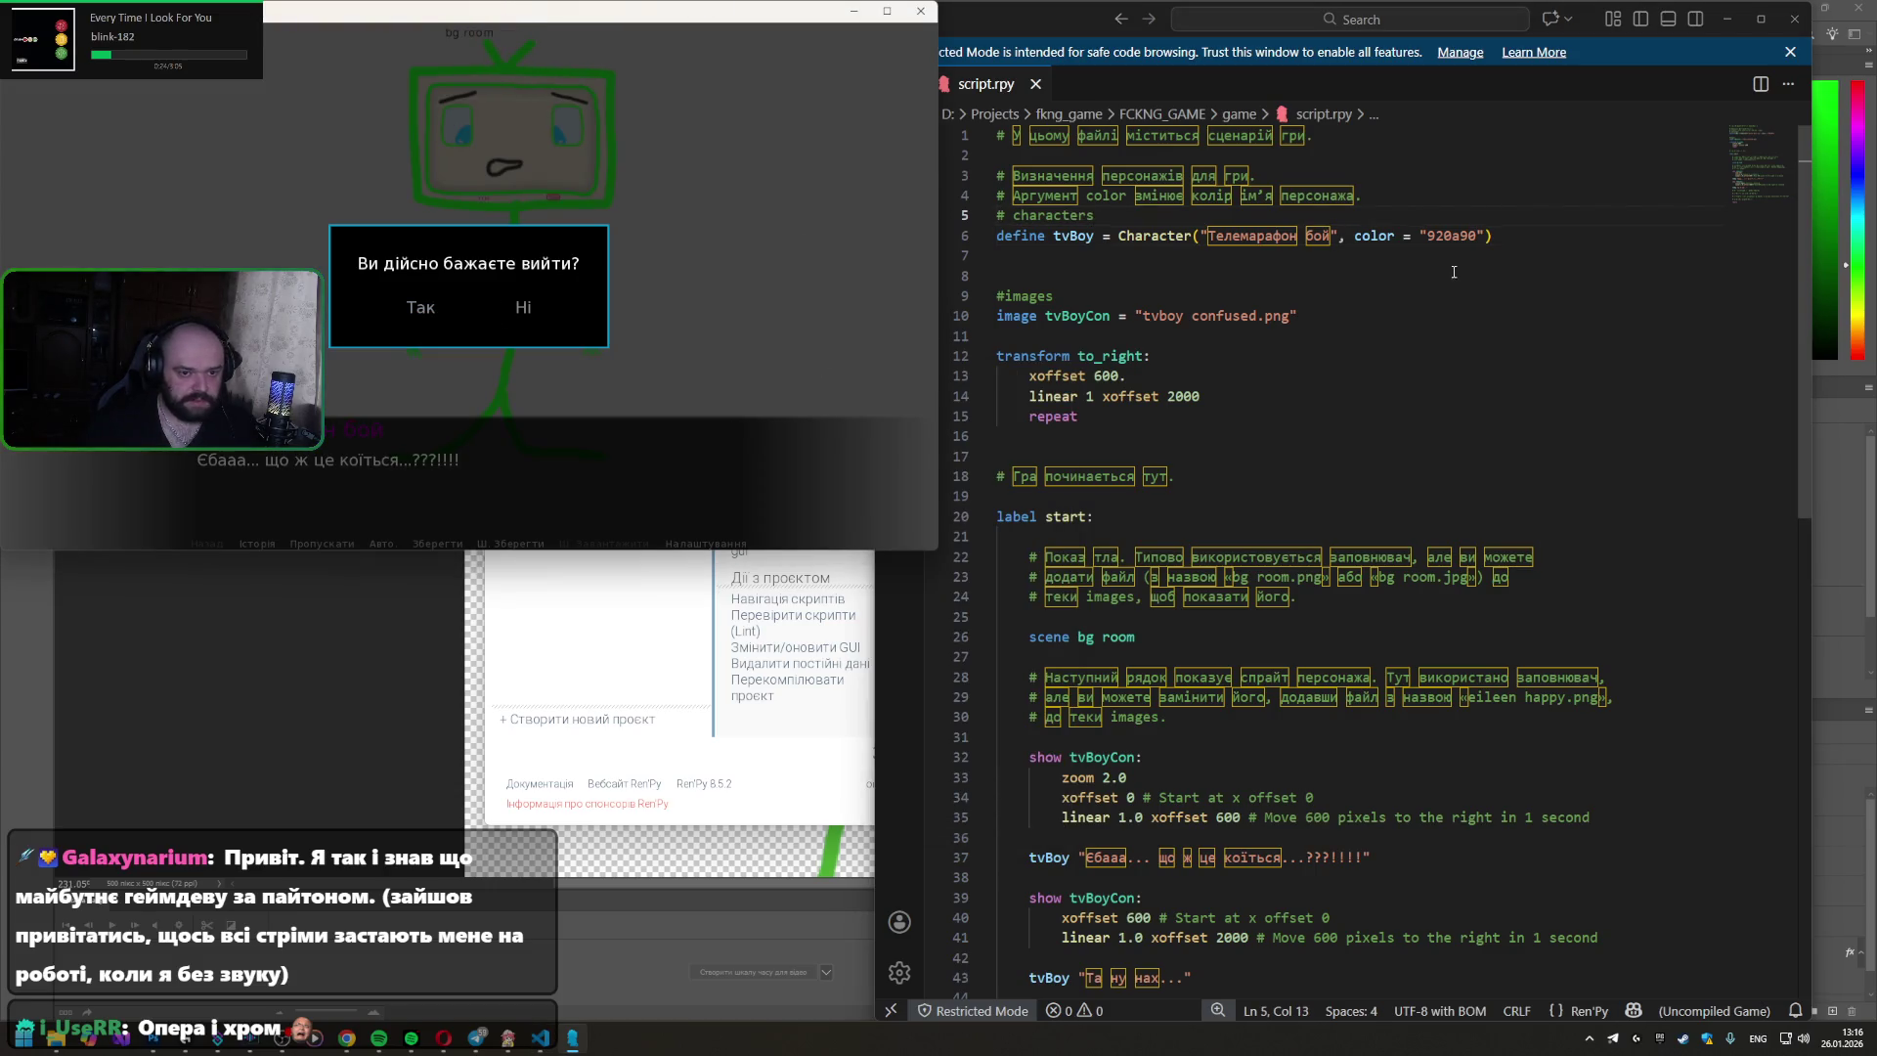
# - Restore tvBoy's colour to 0a920d, confirm quitting the game and return to the tutorial video
pyautogui.doubleClick(1451, 236)
pyautogui.write('0a920d')
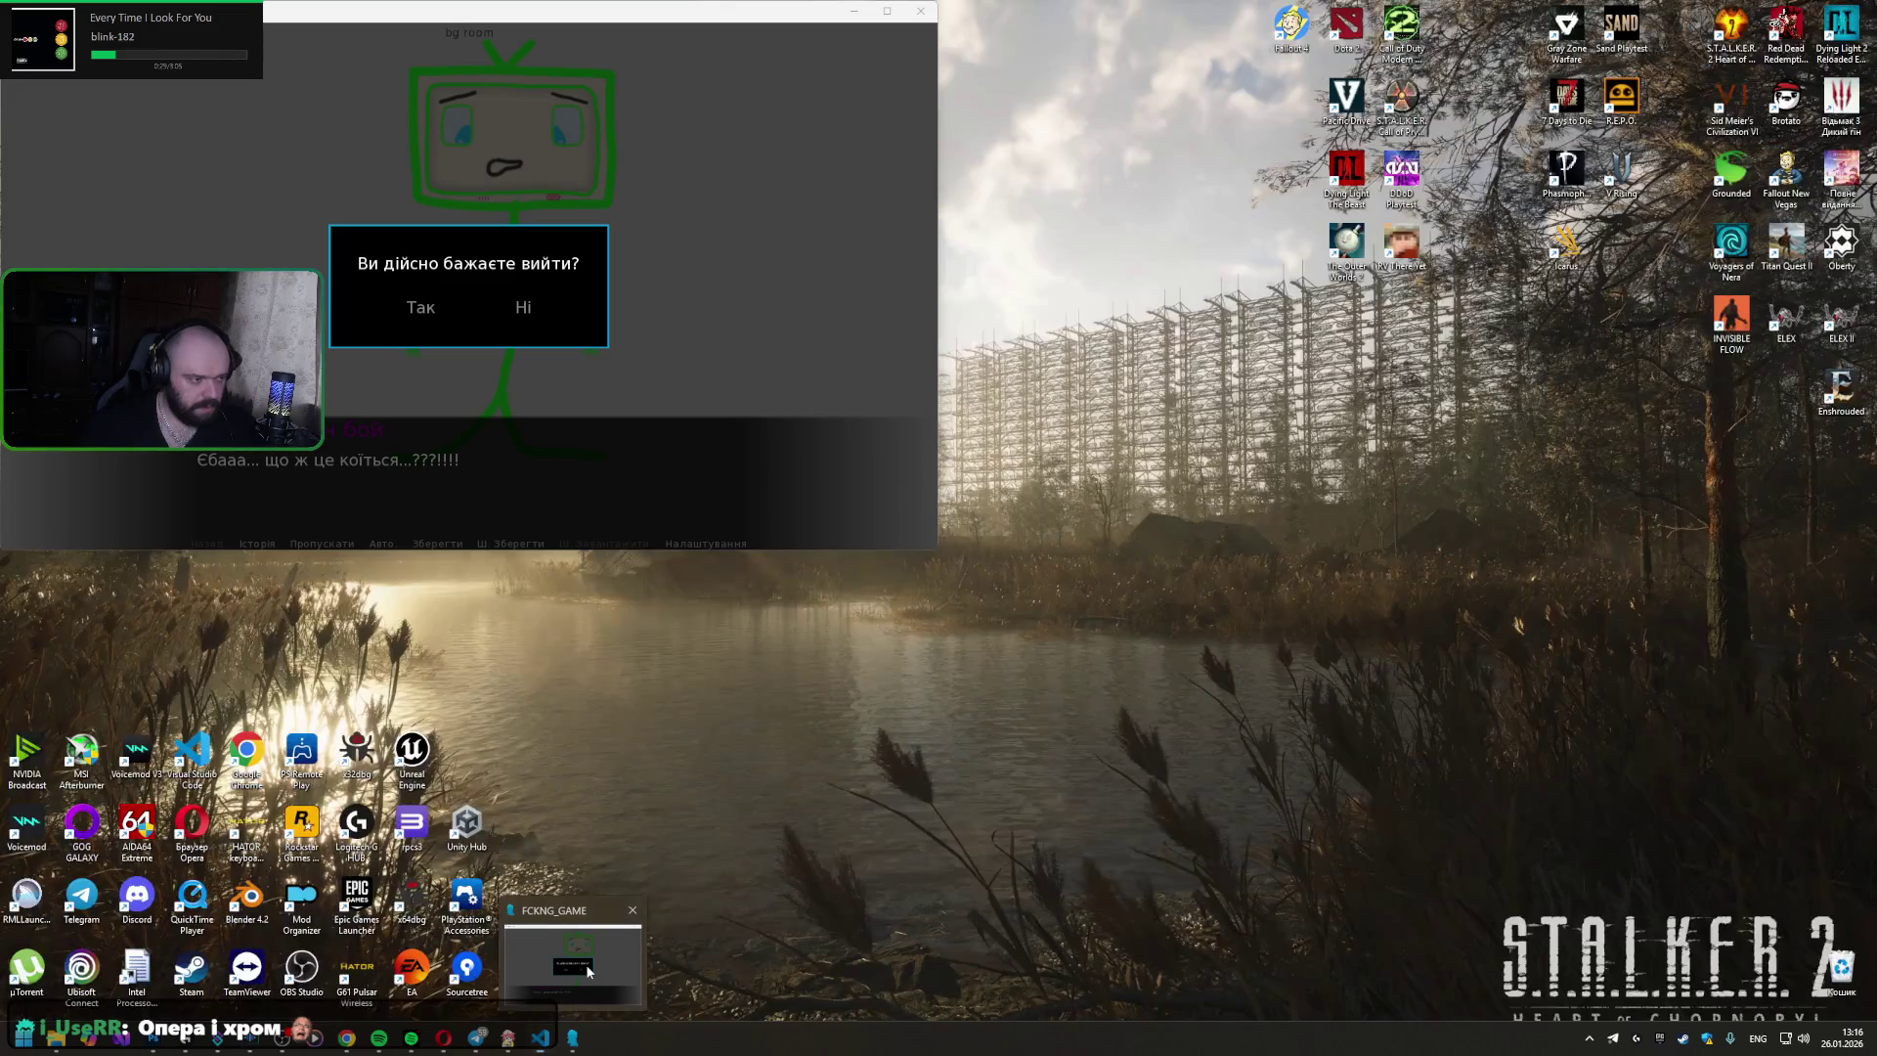
pyautogui.click(586, 962)
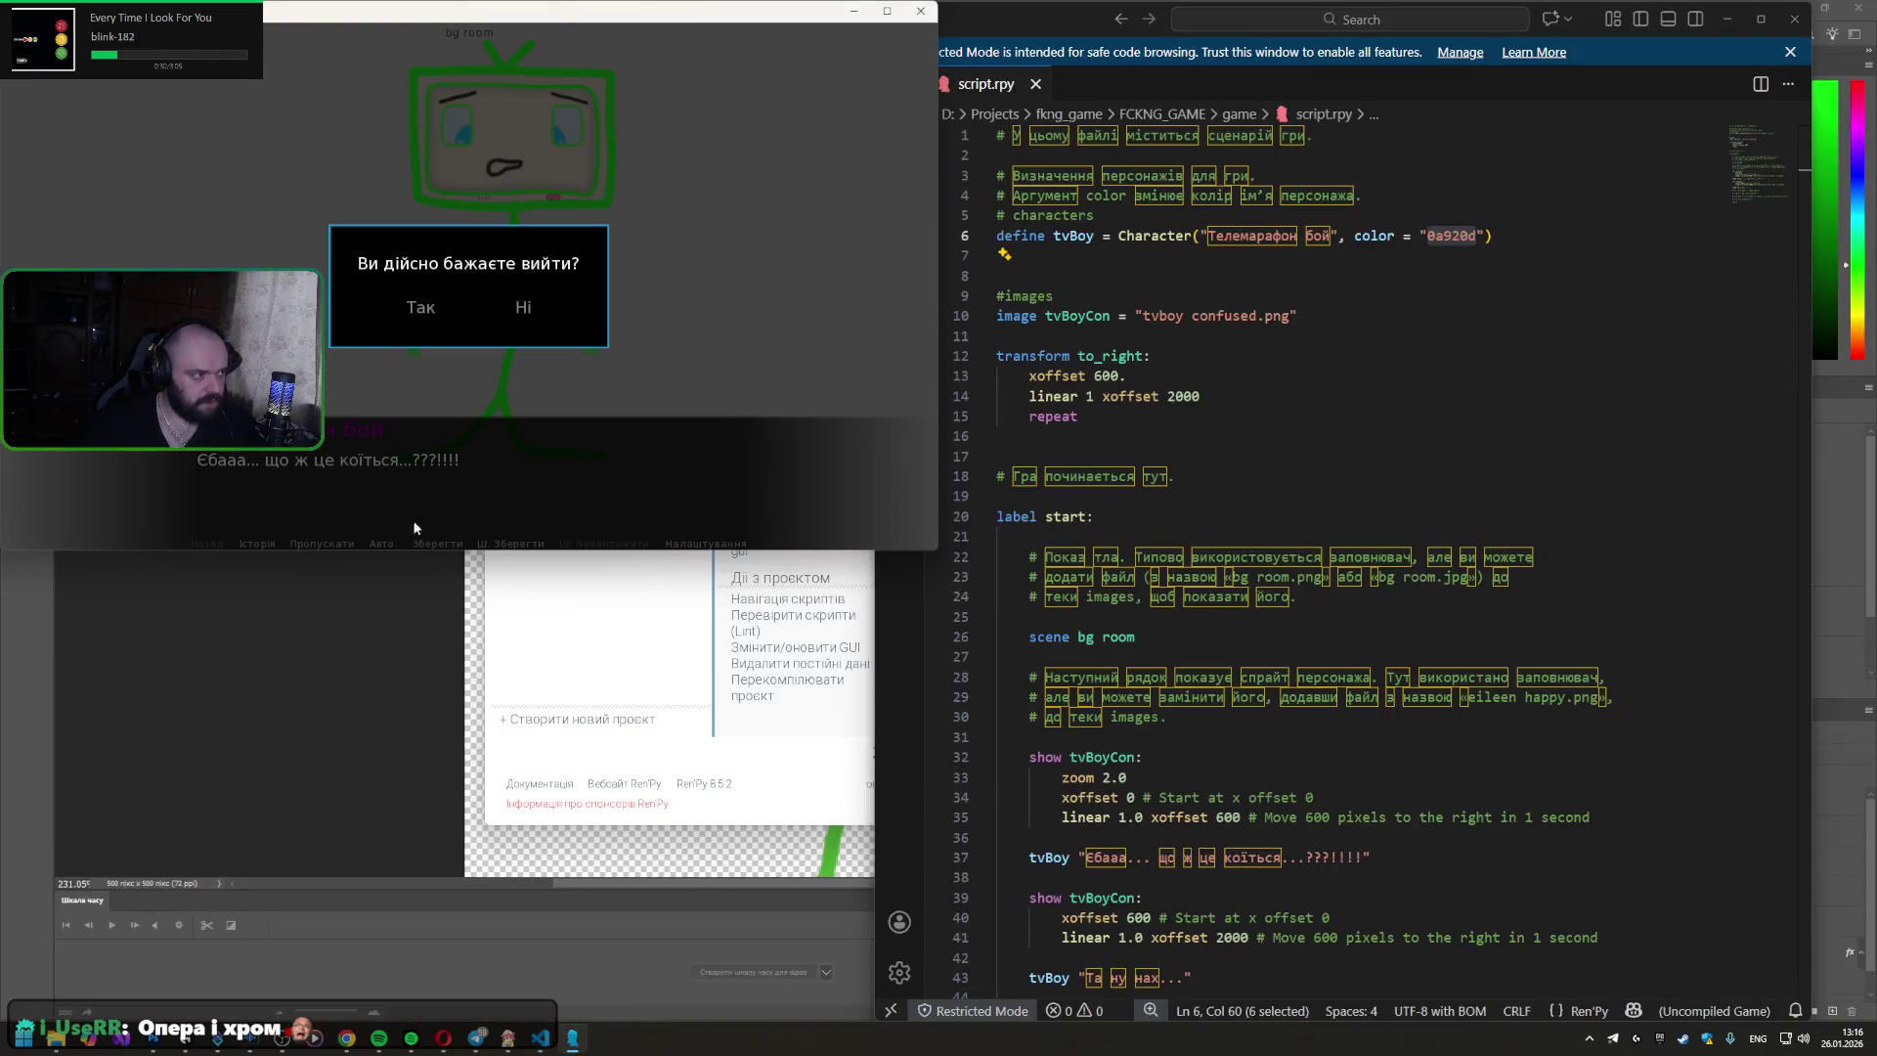
pyautogui.click(420, 311)
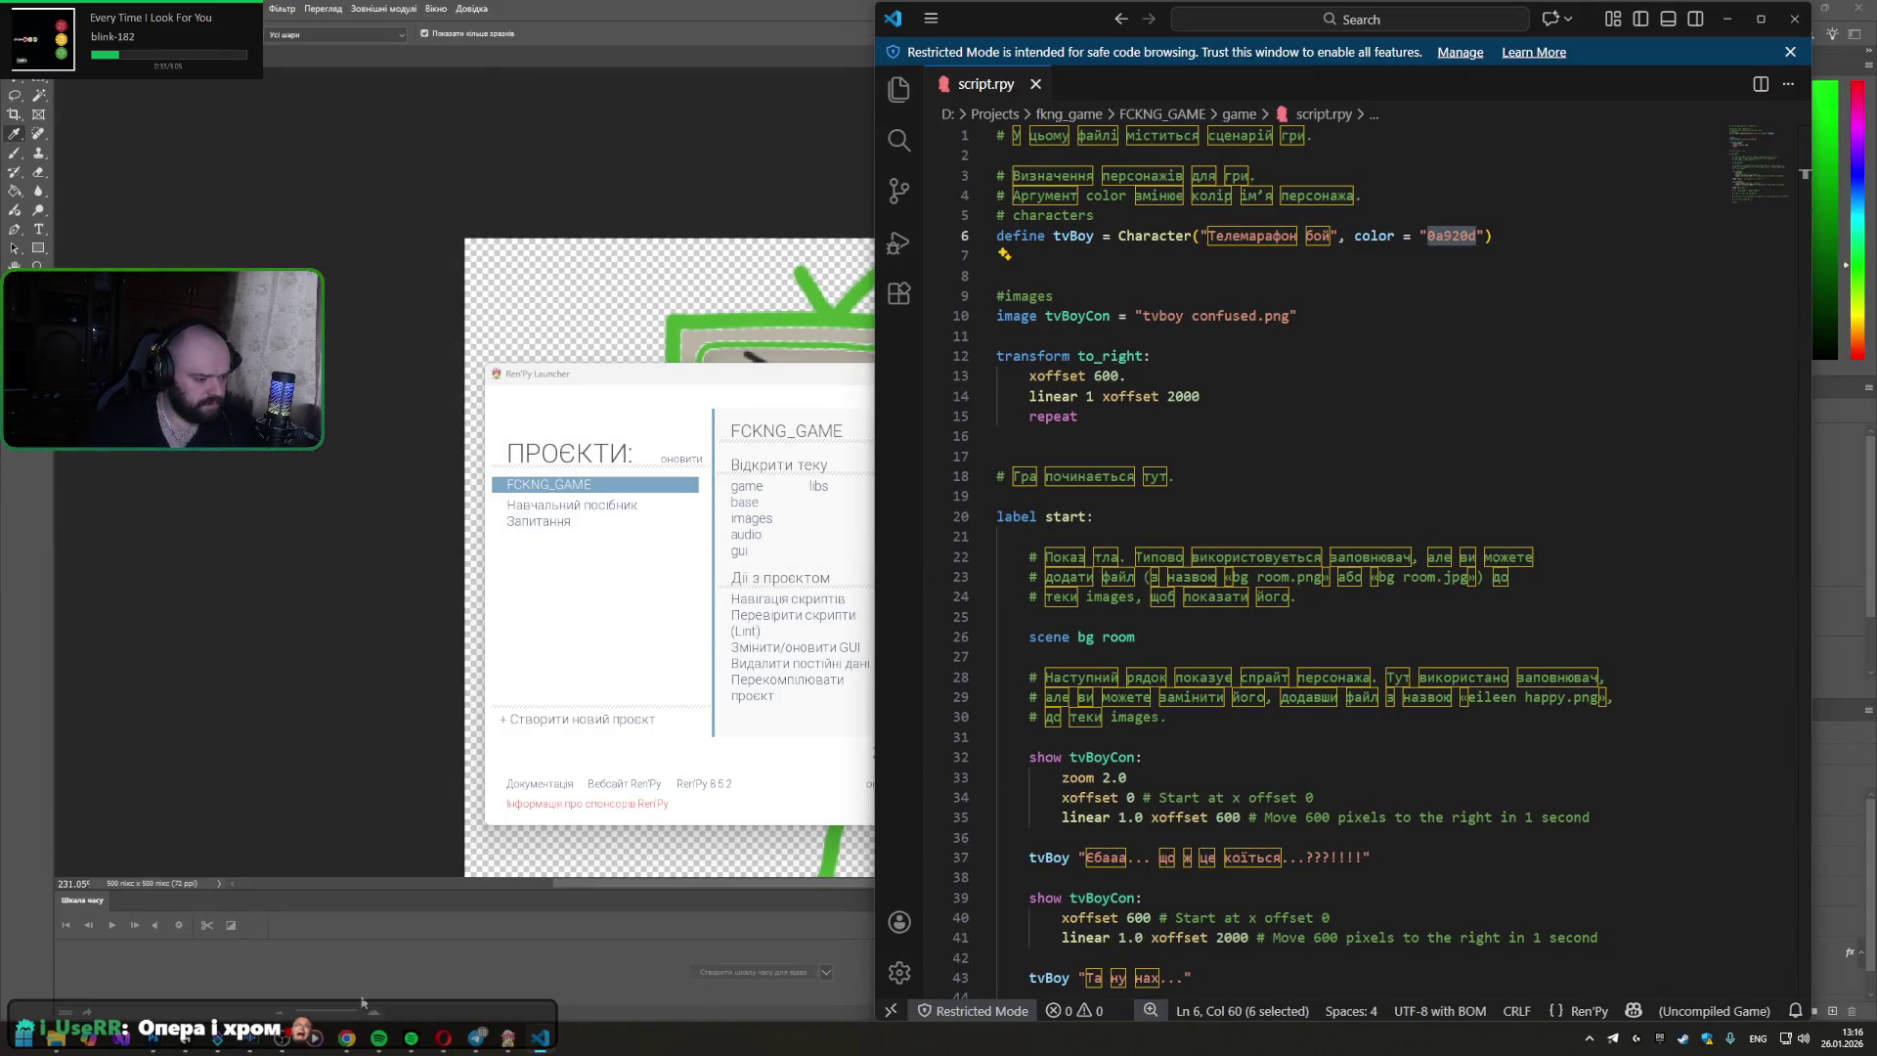
pyautogui.click(418, 964)
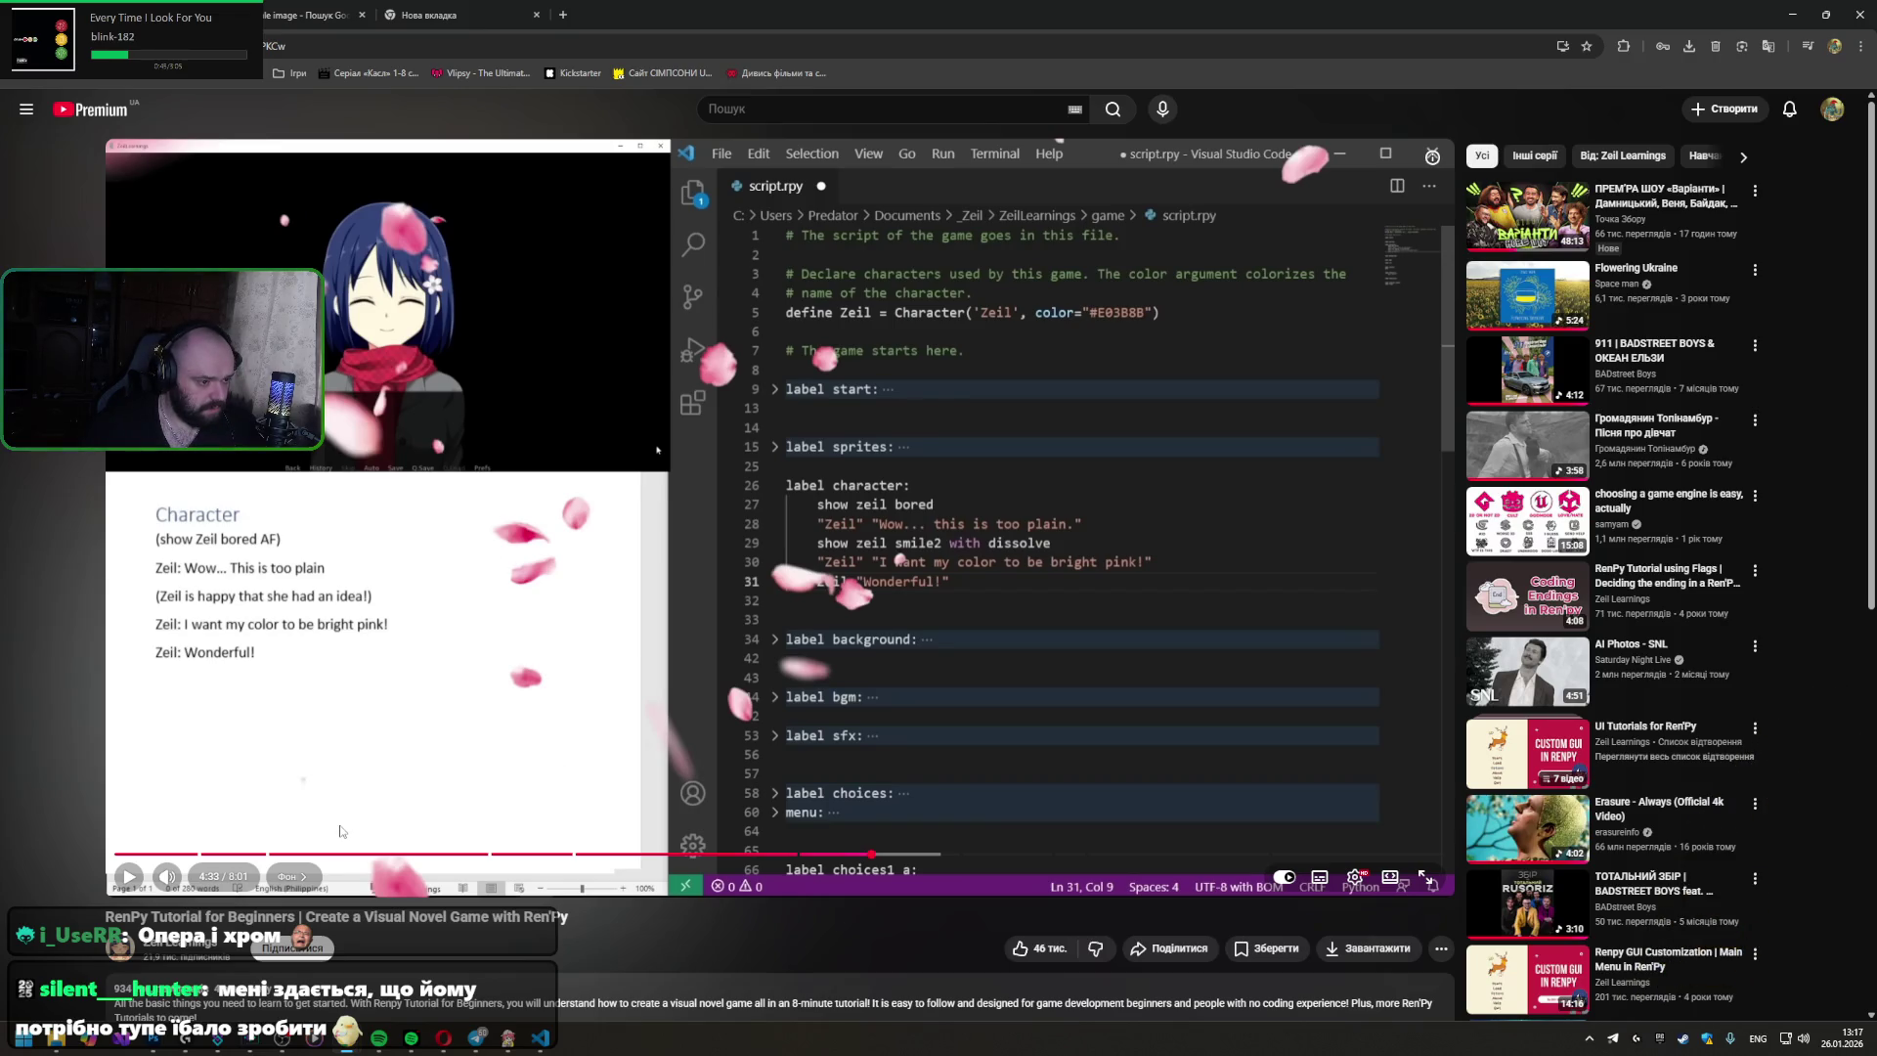
pyautogui.scroll(-1, 449, 734)
pyautogui.scroll(-3, 445, 842)
pyautogui.scroll(4, 446, 842)
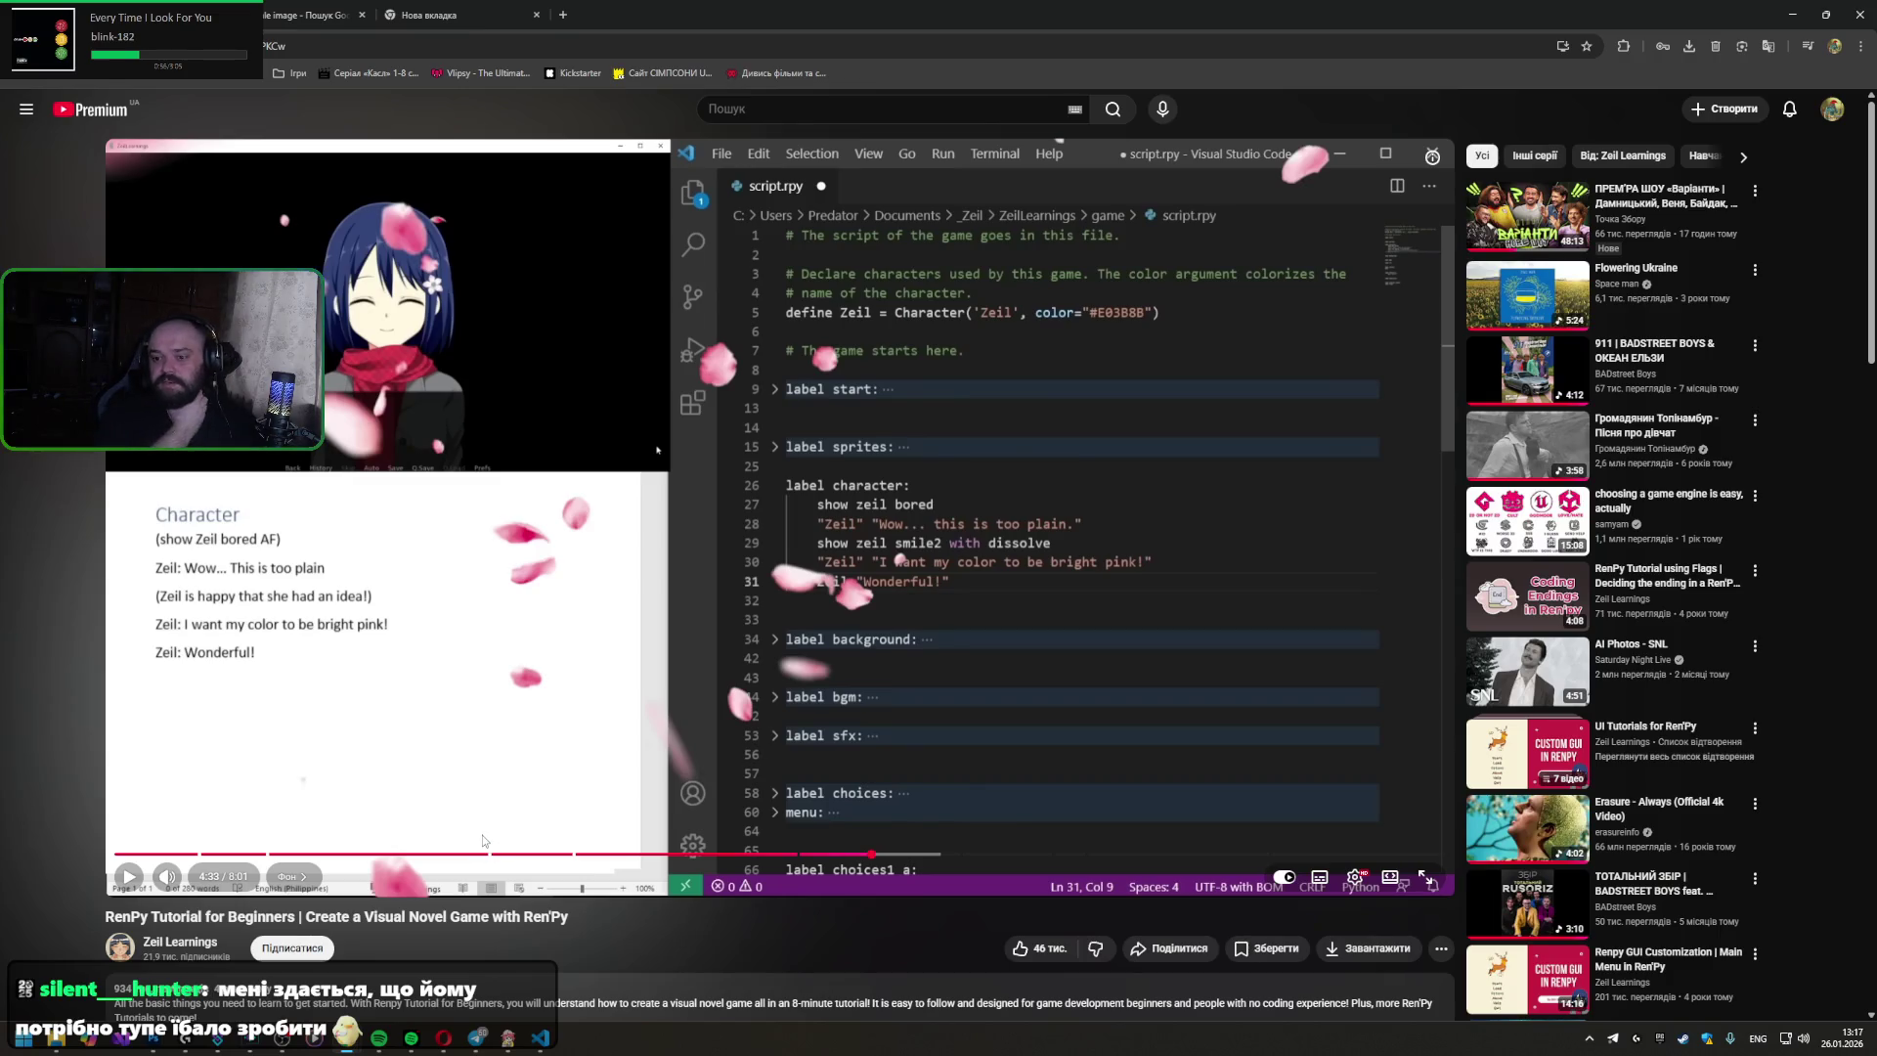
# - Search Google for 'renpy live preview' and read the Lemma Soft forum thread about it
pyautogui.click(295, 17)
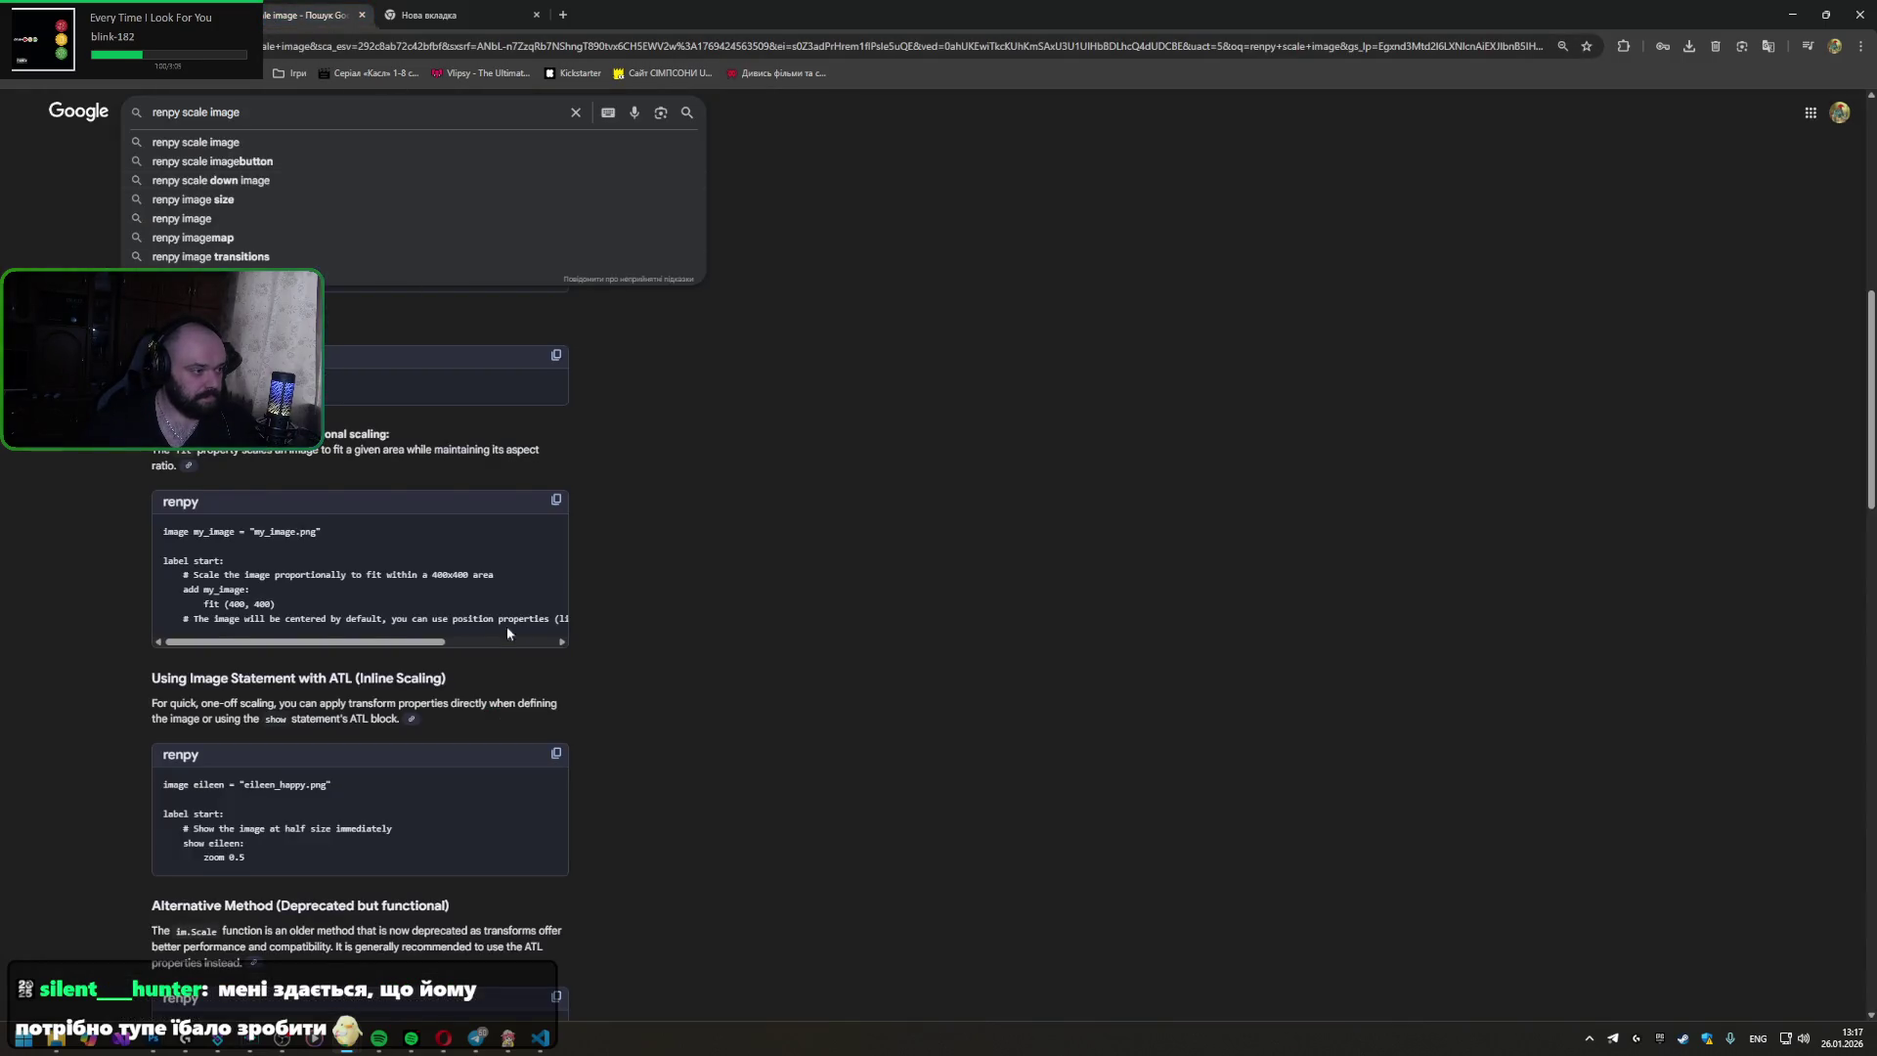
pyautogui.scroll(2, 512, 622)
pyautogui.moveTo(241, 113); pyautogui.dragTo(177, 115)
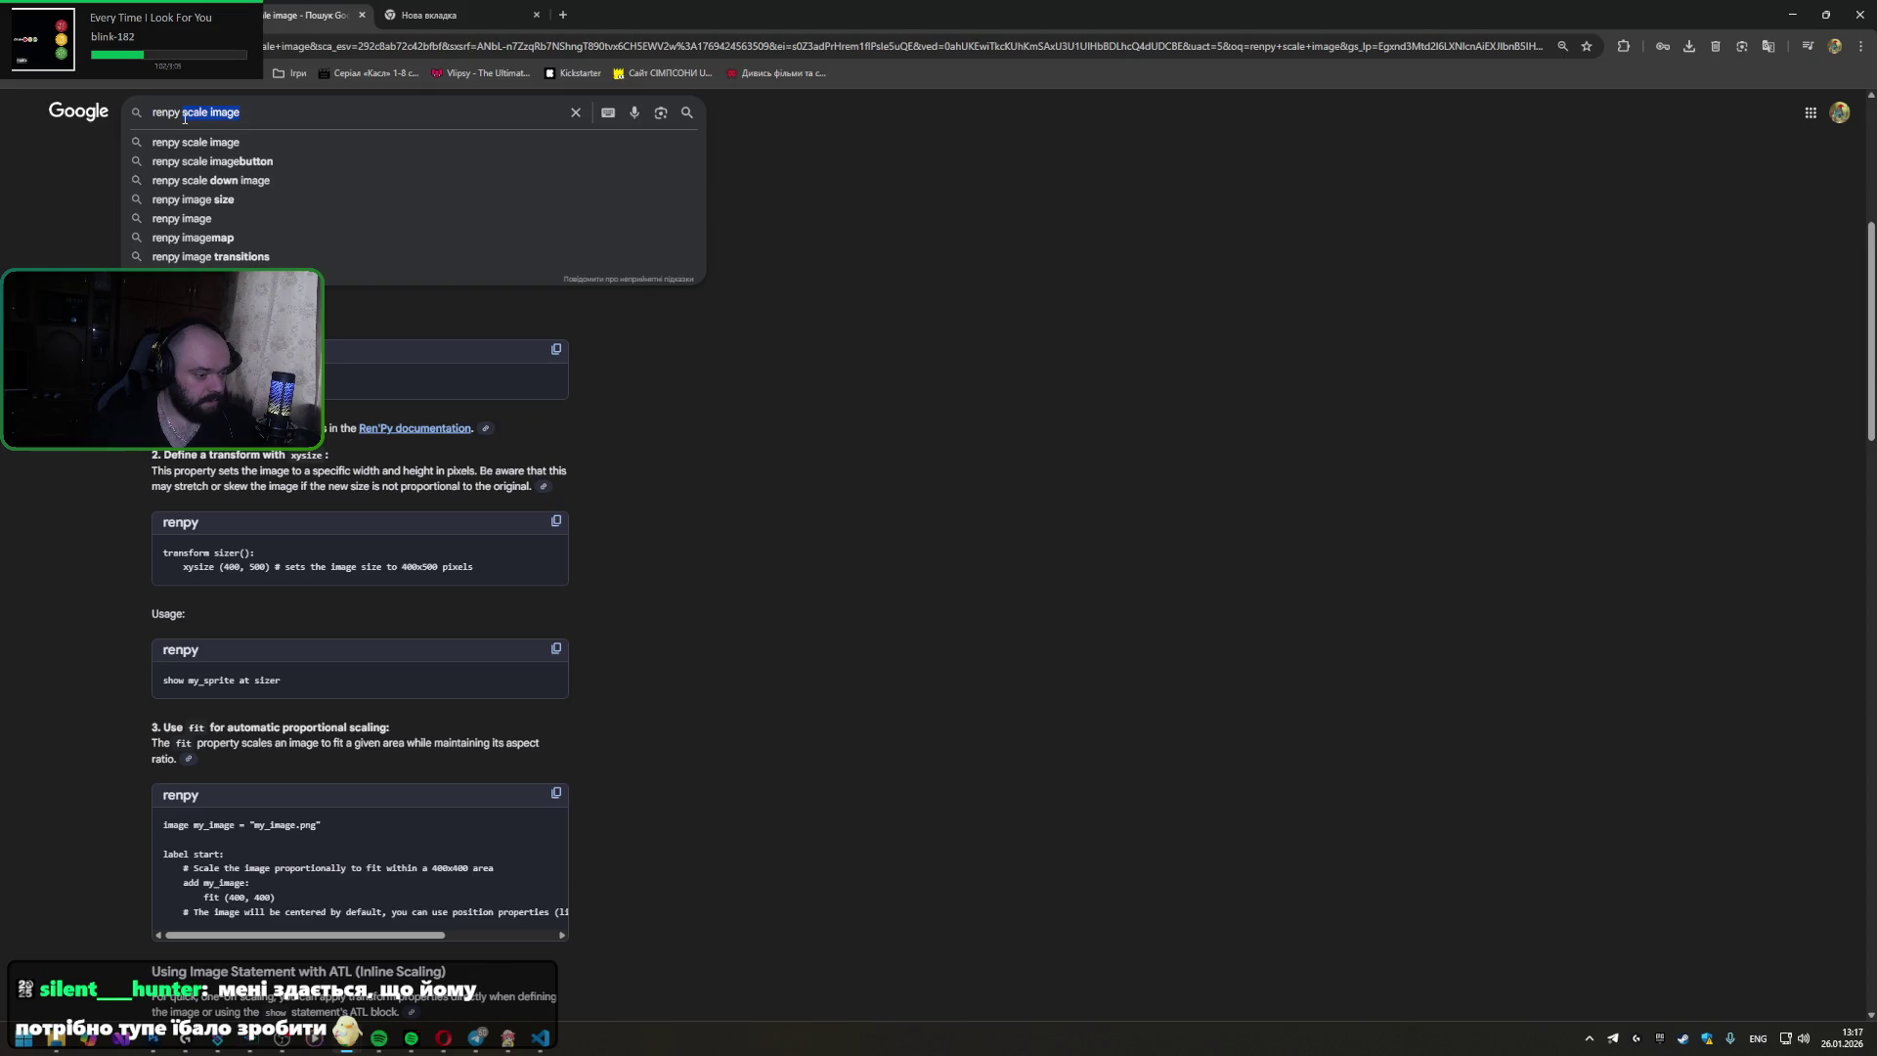
pyautogui.write('prev')
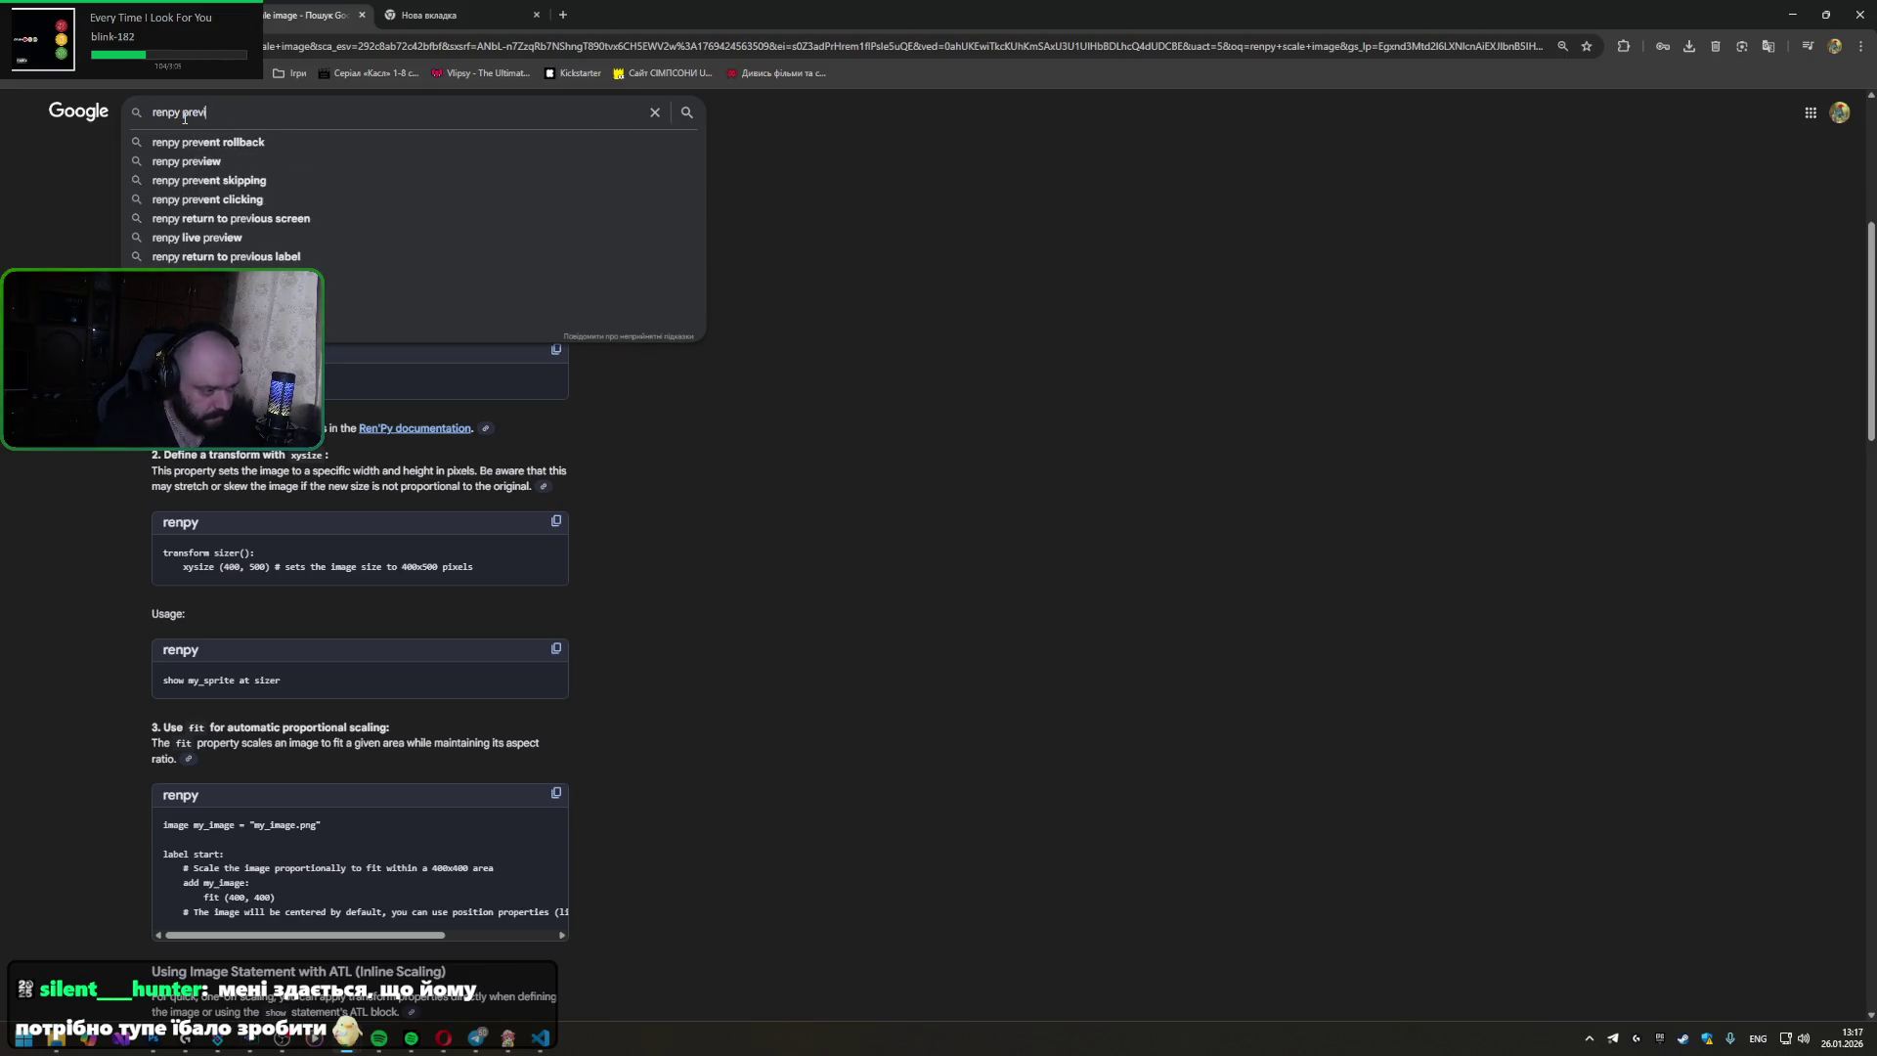
pyautogui.write('iew')
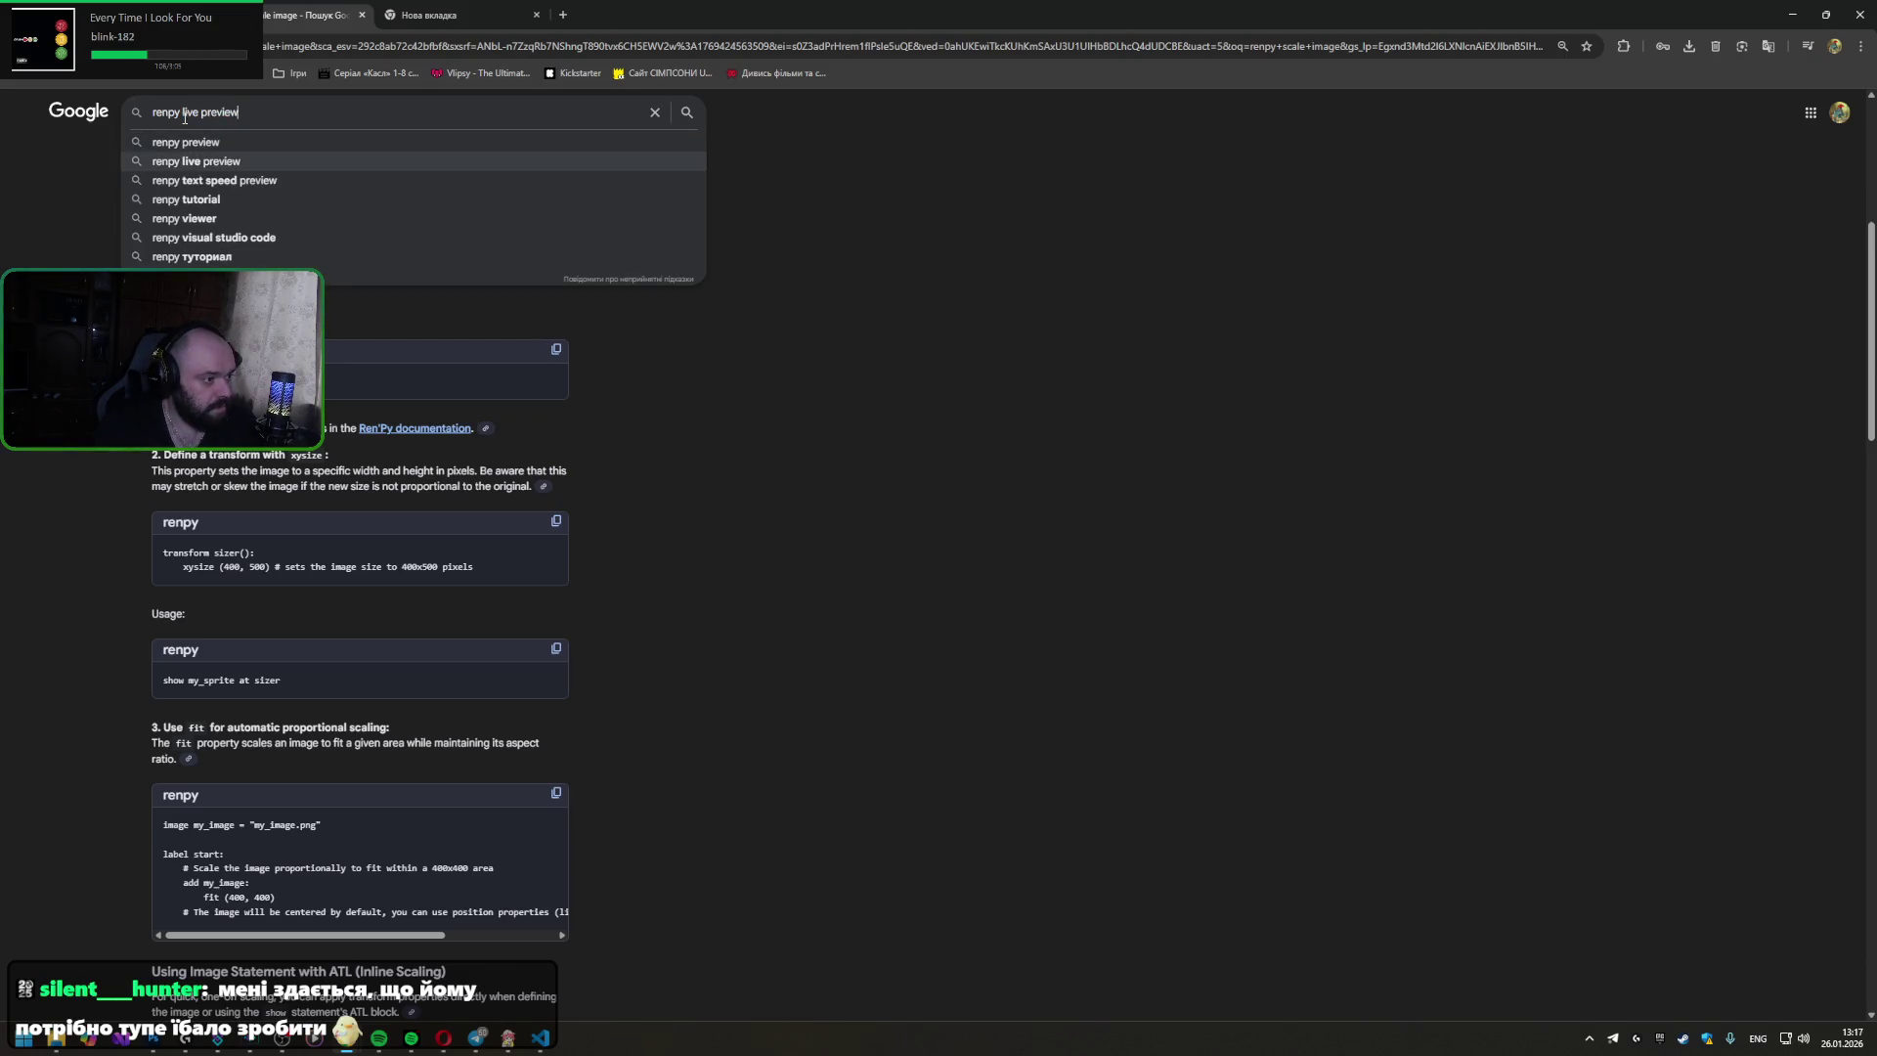
pyautogui.click(198, 160)
pyautogui.click(259, 234)
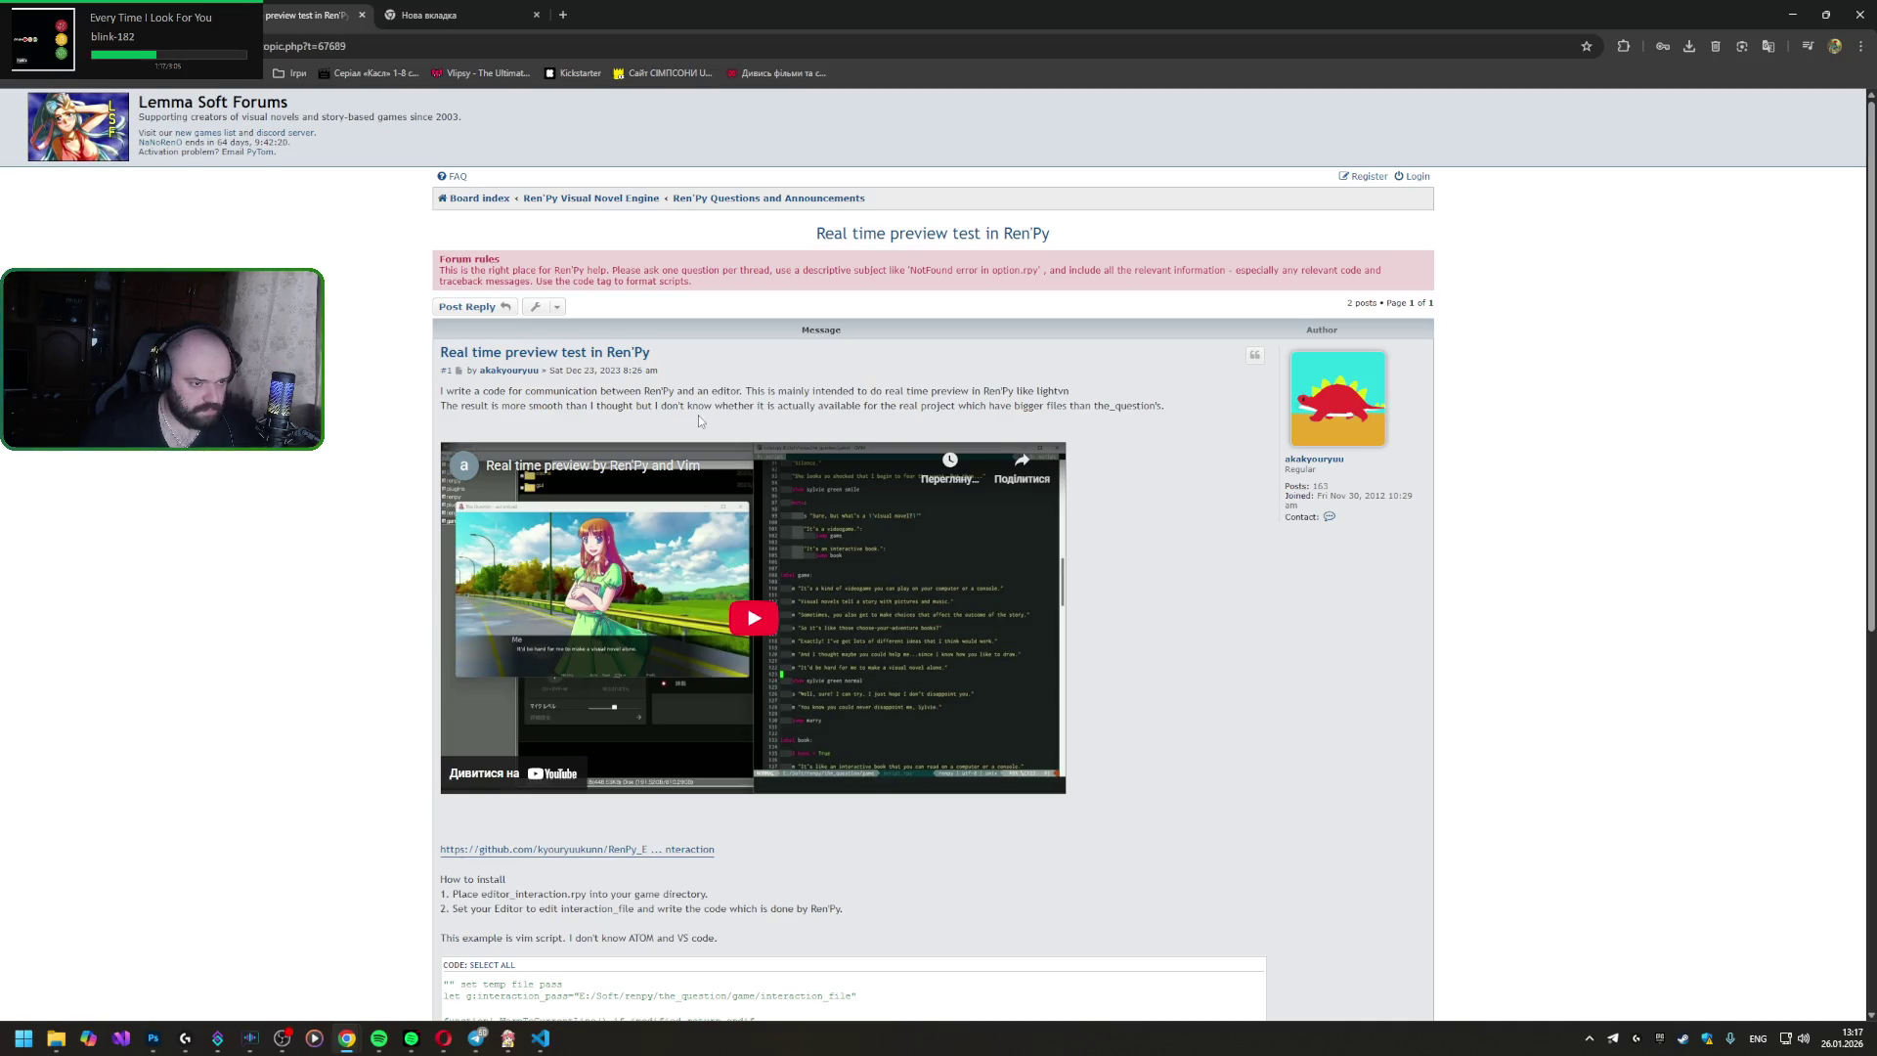
pyautogui.scroll(-2, 698, 421)
pyautogui.scroll(-2, 698, 423)
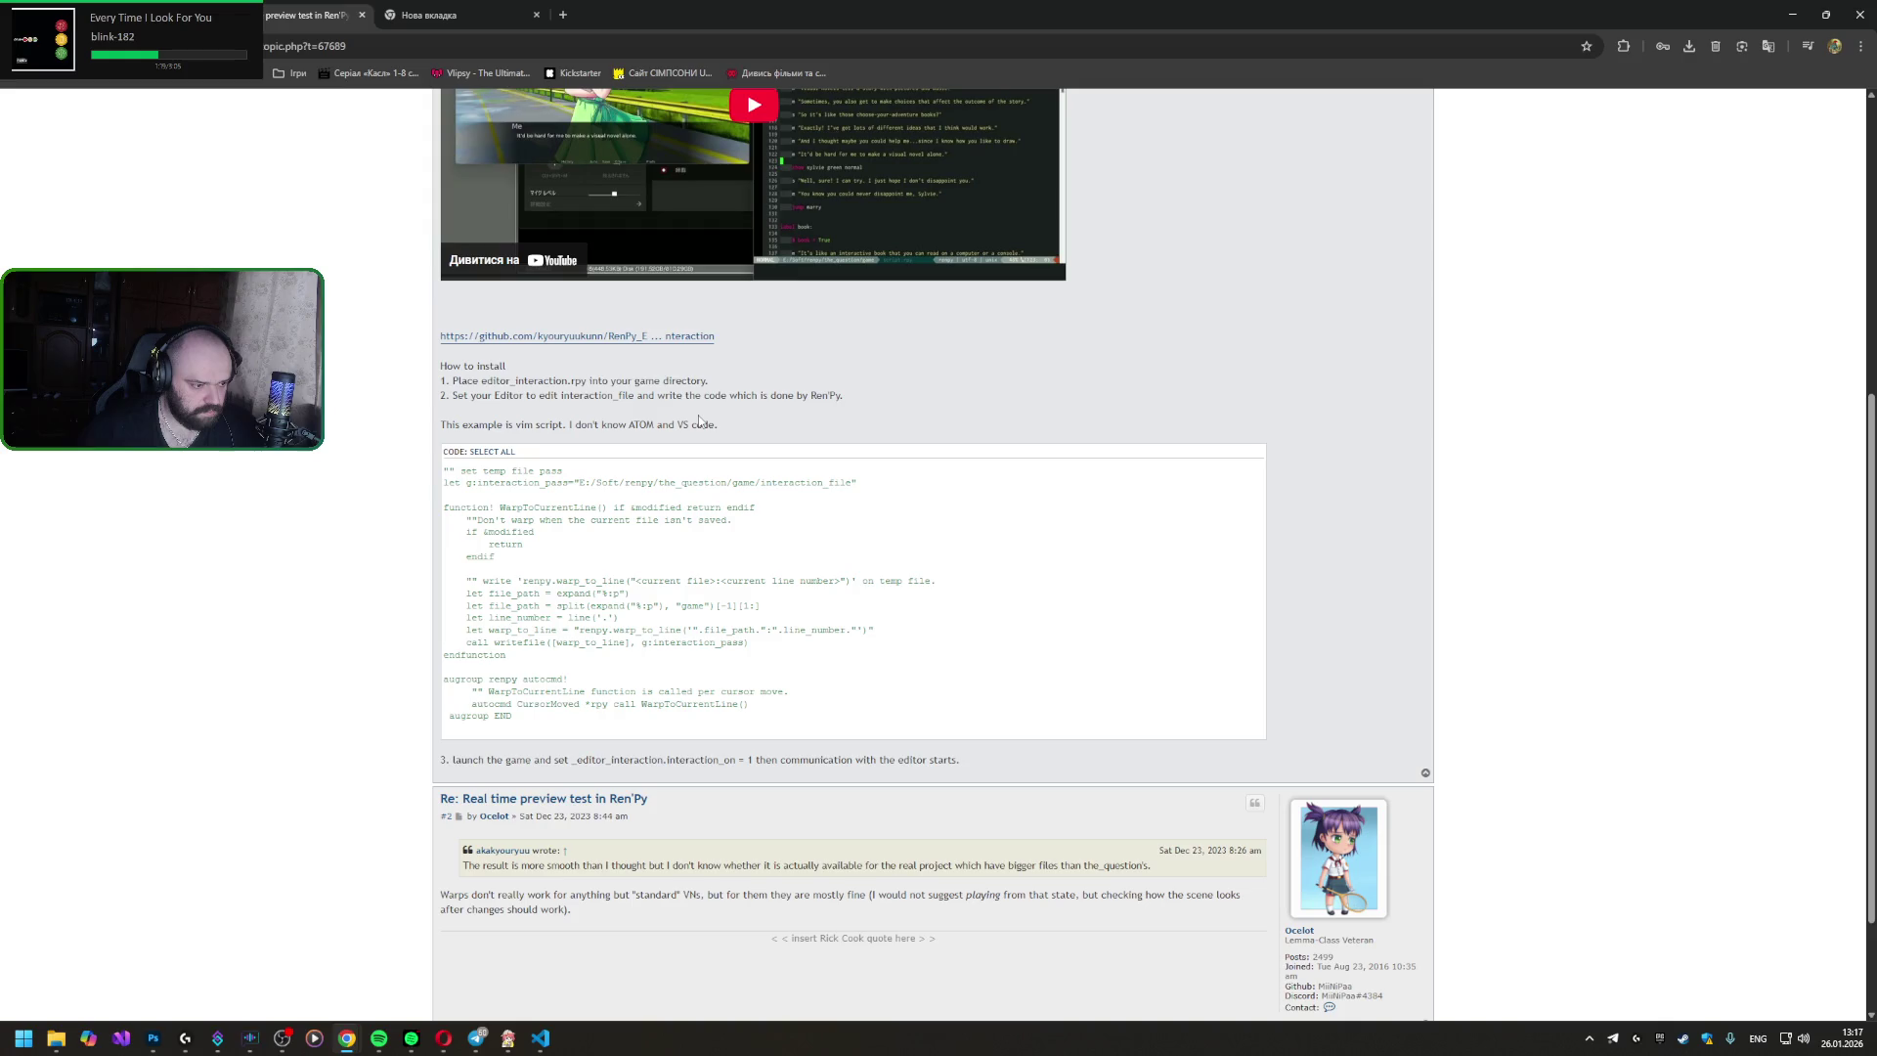
pyautogui.scroll(-1, 698, 421)
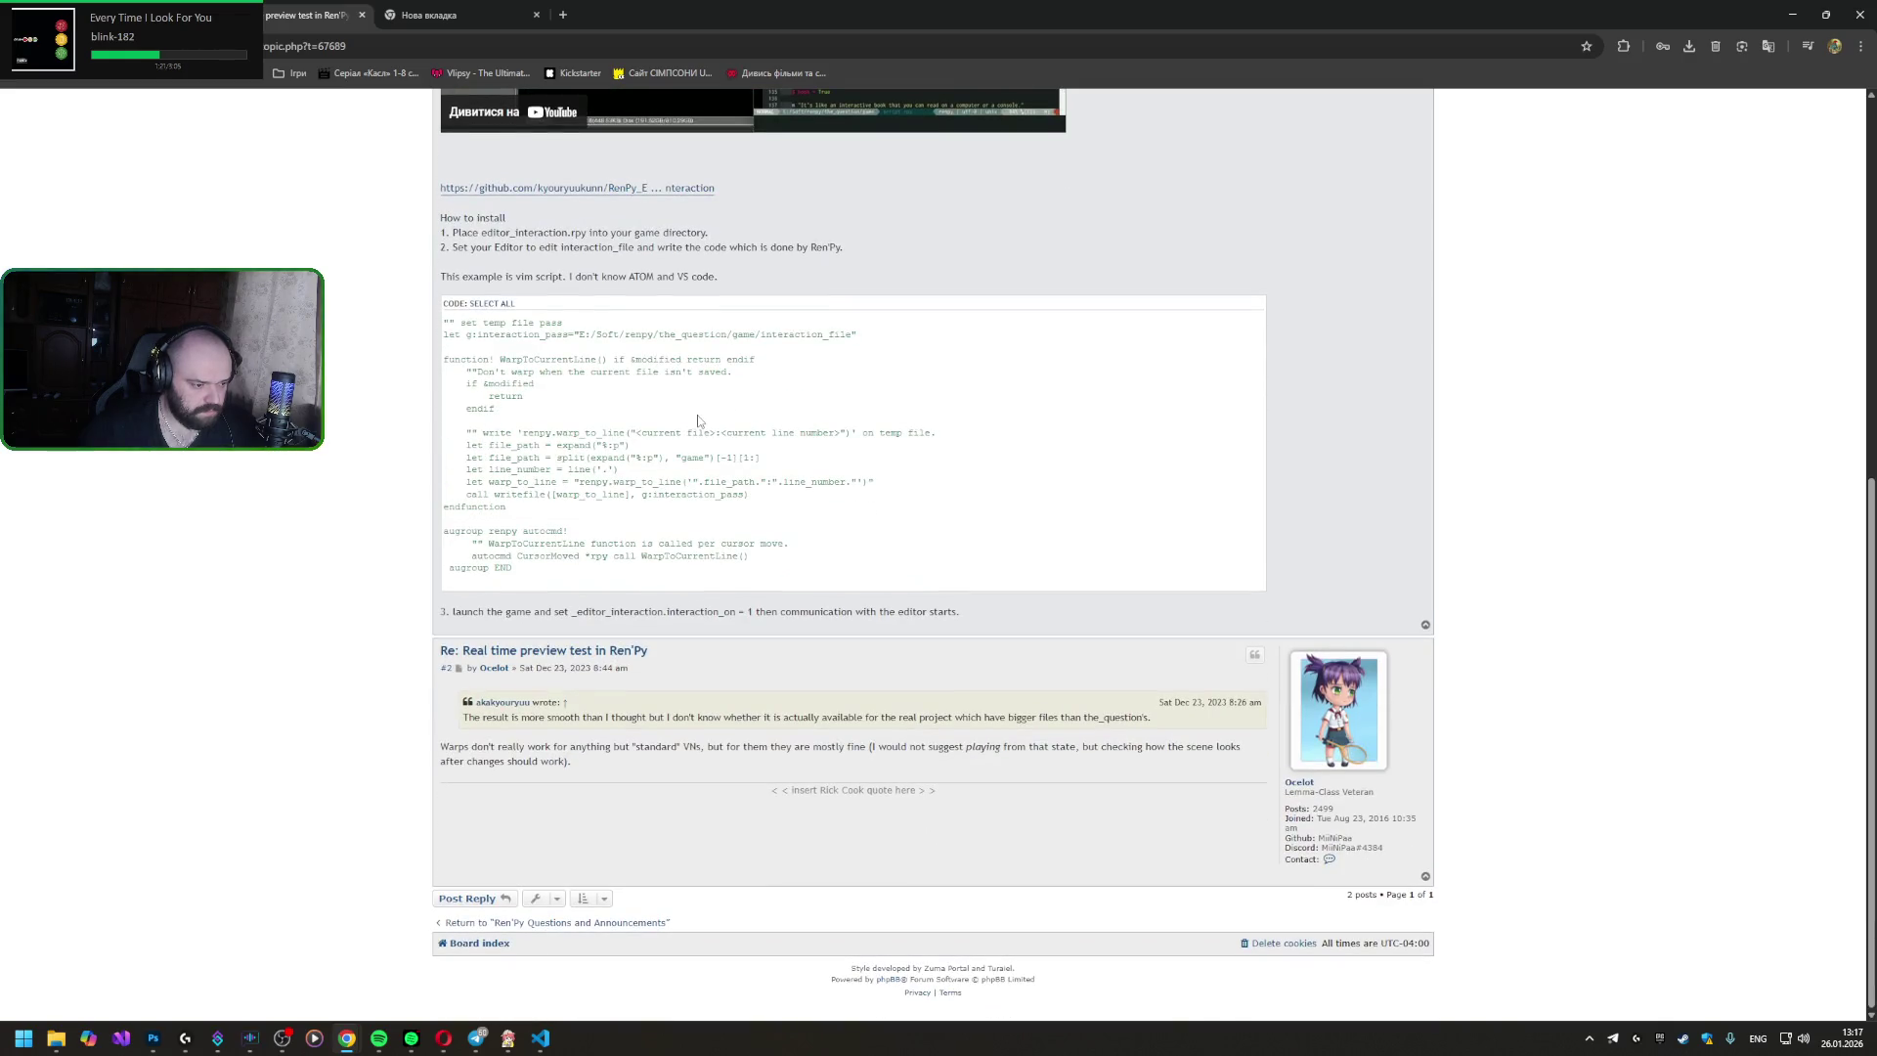
pyautogui.hotkey('alt', 'Left')
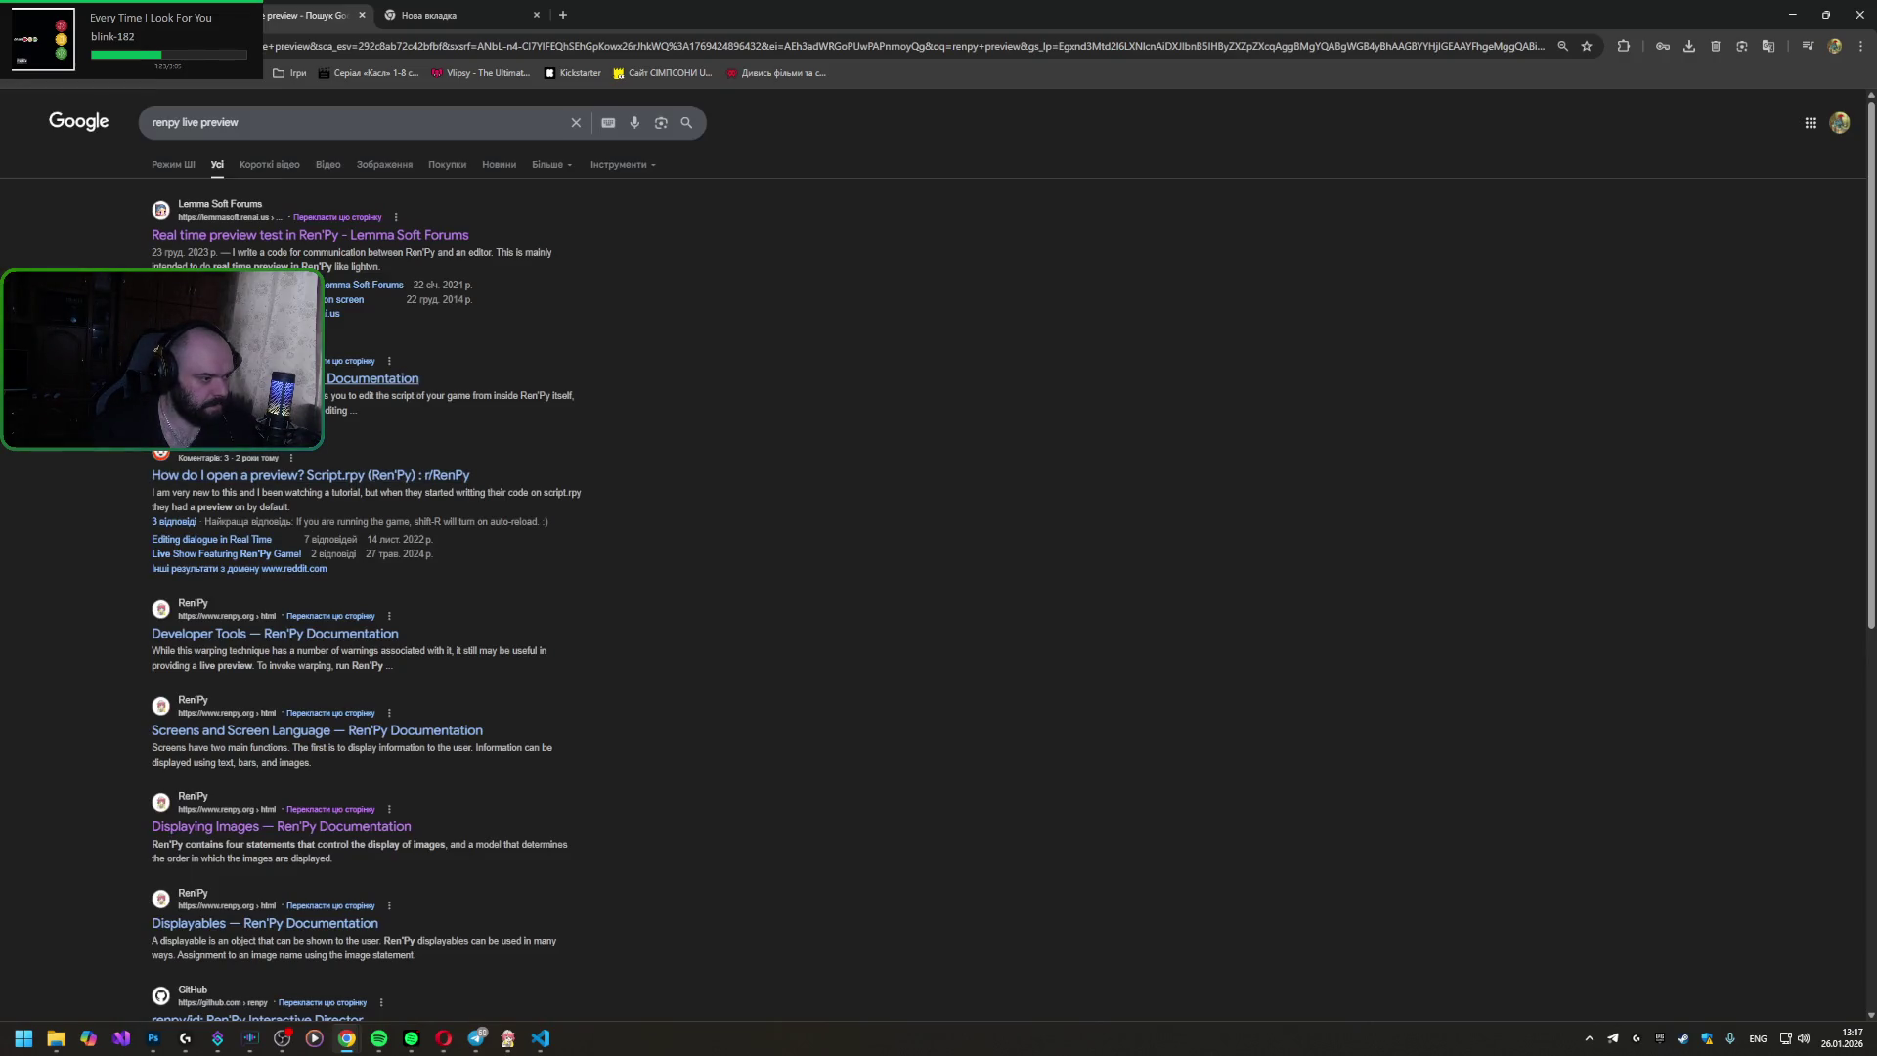
# - Go back to the image-scaling results and bring script.rpy forward beside them
pyautogui.hotkey('alt', 'Left')
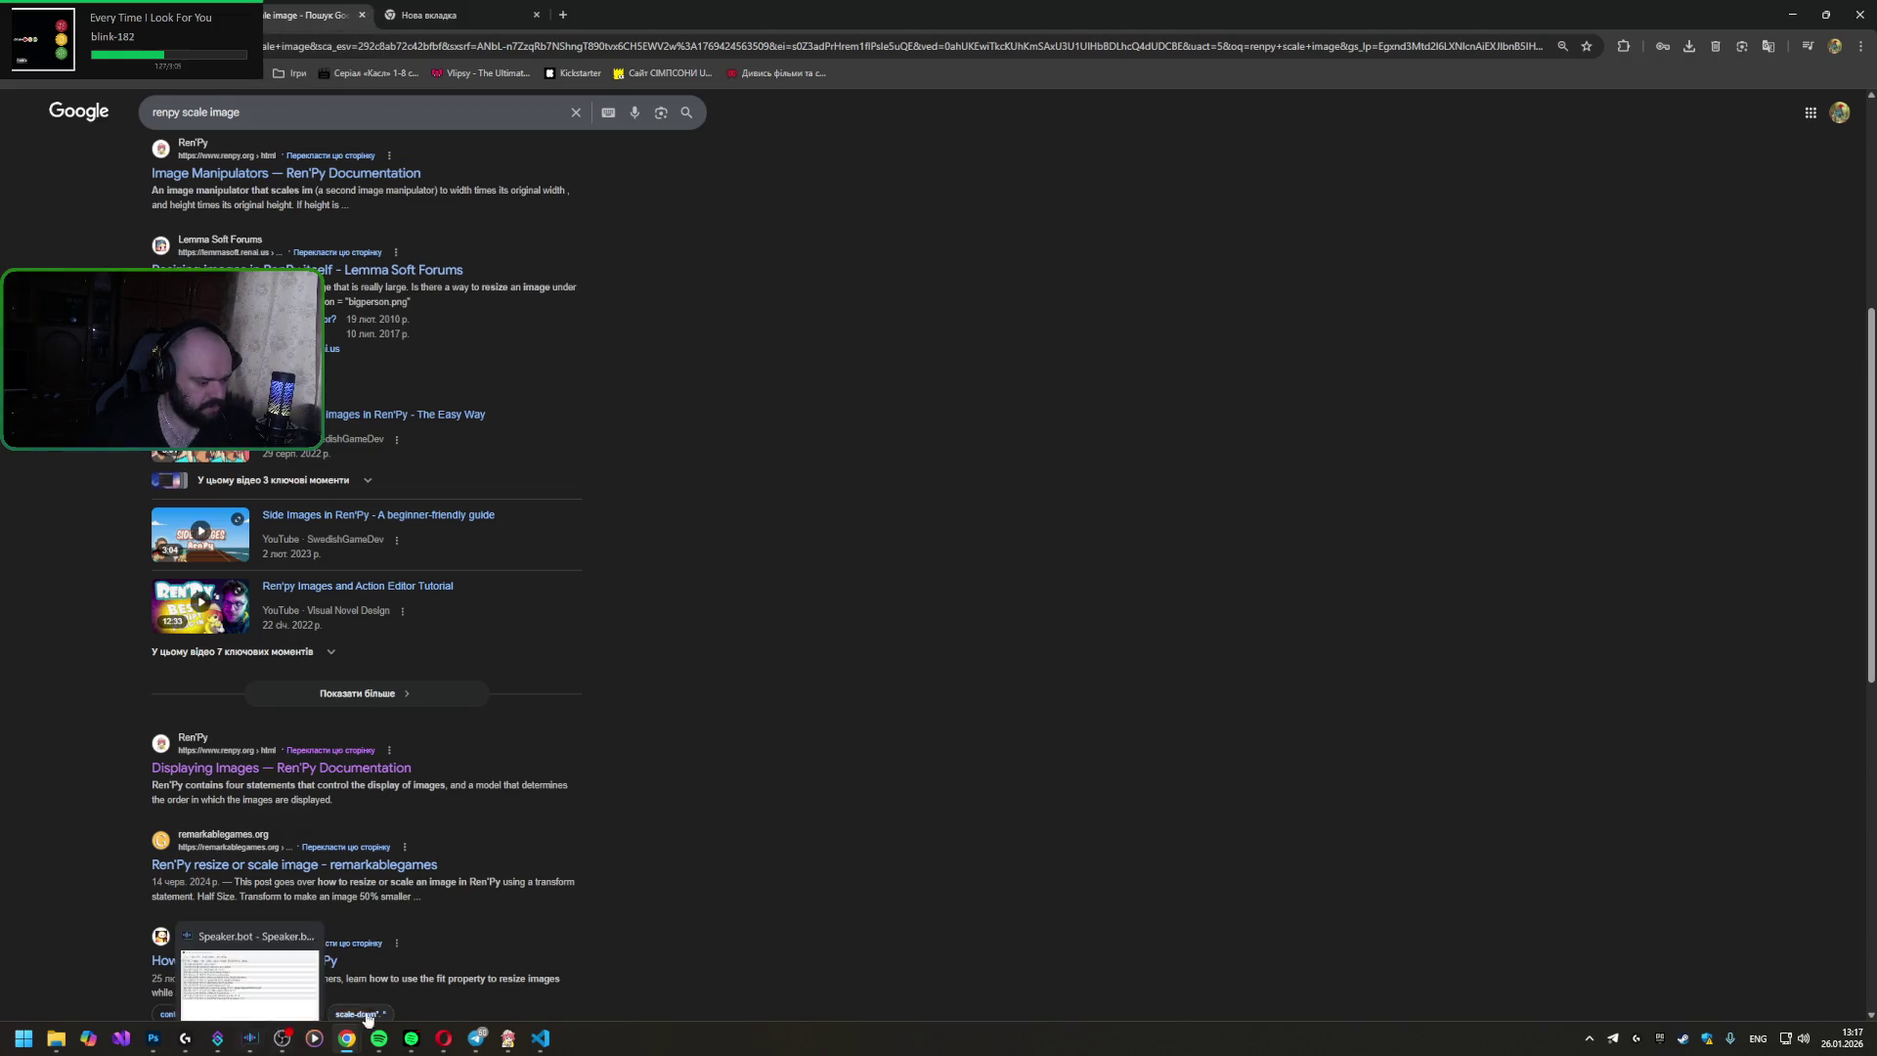
pyautogui.click(541, 1039)
pyautogui.click(1260, 420)
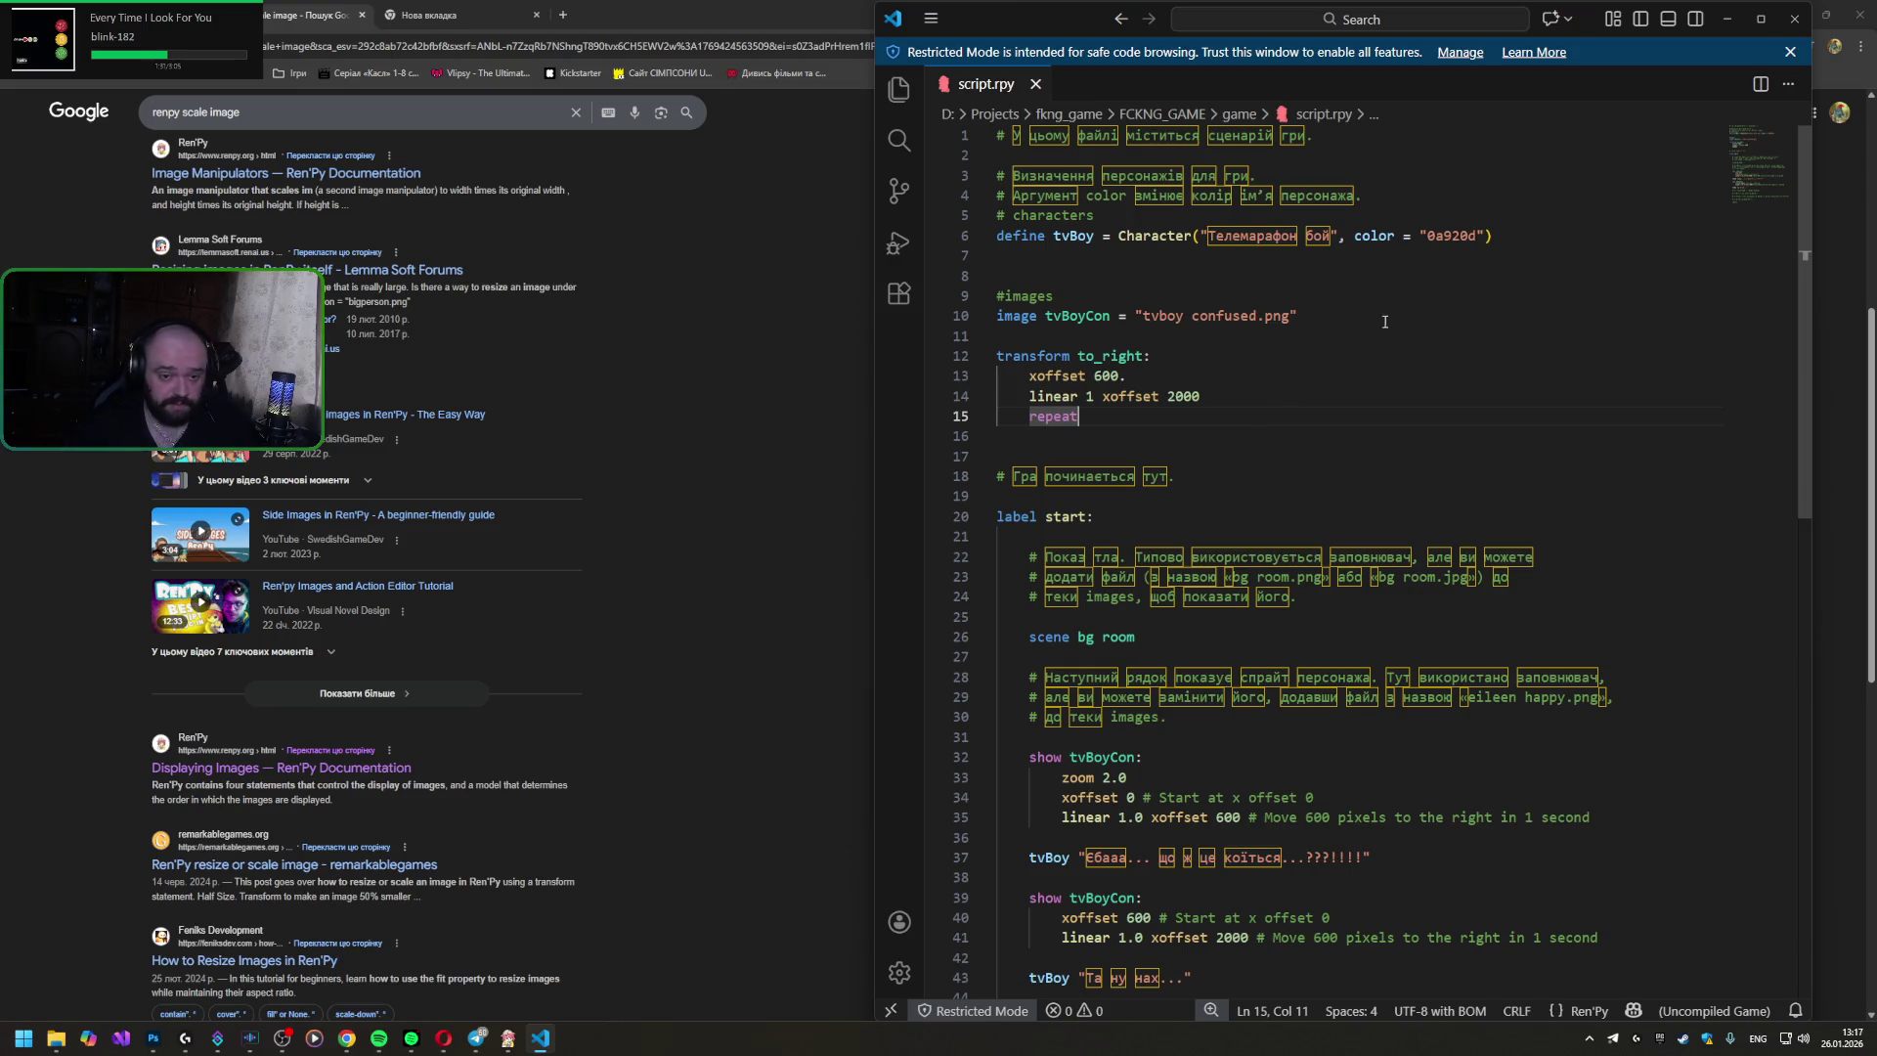
# - Cancel the Color Picker in Photoshop and swap tvBoy's angry eyes for the normal eyes
pyautogui.click(157, 1045)
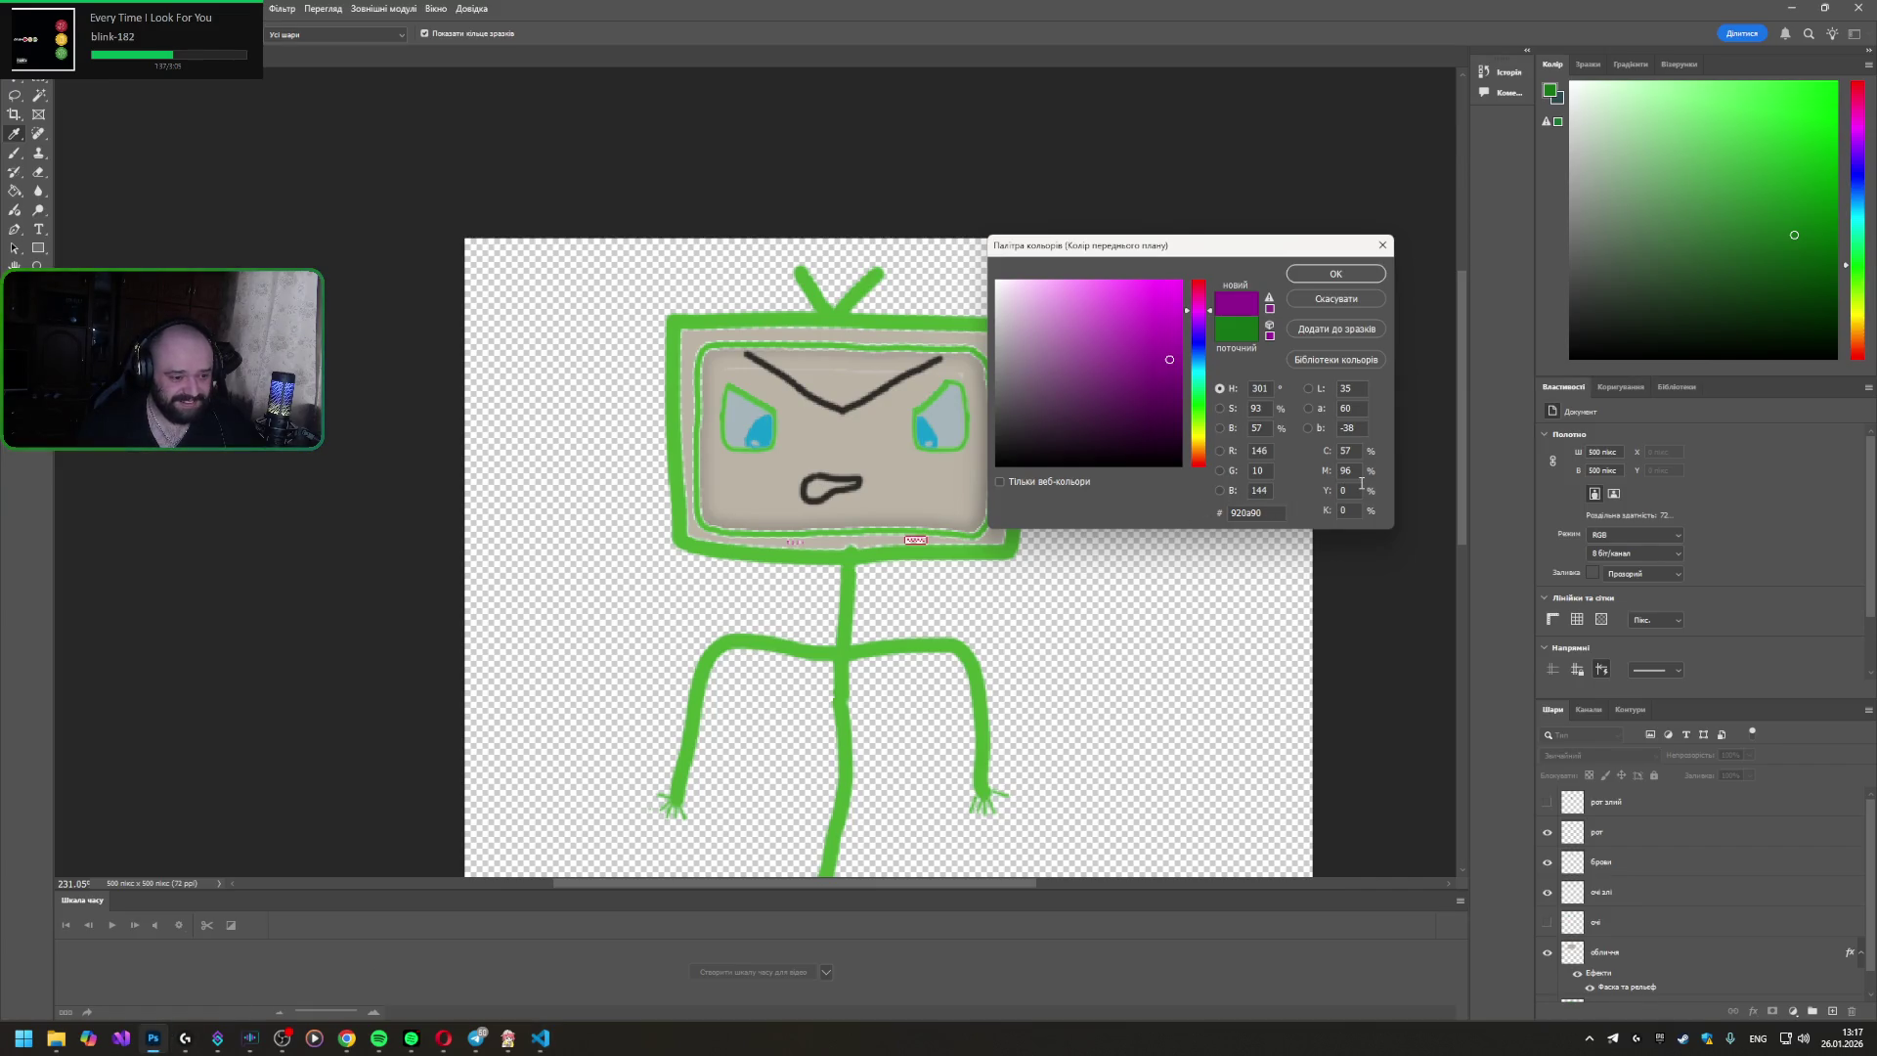
pyautogui.click(1341, 302)
pyautogui.click(798, 414)
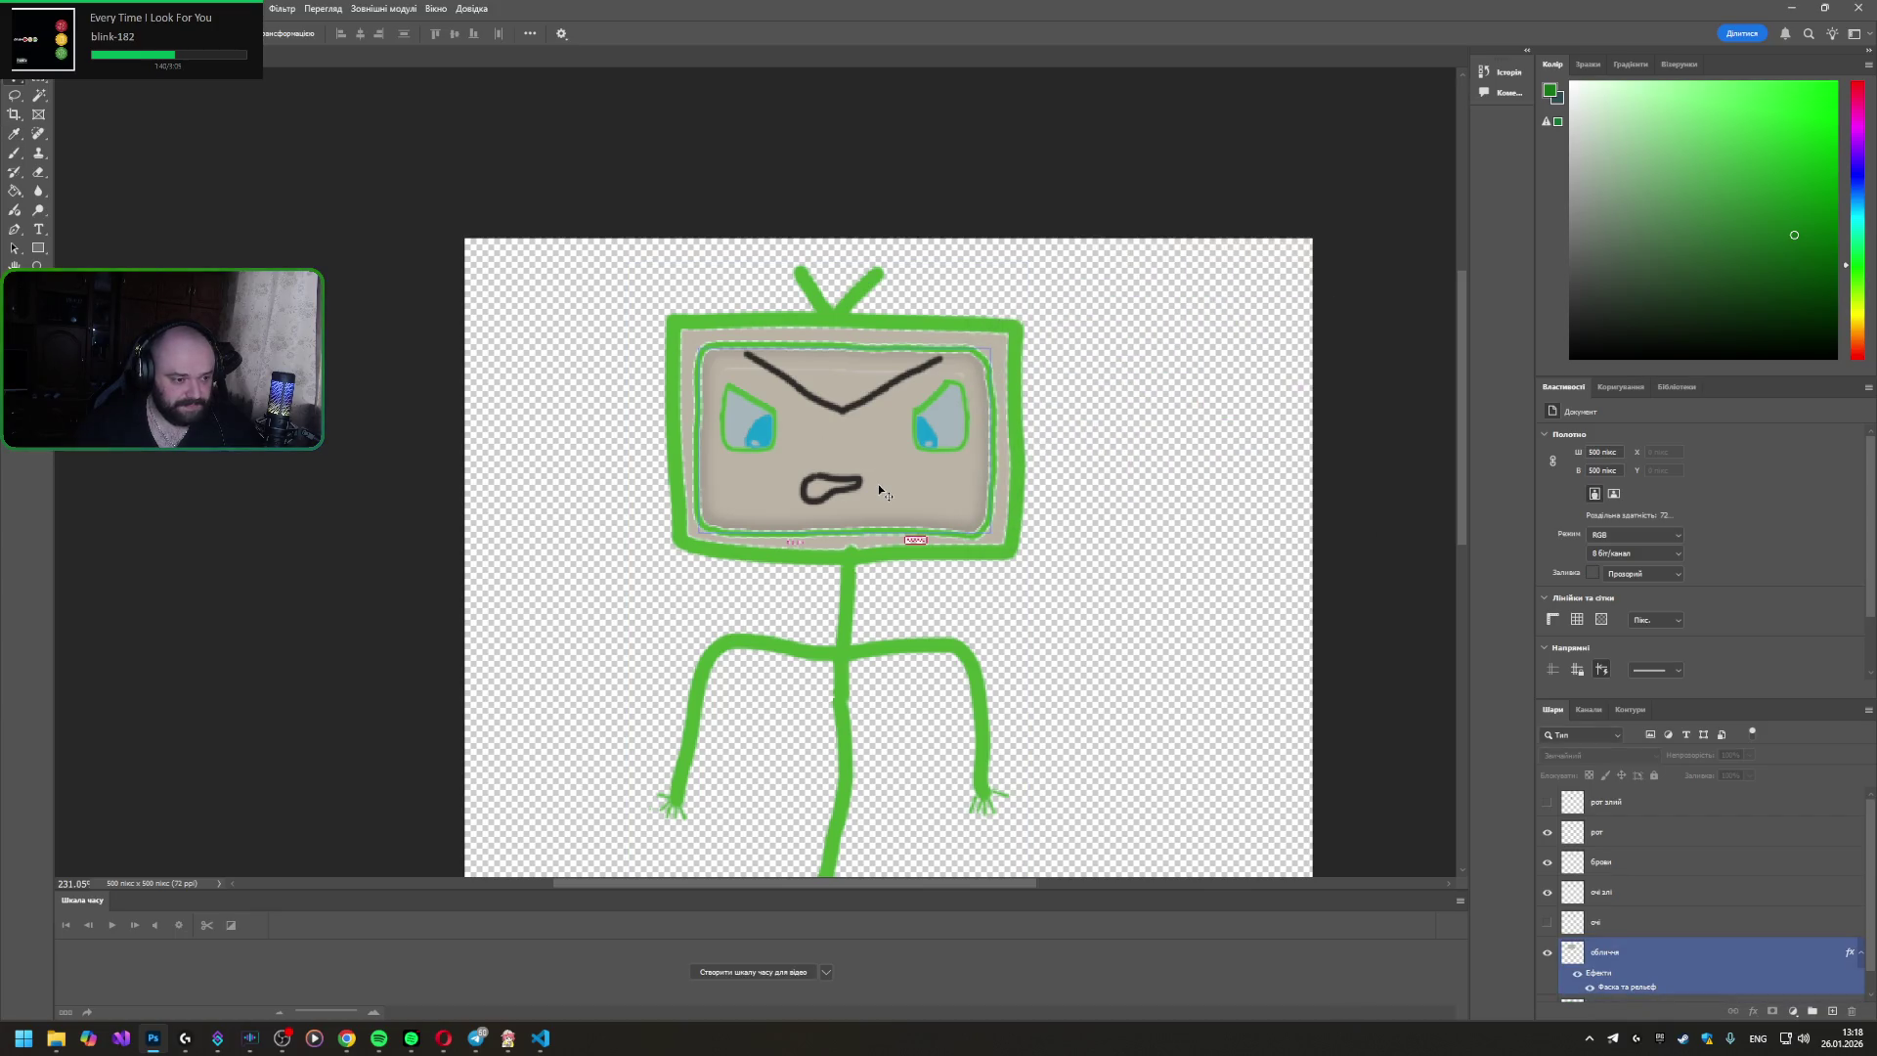
pyautogui.click(1607, 860)
pyautogui.click(1547, 892)
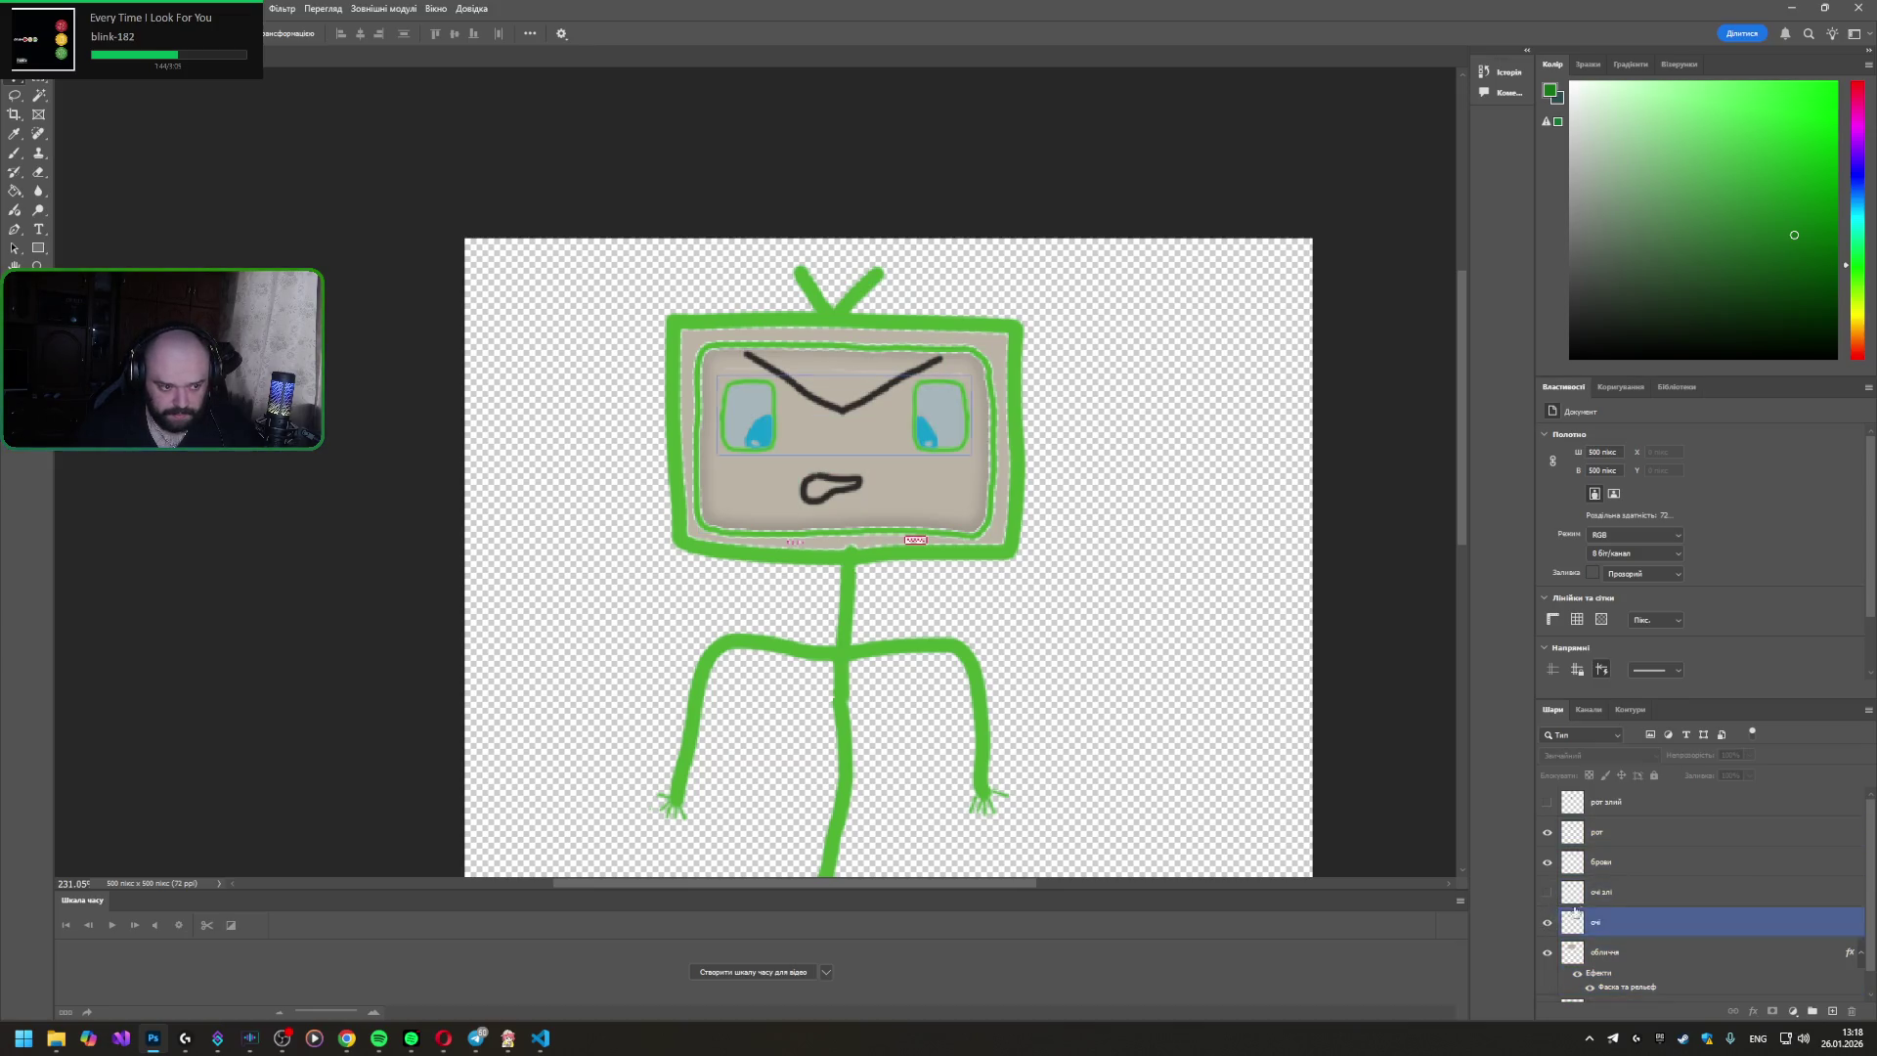
pyautogui.click(1572, 952)
pyautogui.click(1572, 952)
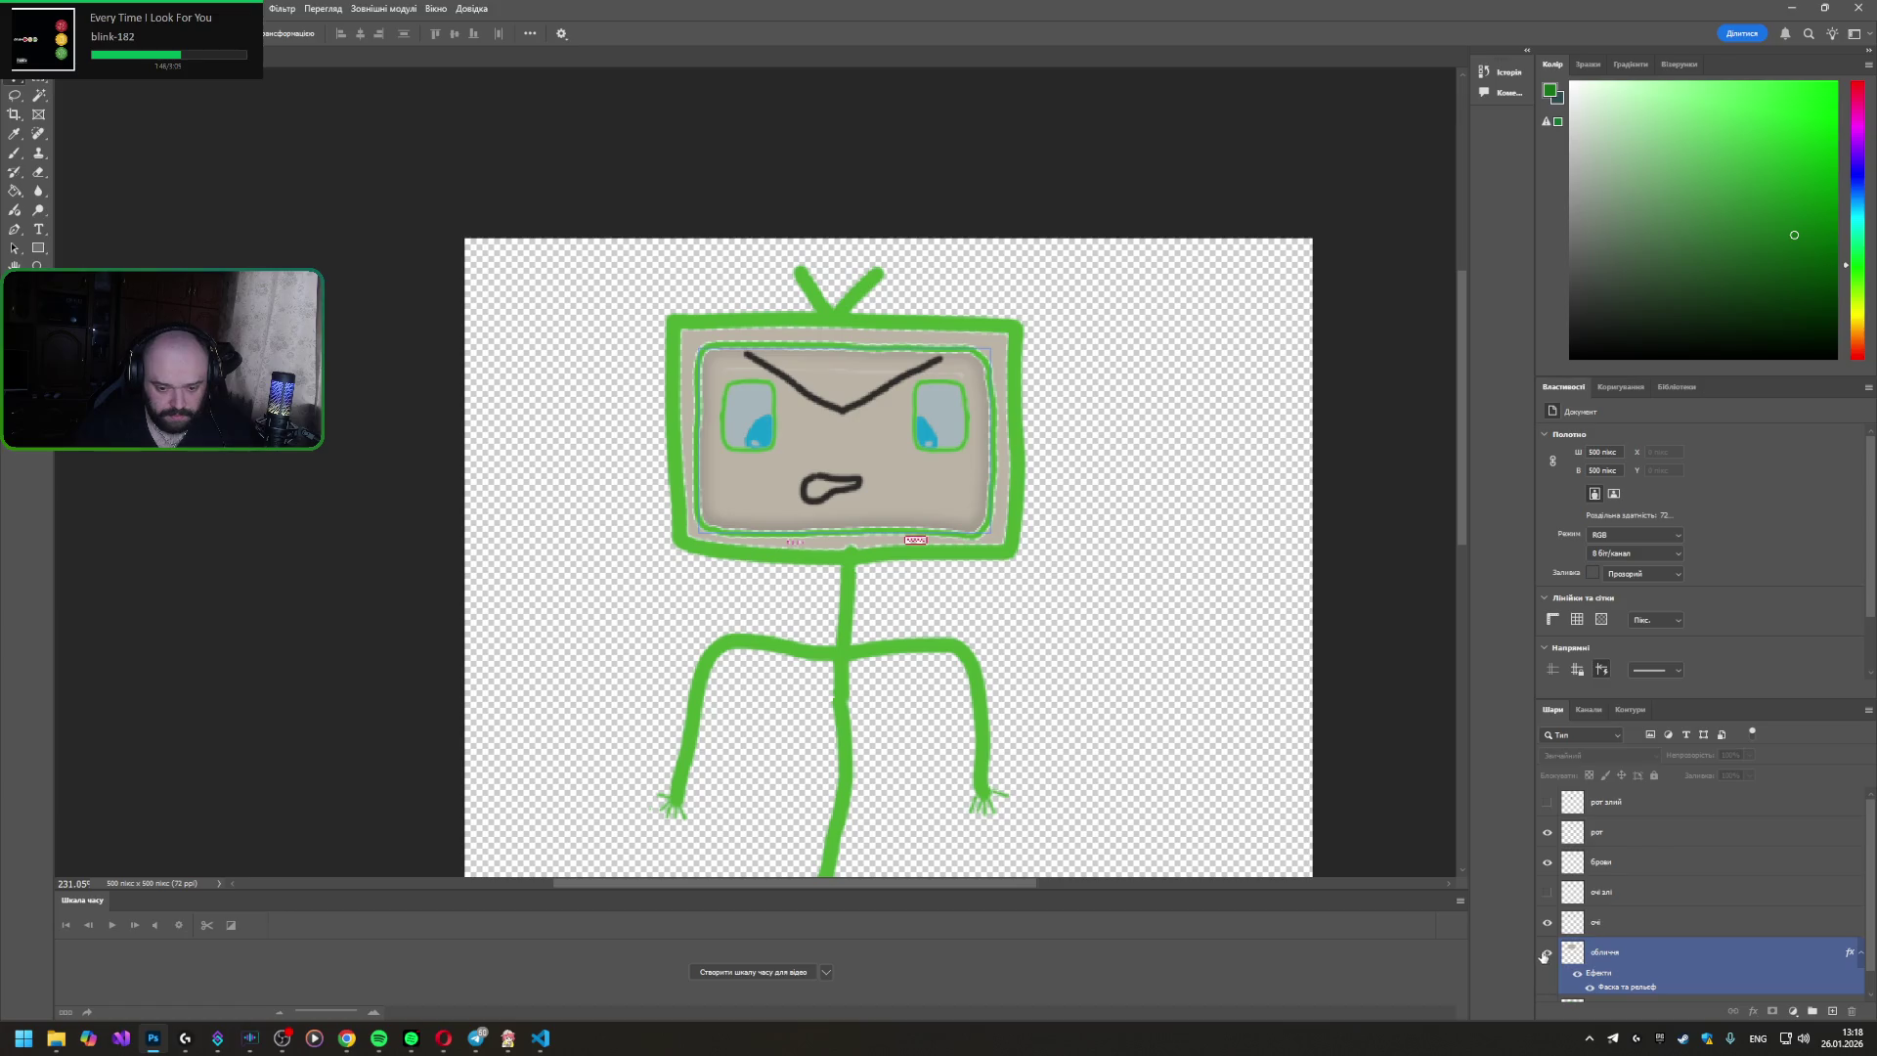
pyautogui.click(1573, 921)
# - Toggle the angry mouth variant on and off, then show the angry eyebrows again
pyautogui.click(1544, 832)
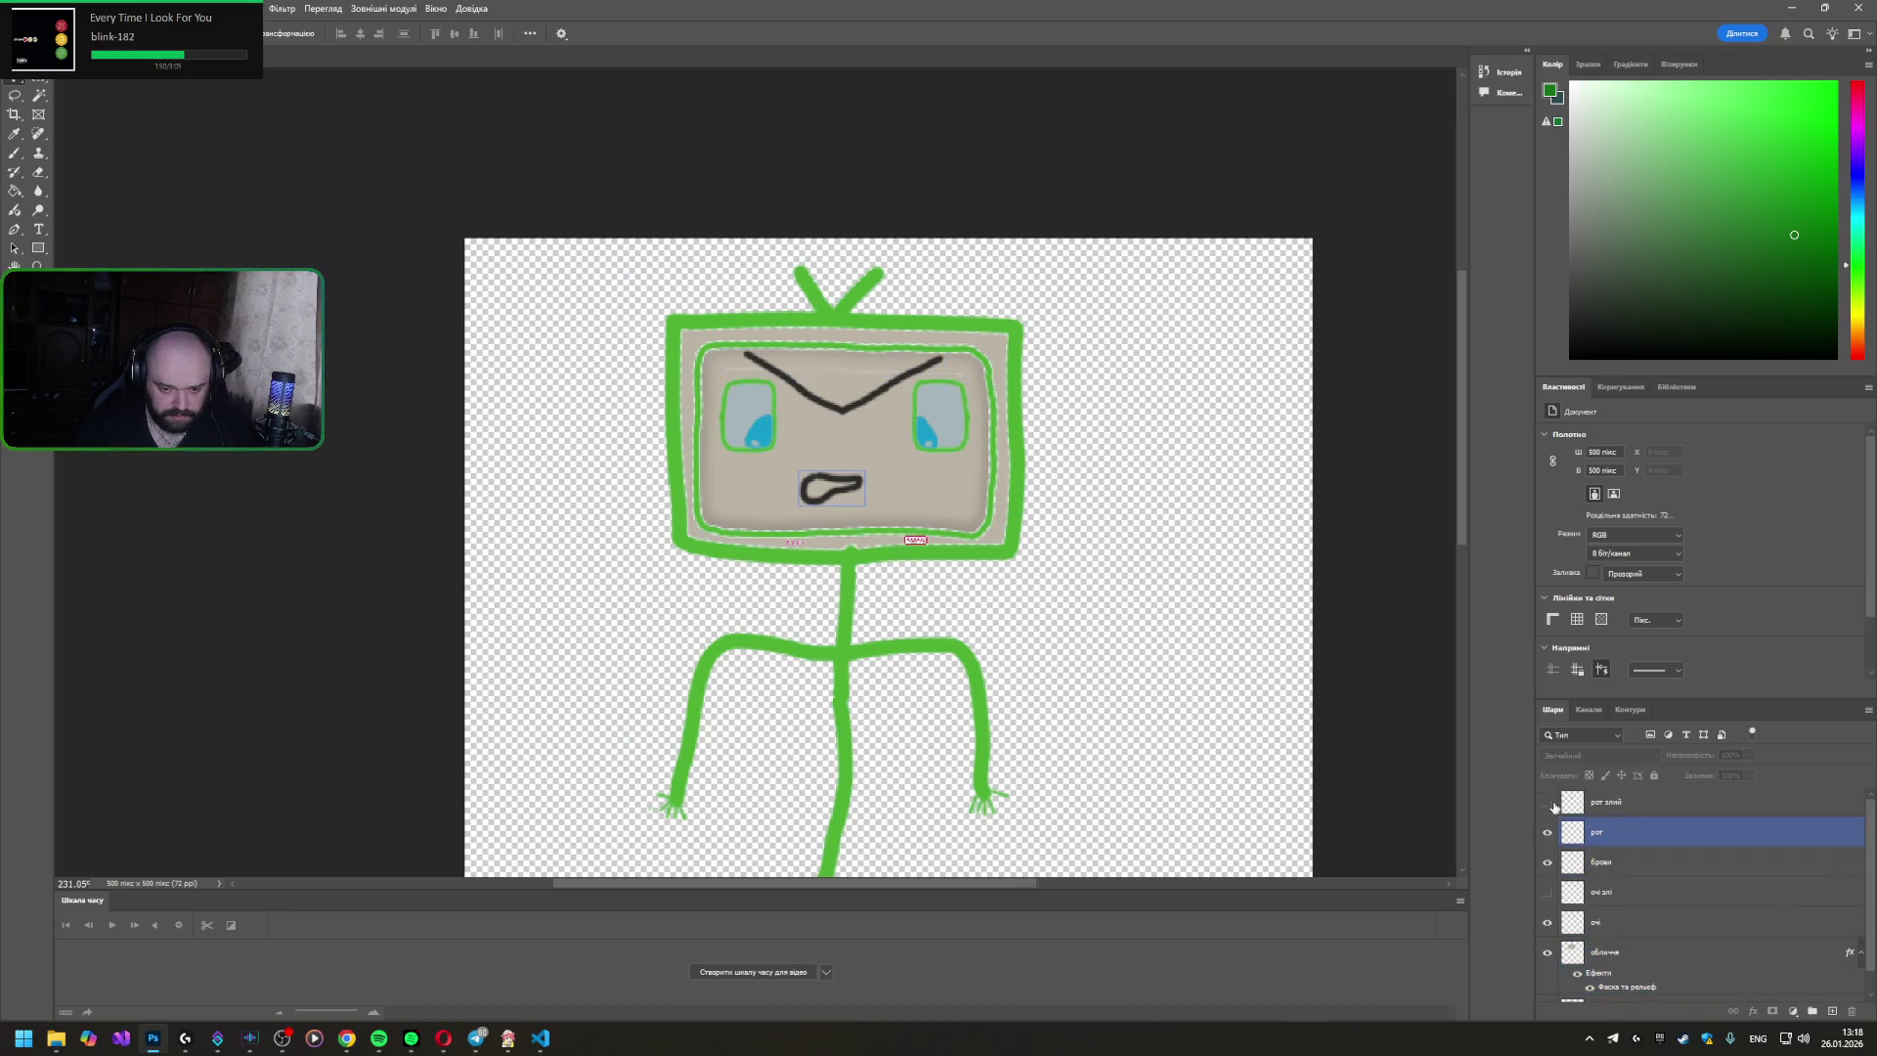
pyautogui.click(1551, 804)
pyautogui.click(1548, 802)
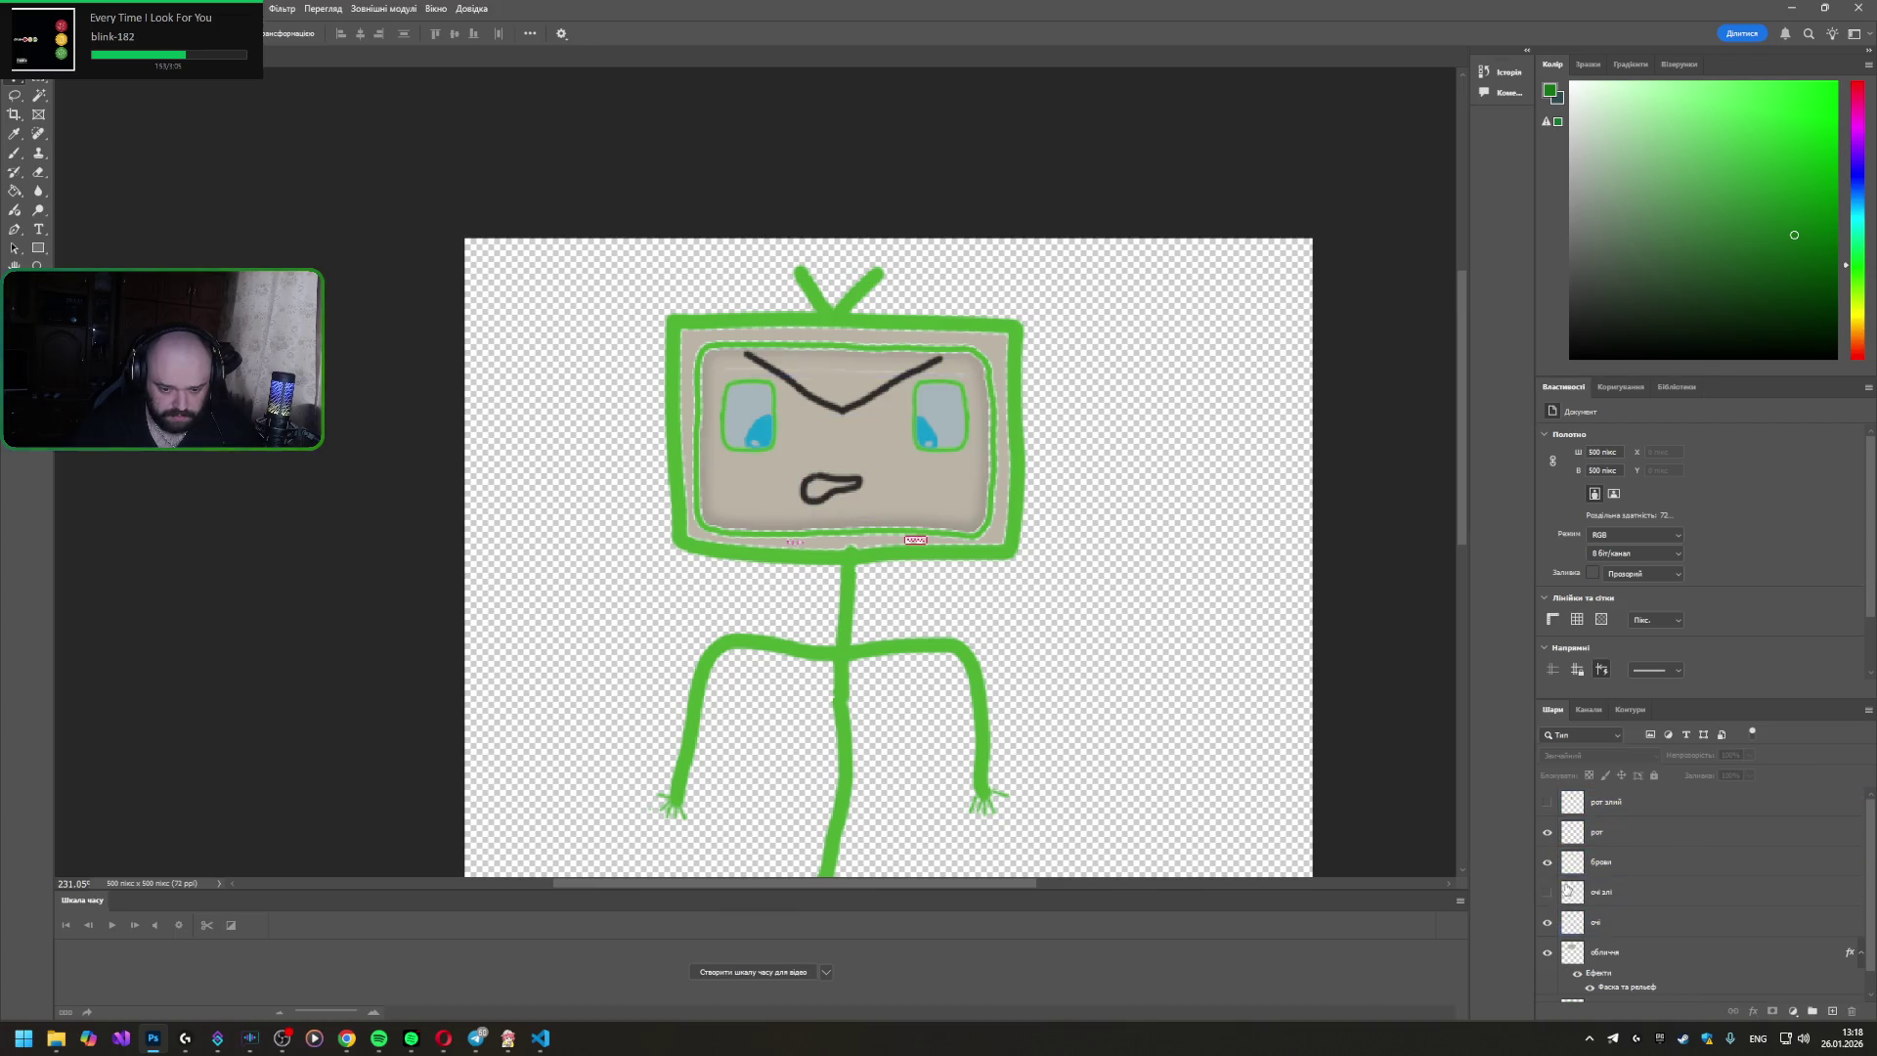
pyautogui.click(1547, 865)
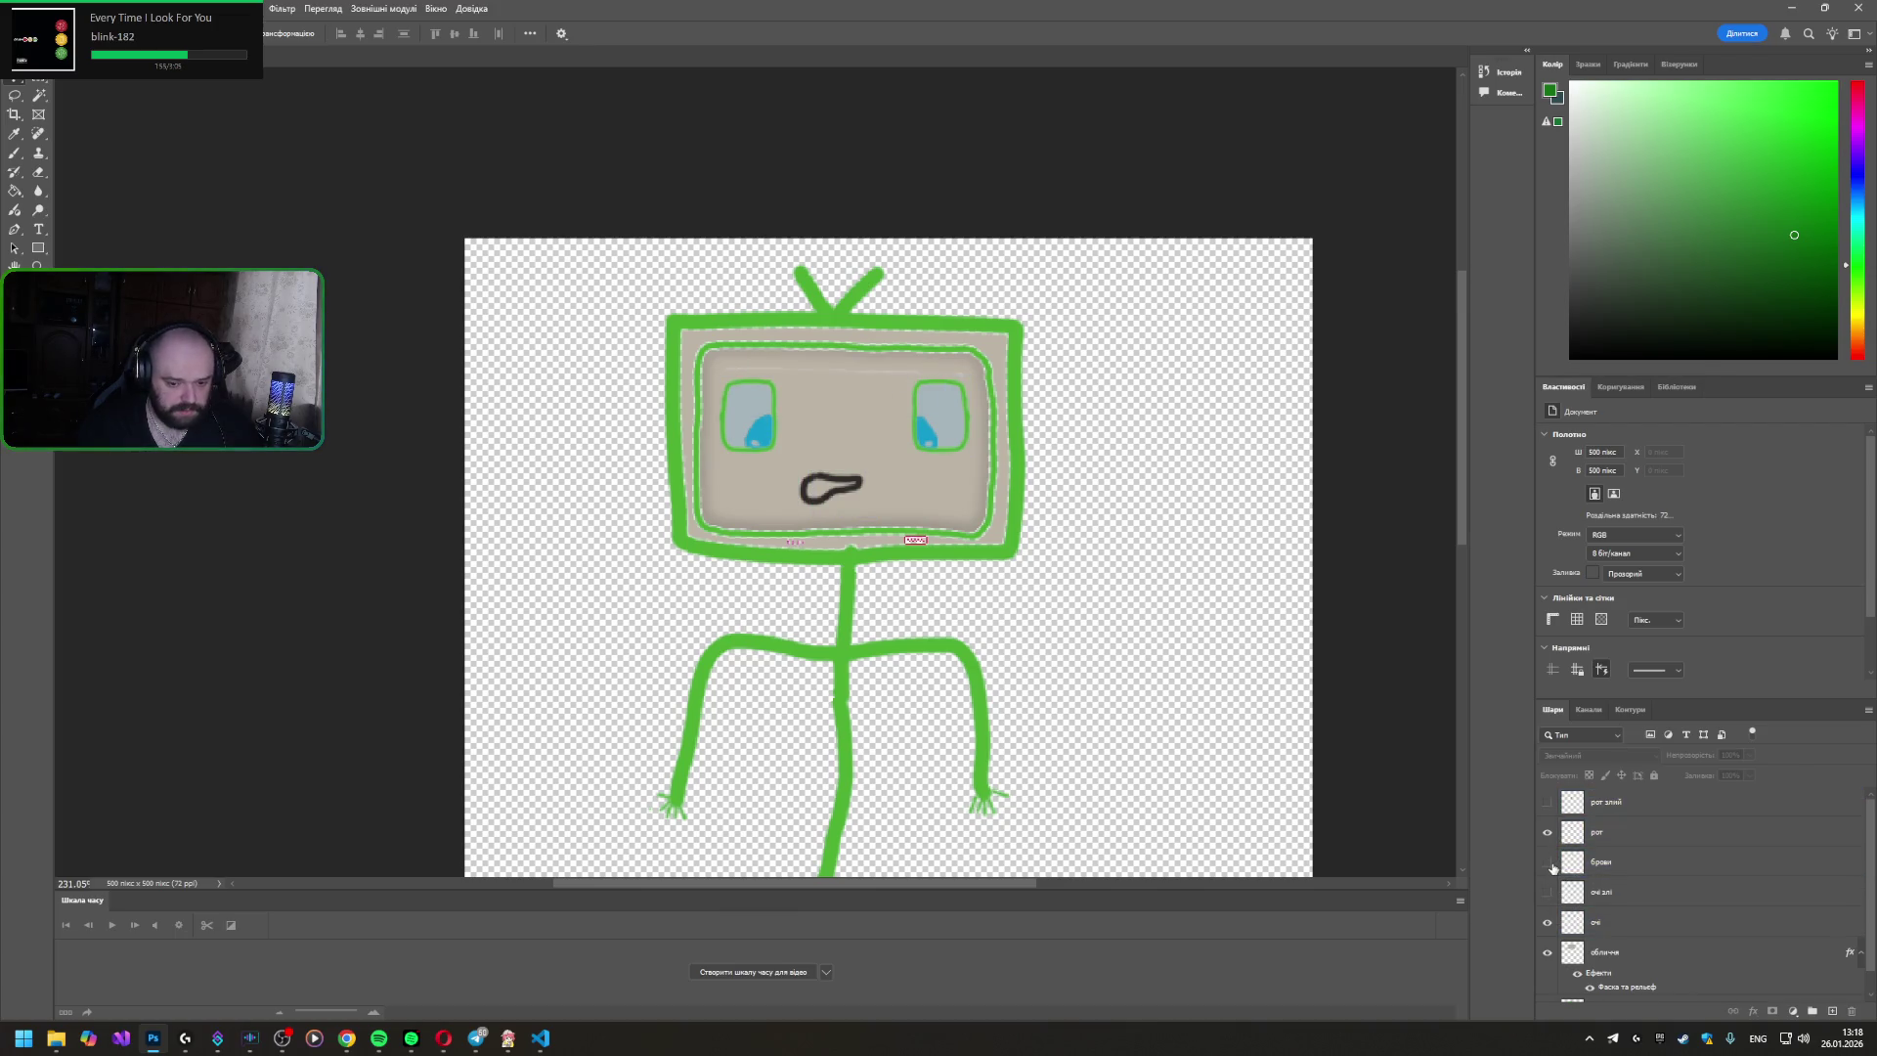
pyautogui.click(1550, 865)
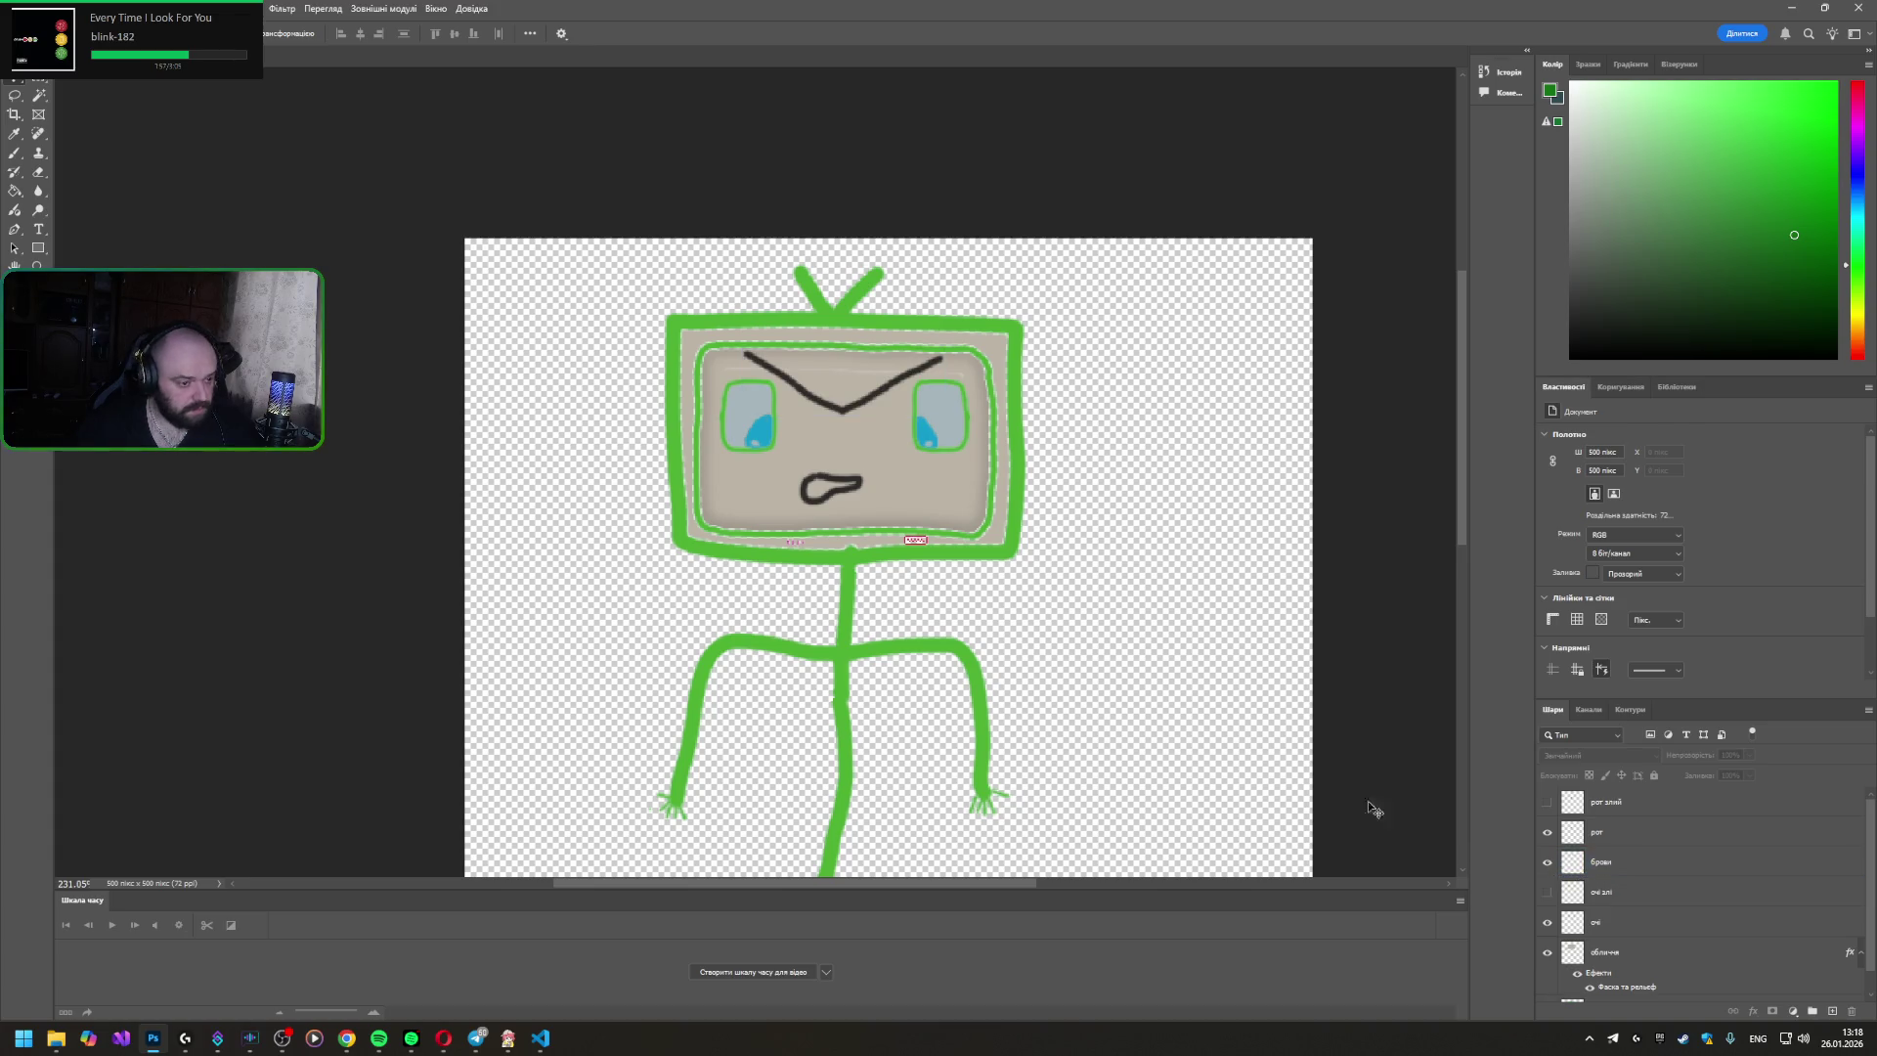
pyautogui.click(1576, 952)
pyautogui.click(1550, 923)
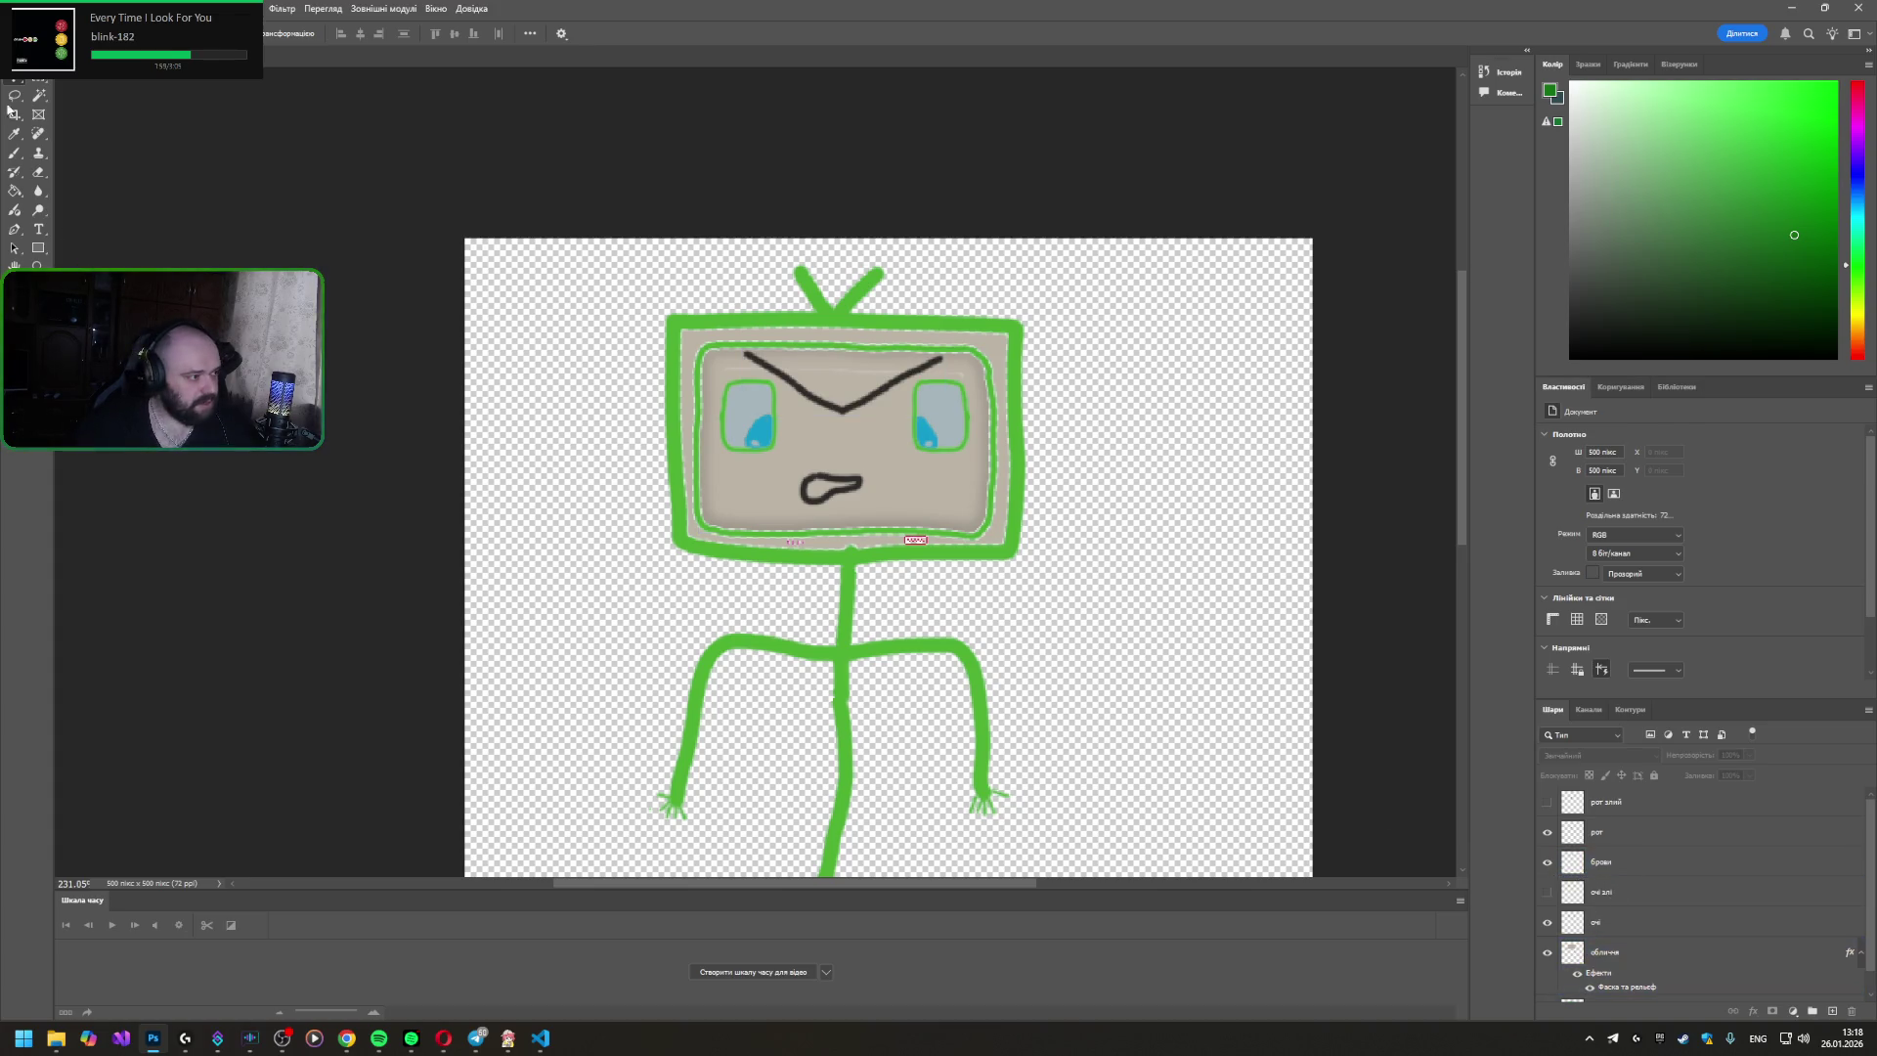
# - Erase both angry eyebrows on the брови layer with a 51 px Eraser
pyautogui.click(40, 173)
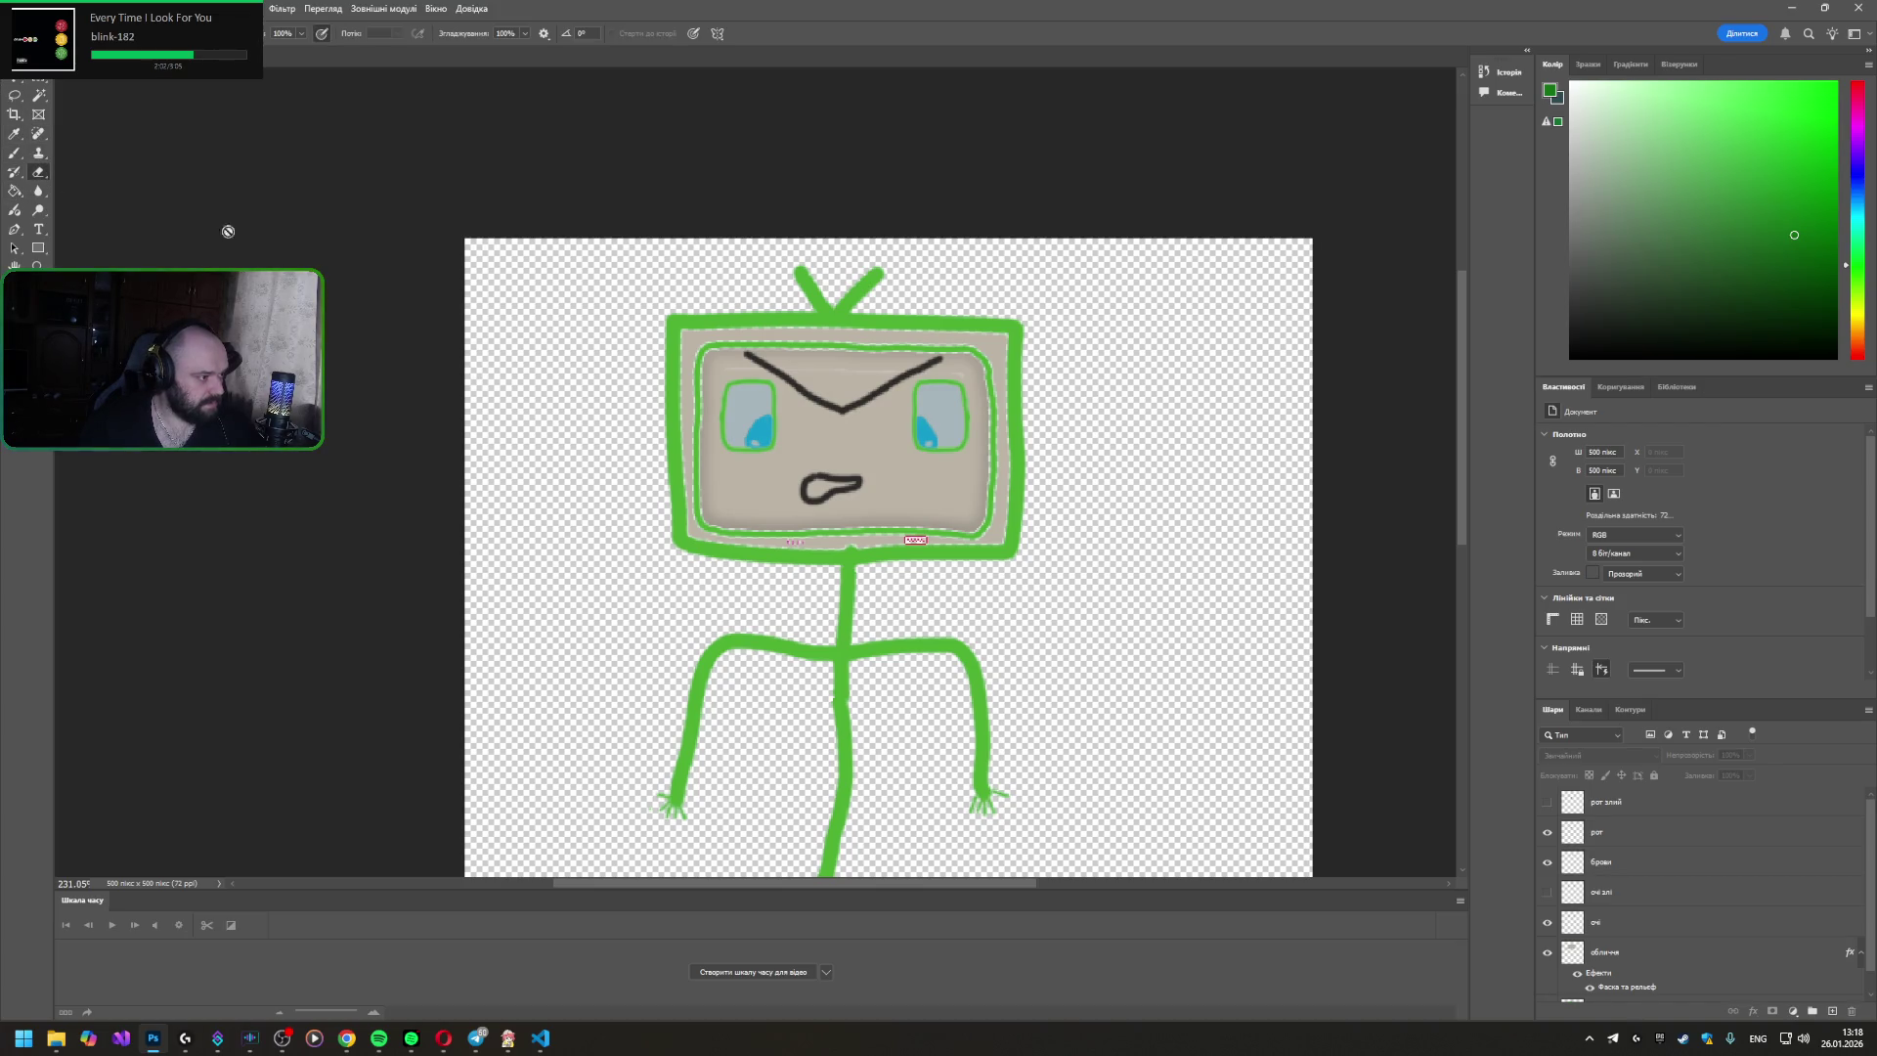
pyautogui.rightClick(874, 407)
pyautogui.click(1658, 862)
pyautogui.click(1626, 832)
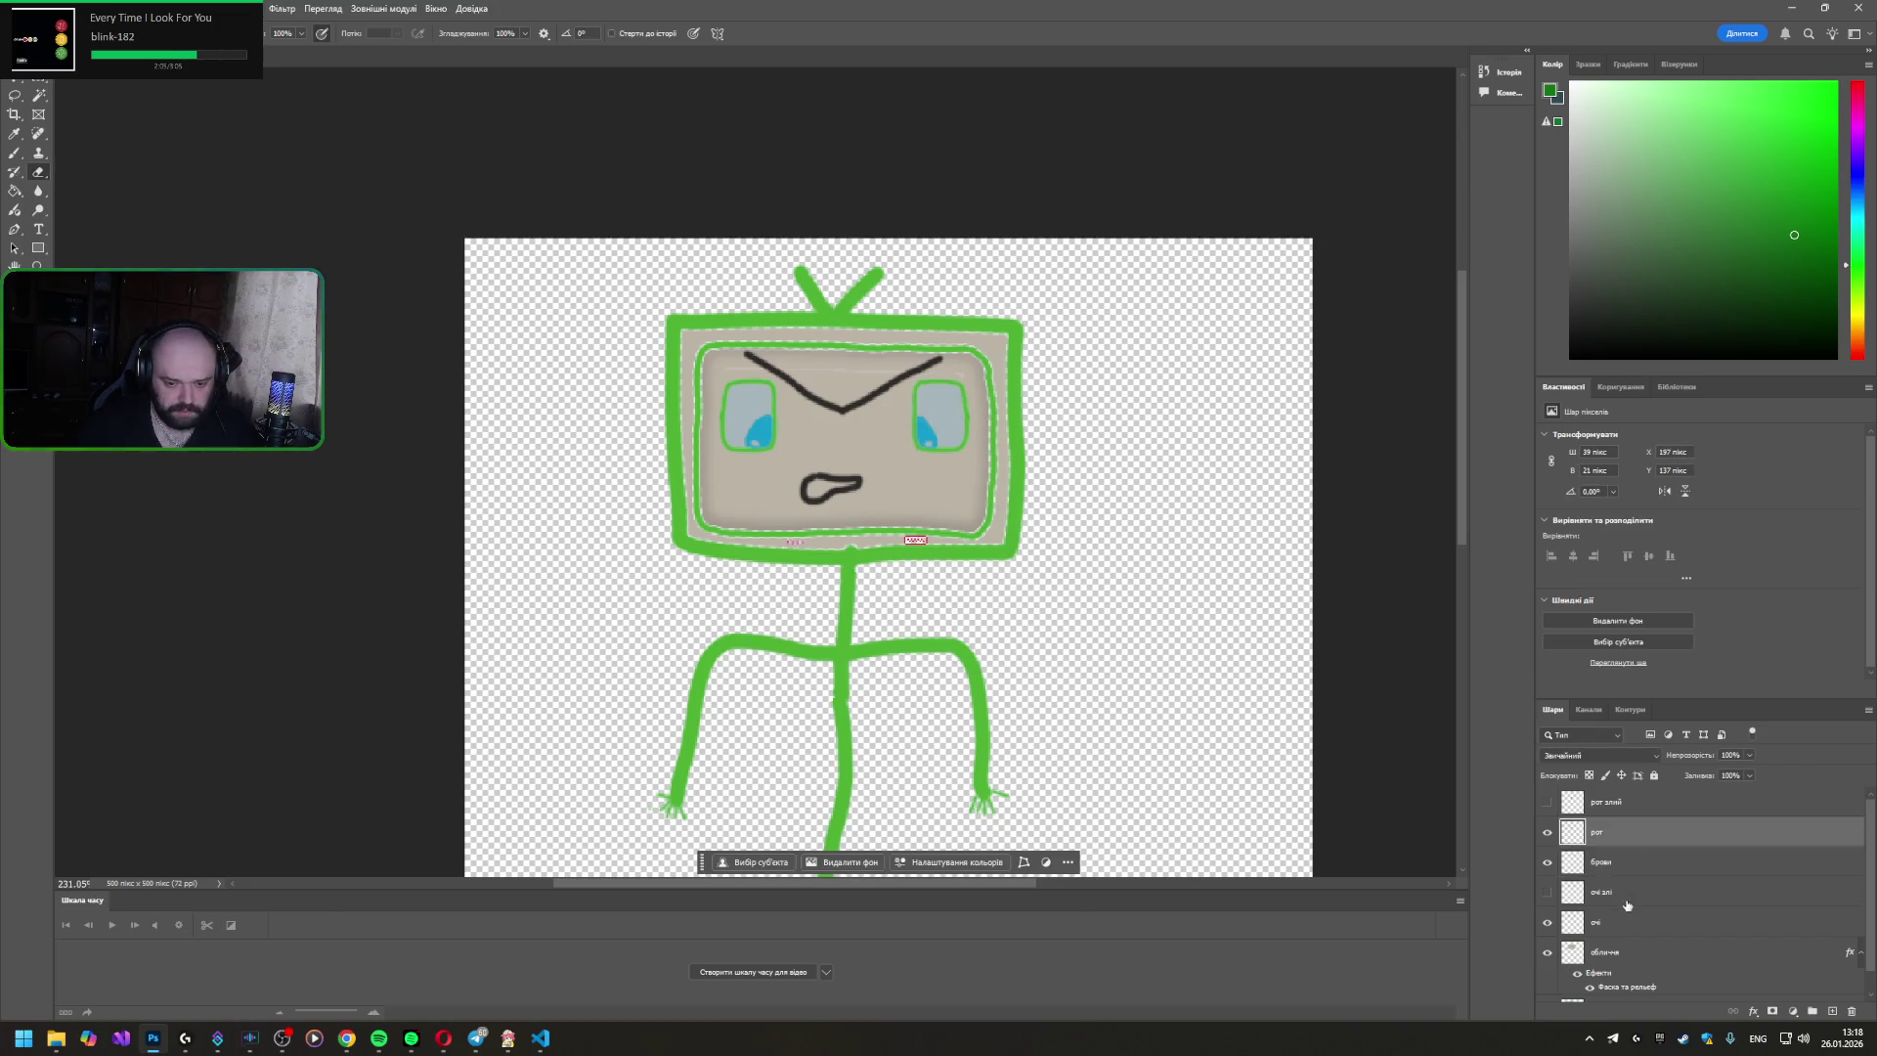
pyautogui.click(1623, 872)
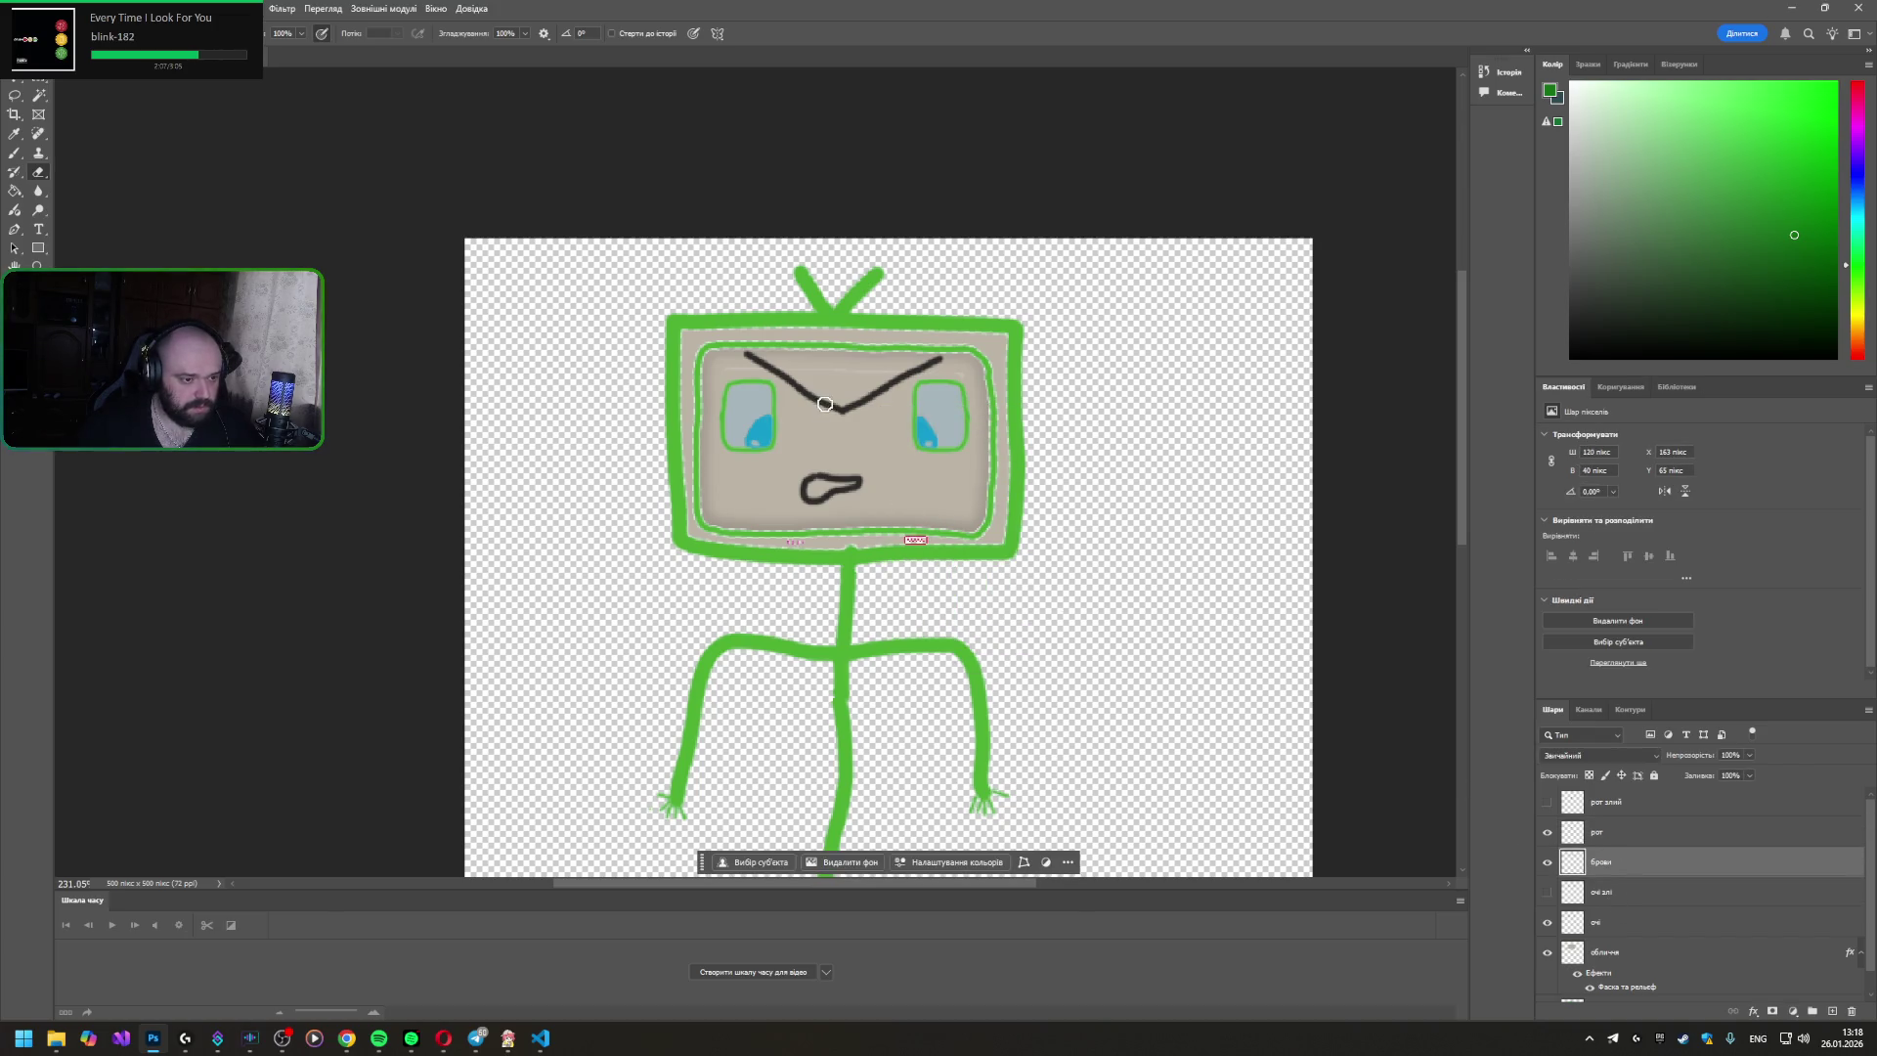
pyautogui.moveTo(830, 410); pyautogui.dragTo(923, 363)
pyautogui.rightClick(925, 363)
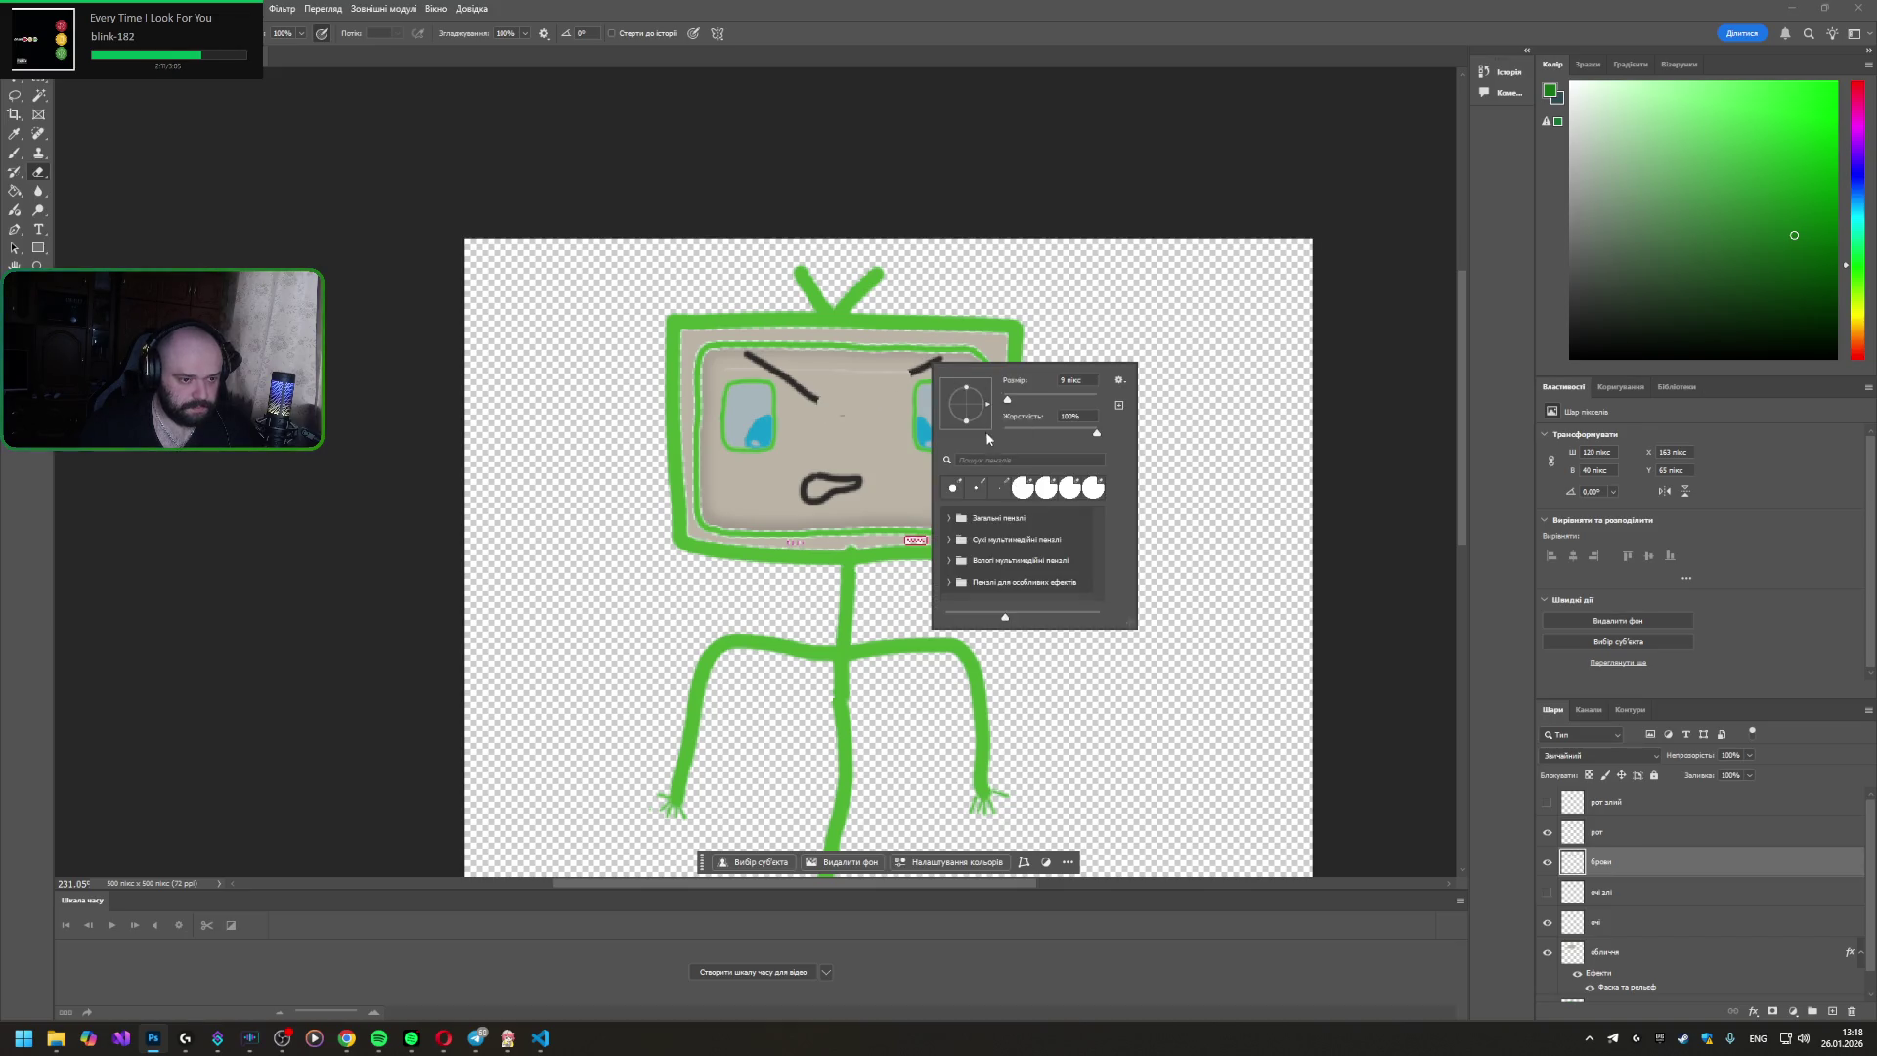
pyautogui.write('51')
pyautogui.press('Return')
pyautogui.moveTo(922, 377)
pyautogui.mouseDown()
pyautogui.moveTo(838, 419)
pyautogui.moveTo(746, 367)
pyautogui.mouseUp()
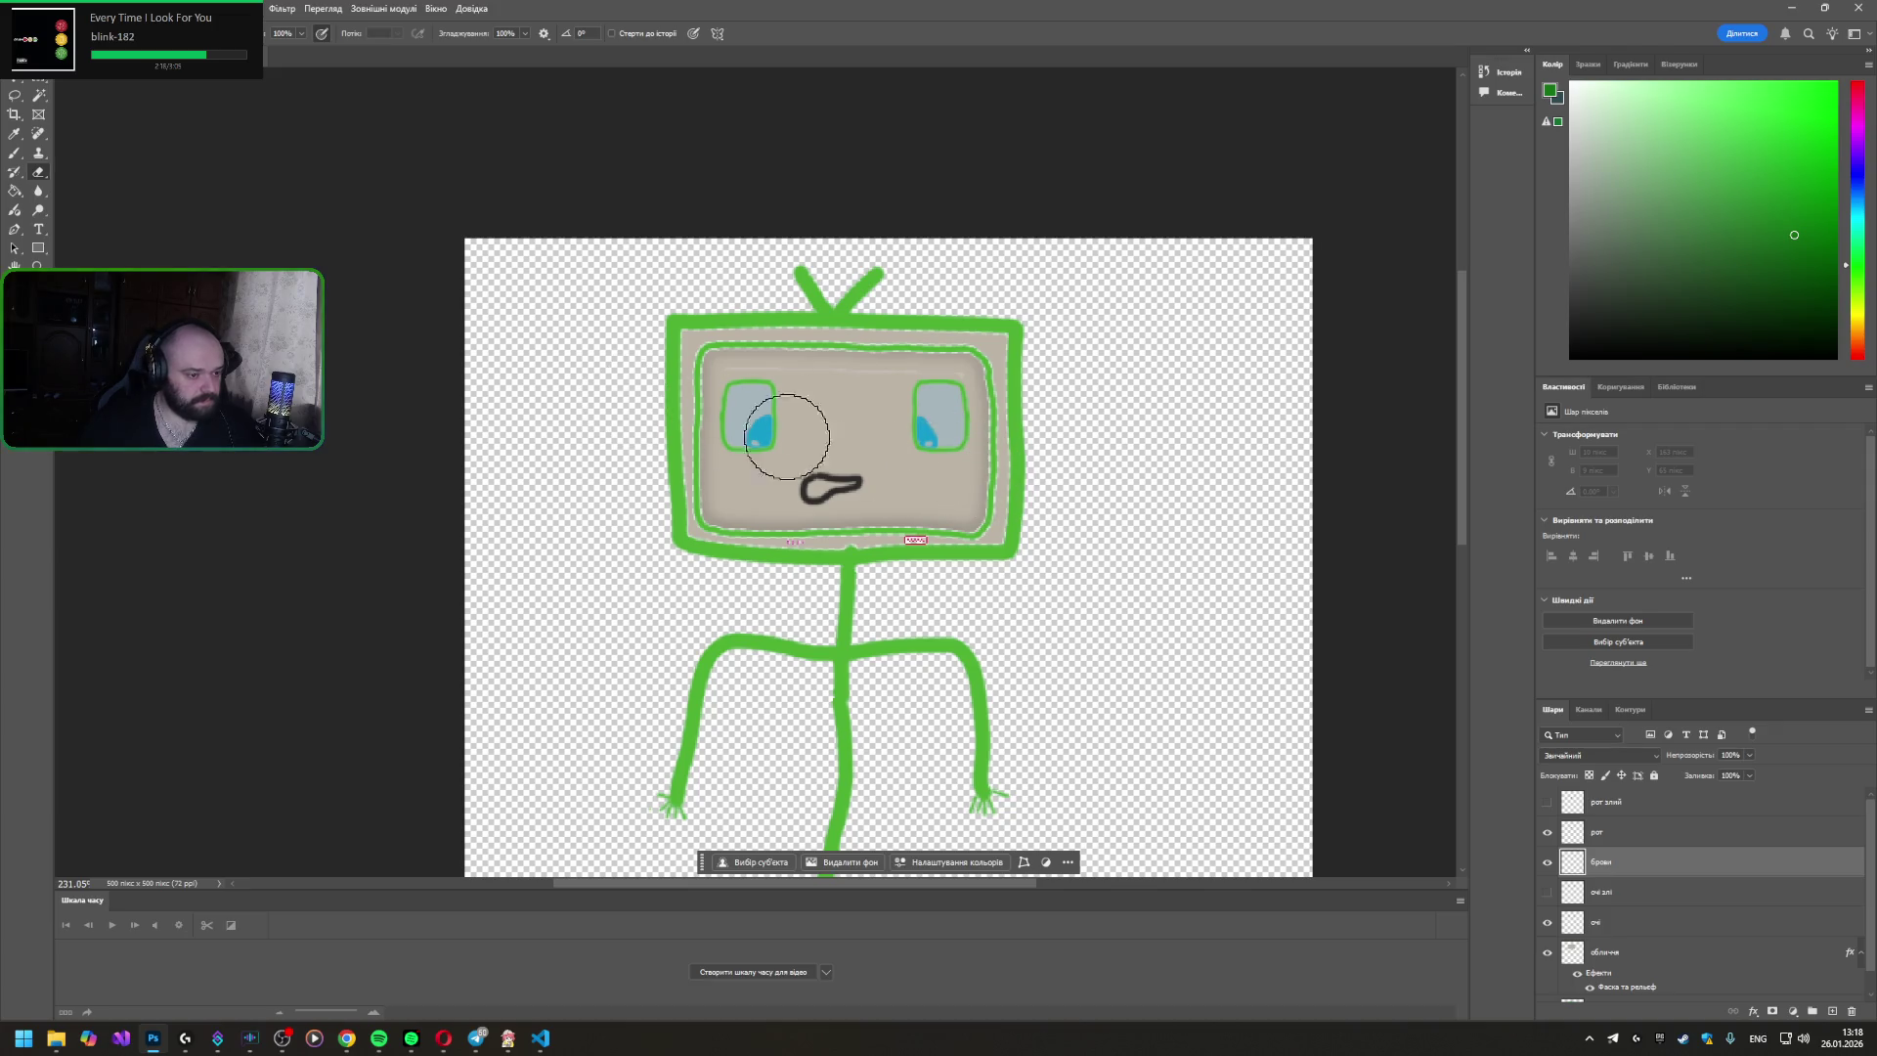
# - Sketch green eyebrow strokes above the left eye with the Brush and undo them
pyautogui.click(14, 155)
pyautogui.moveTo(761, 365); pyautogui.dragTo(839, 390)
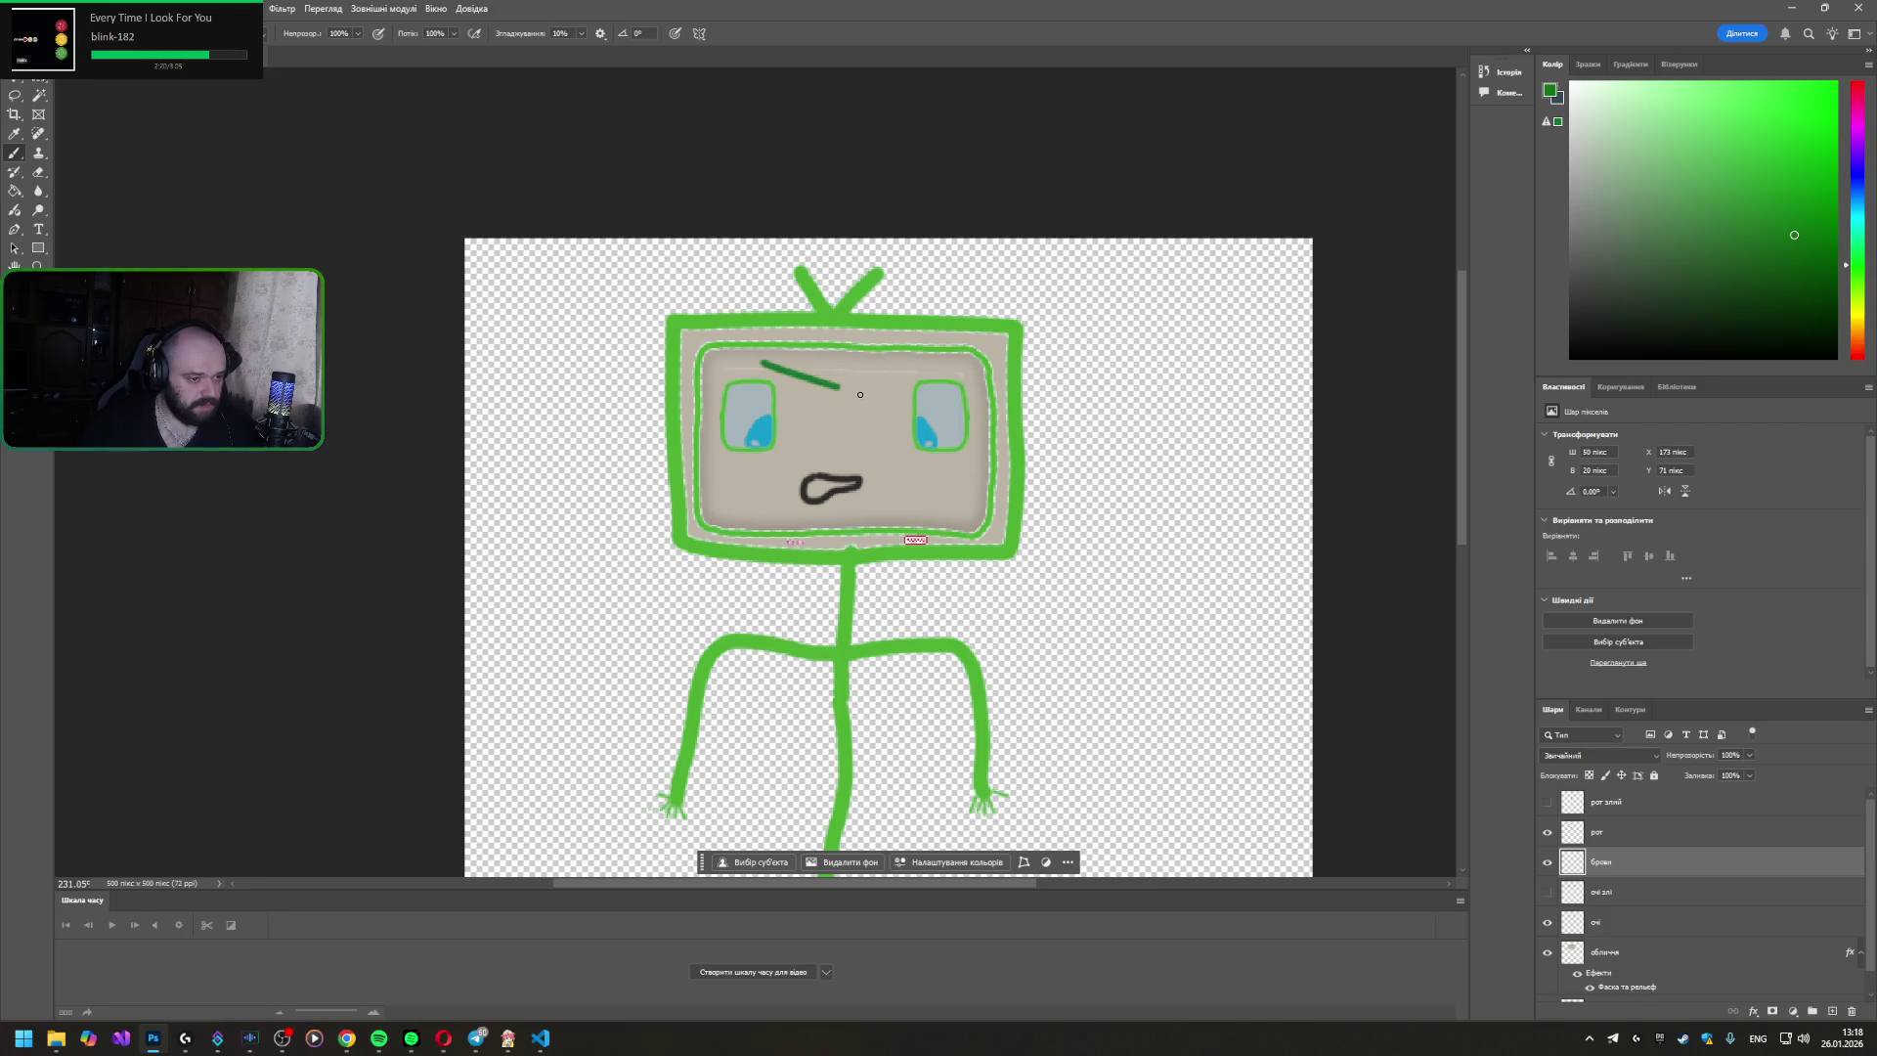
pyautogui.hotkey('ctrl', 'z')
pyautogui.moveTo(731, 369); pyautogui.dragTo(759, 359)
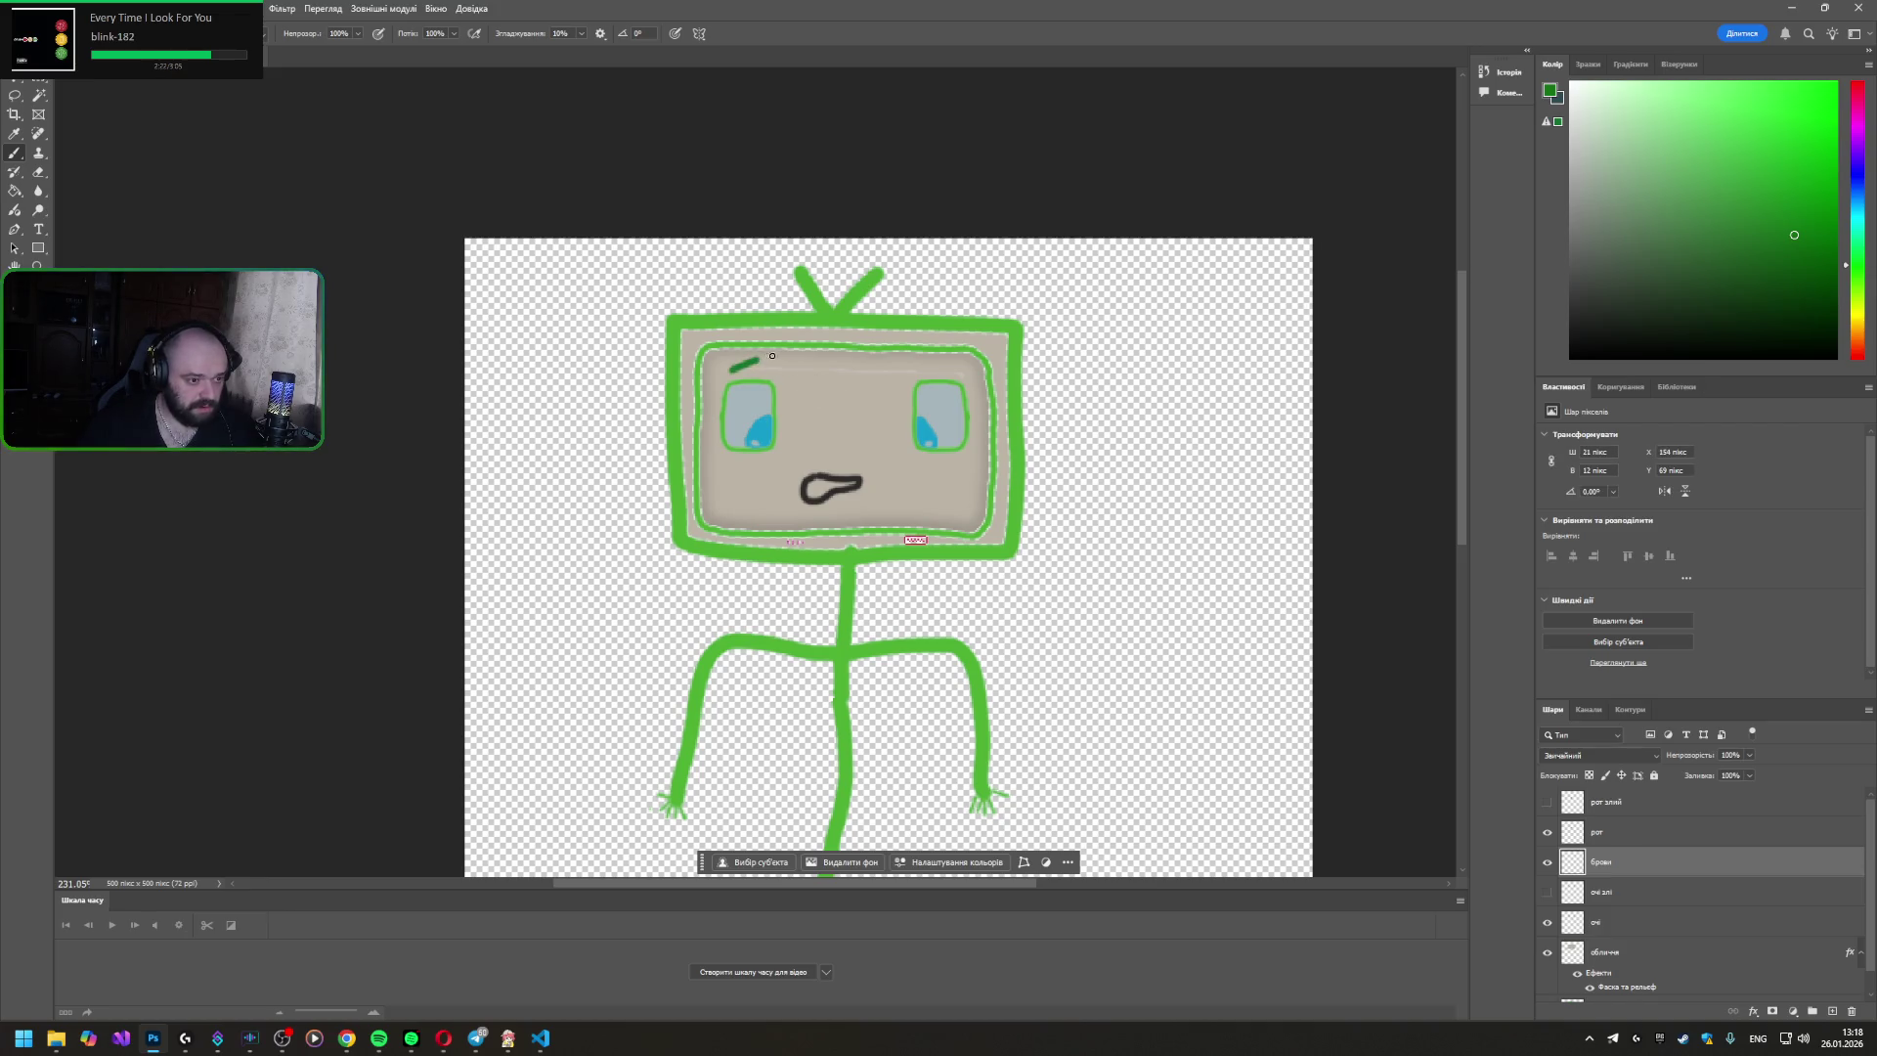
pyautogui.hotkey('ctrl', 'z')
pyautogui.hotkey('ctrl', 'z')
# - Eyedrop the mouth's dark grey and redraw a short dark eyebrow above the left eye
pyautogui.click(15, 132)
pyautogui.click(814, 485)
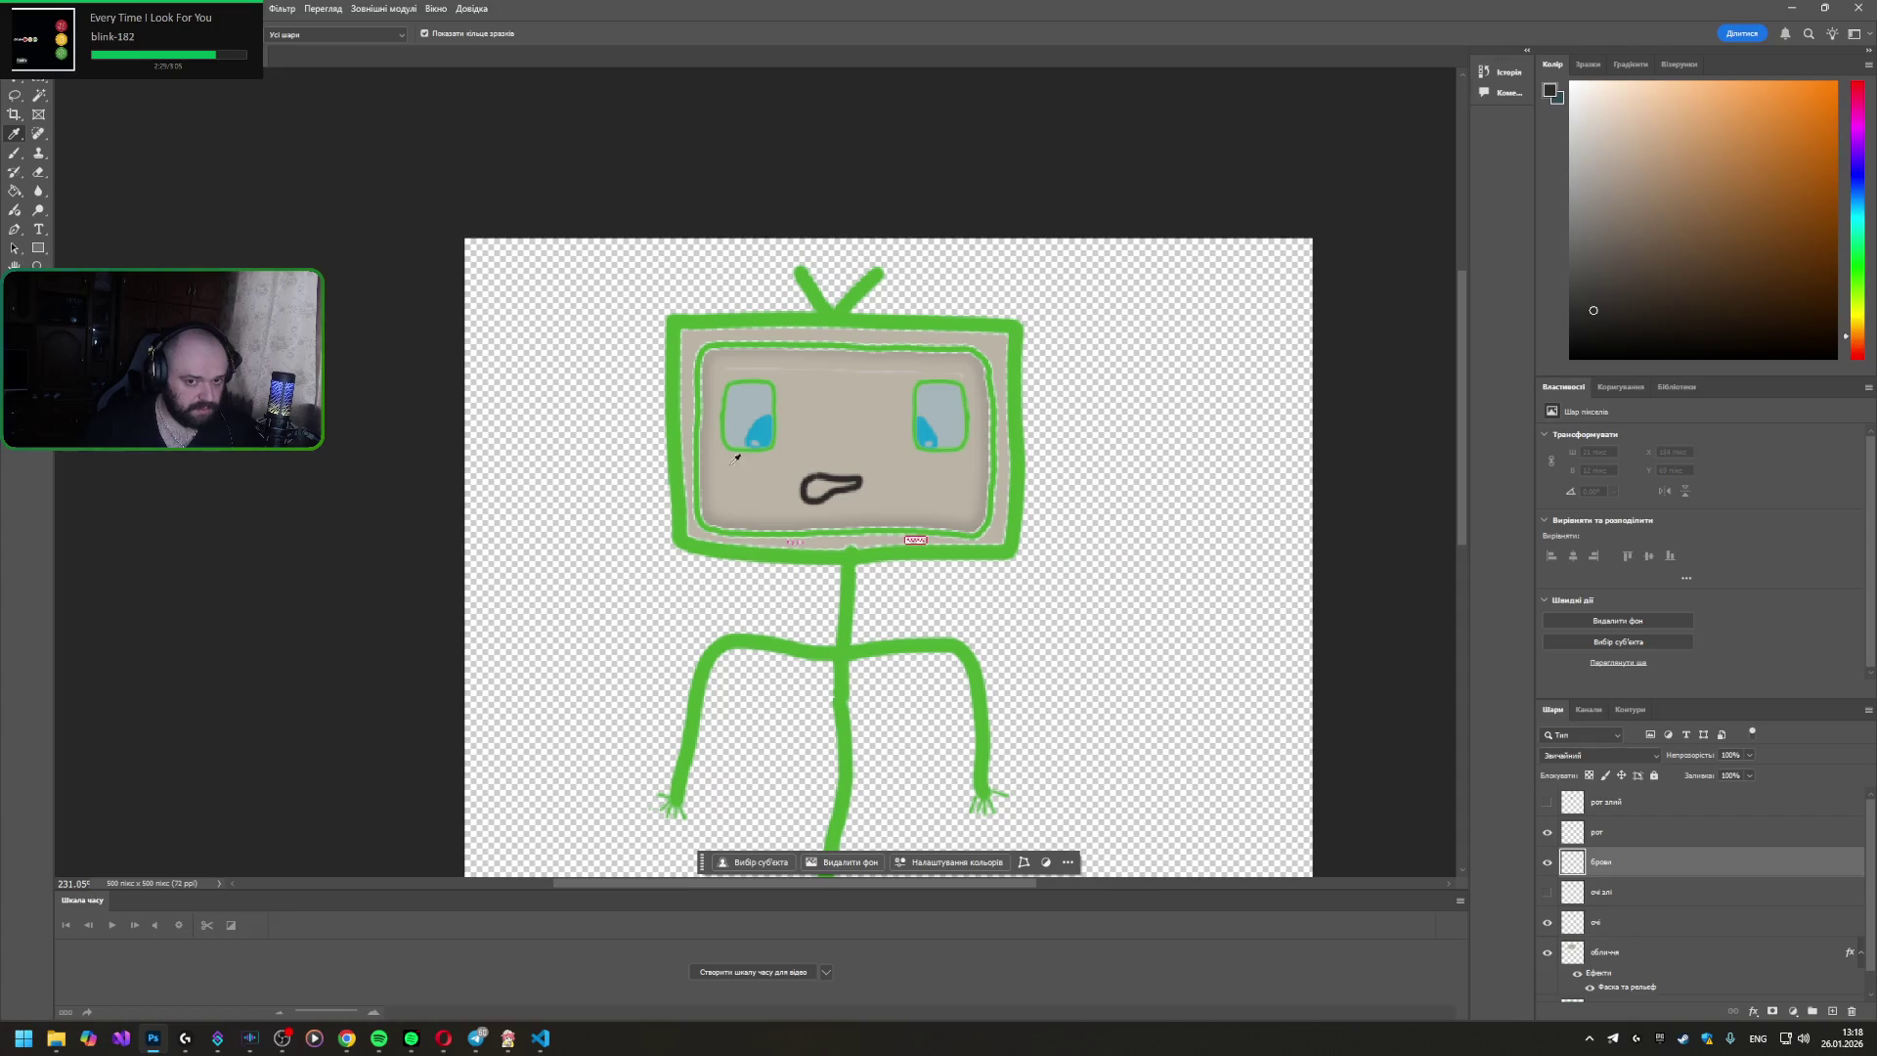
pyautogui.click(16, 153)
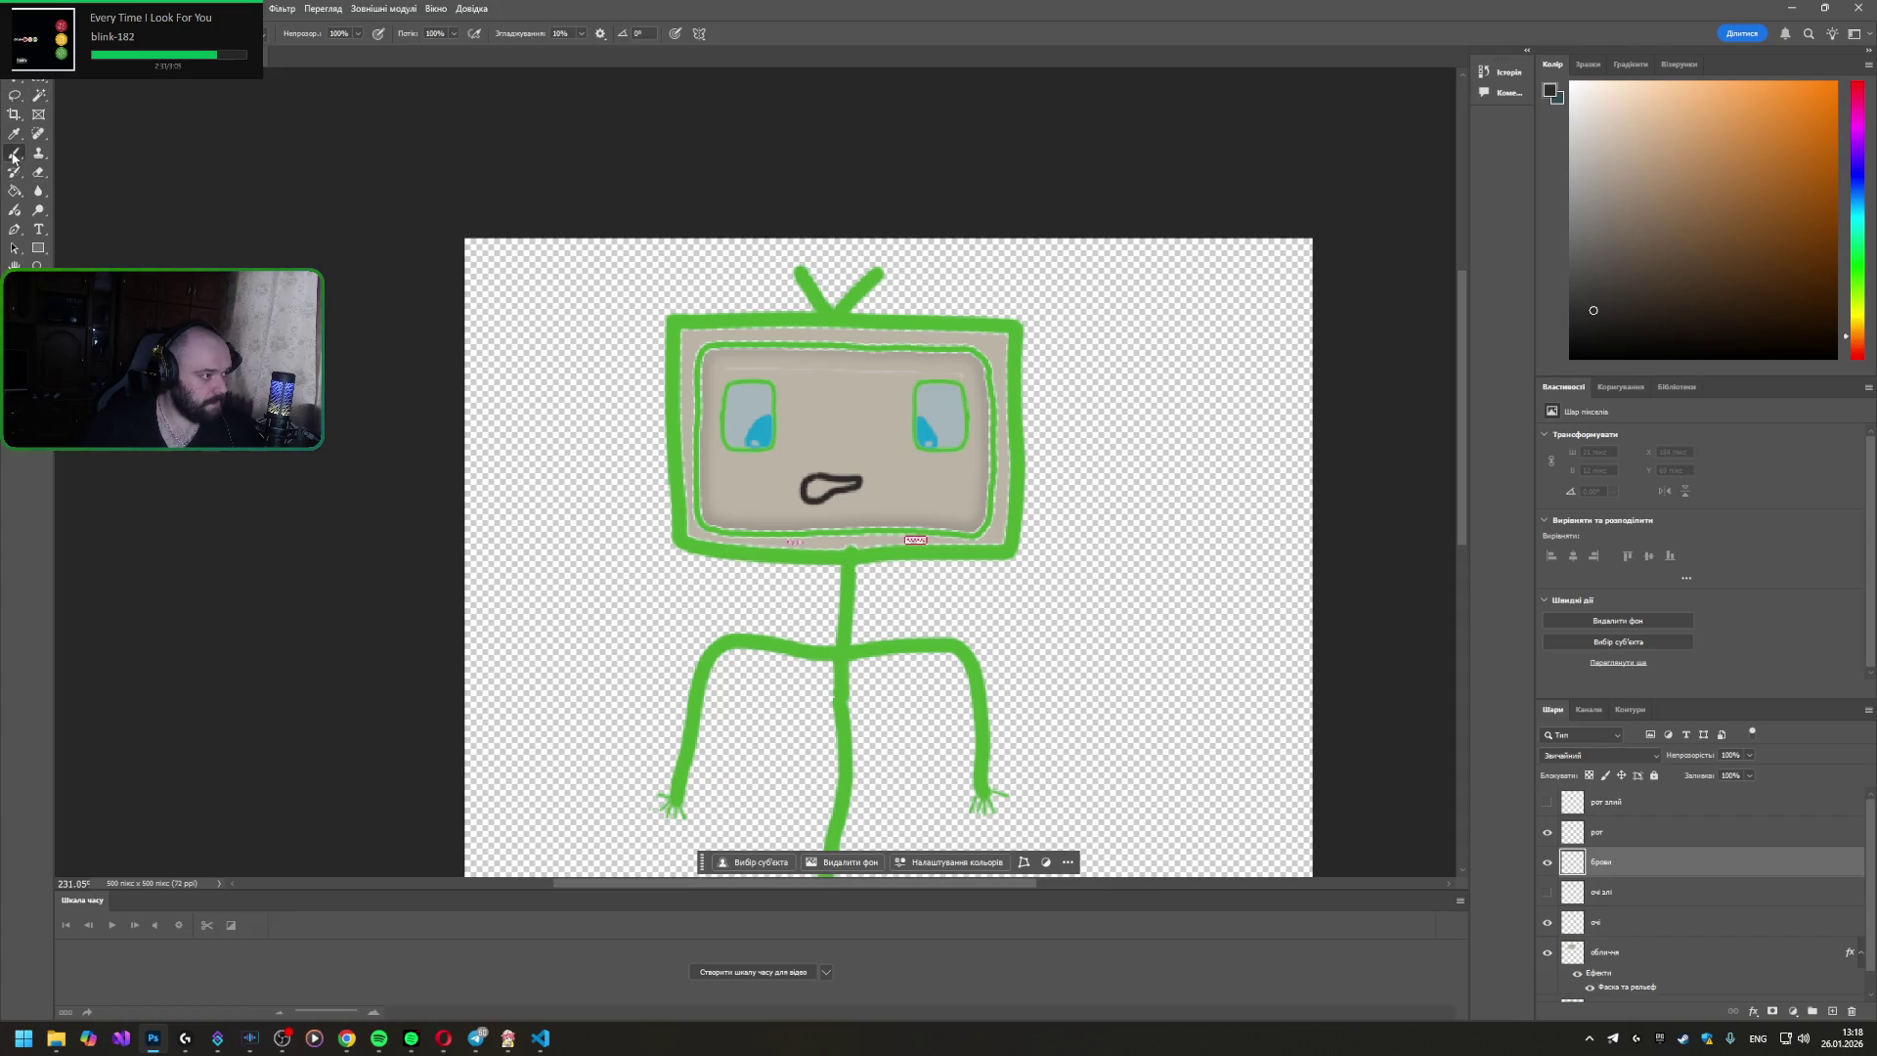
pyautogui.moveTo(723, 368); pyautogui.dragTo(770, 359)
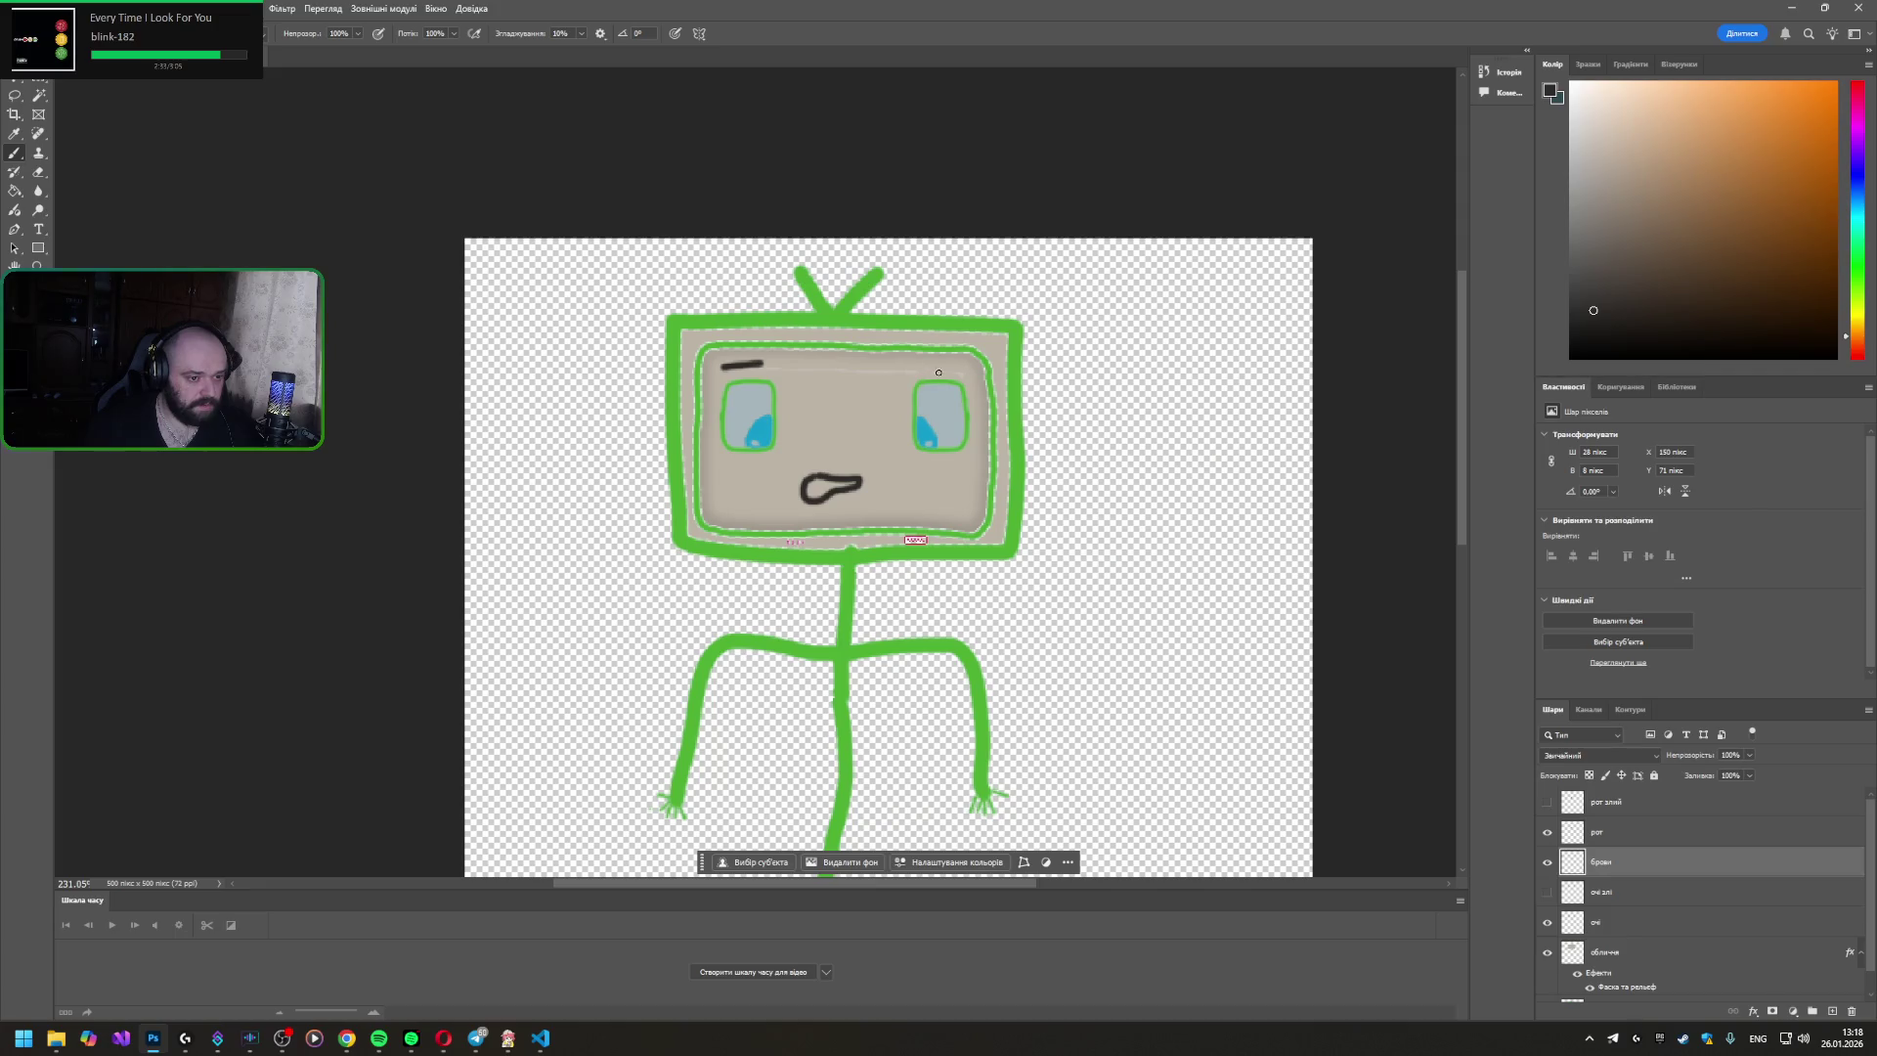
pyautogui.hotkey('ctrl', 'z')
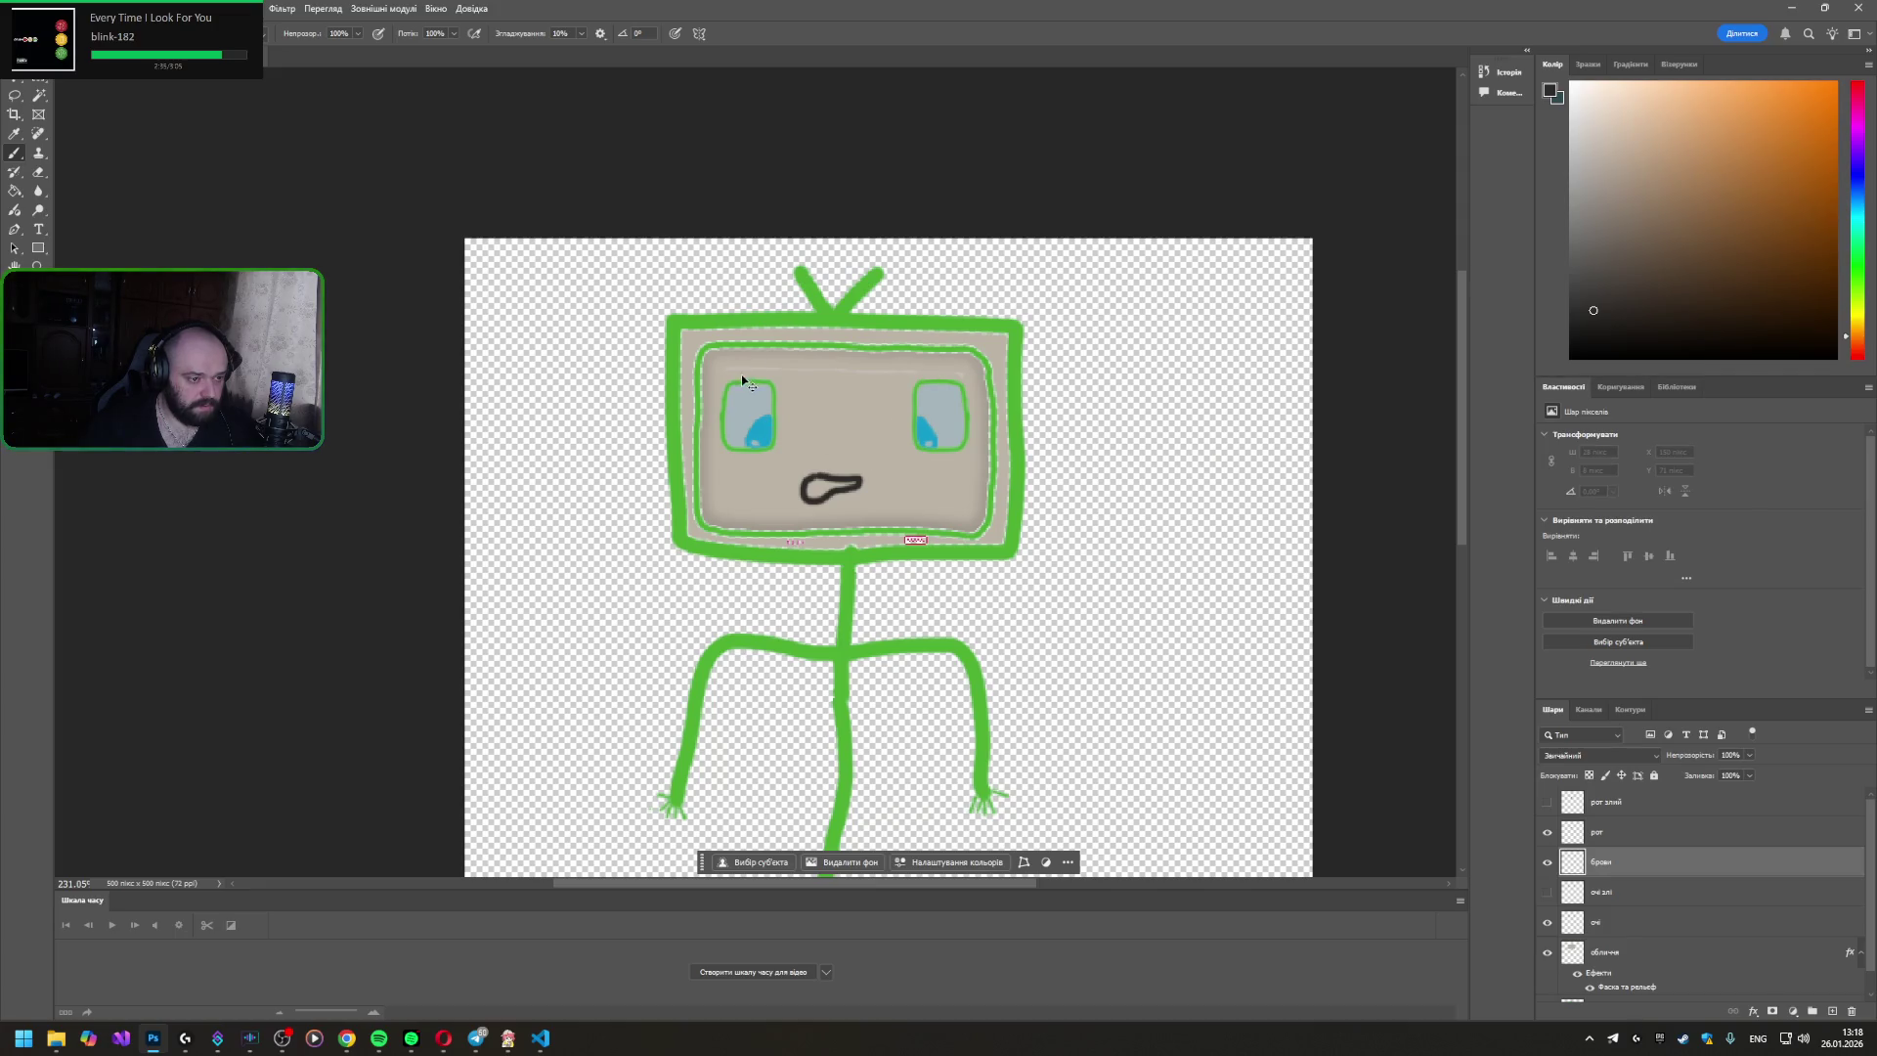
pyautogui.moveTo(724, 373); pyautogui.dragTo(774, 352)
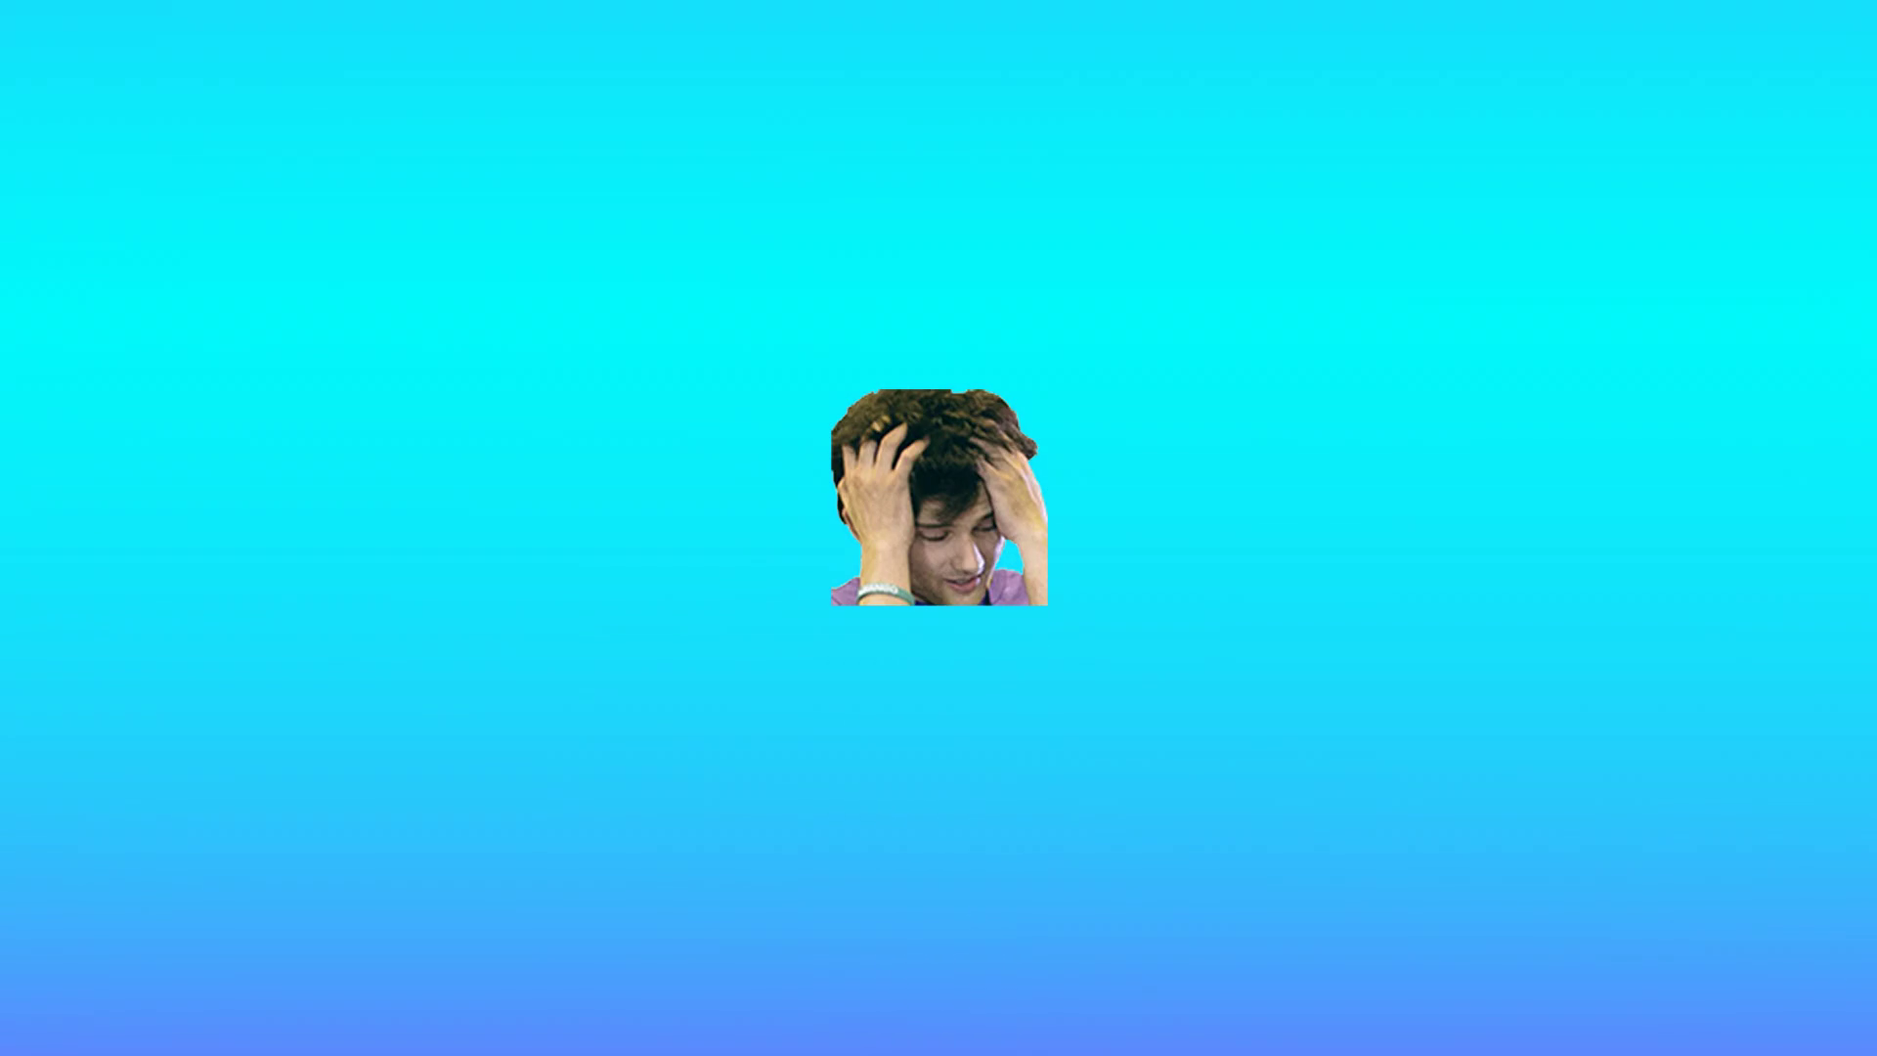